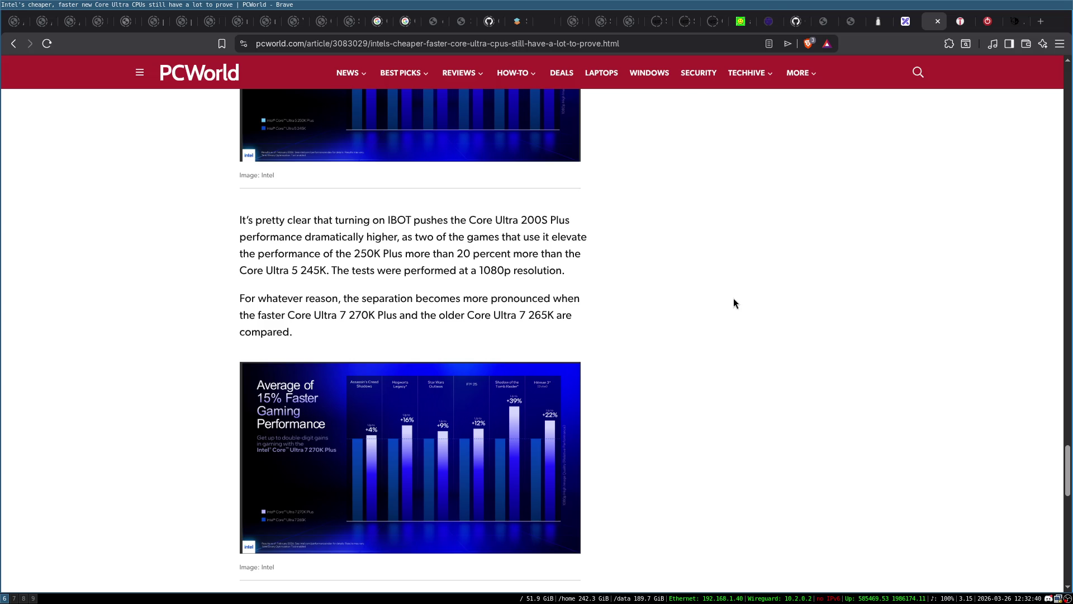
Read the PCWorld article around its mention of IBOT
{"action": "scroll", "coordinate": [730, 299], "scroll_direction": "down", "scroll_amount": 6}
{"action": "scroll", "coordinate": [314, 269], "scroll_direction": "up", "scroll_amount": 8}
{"action": "scroll", "coordinate": [380, 272], "scroll_direction": "up", "scroll_amount": 7}
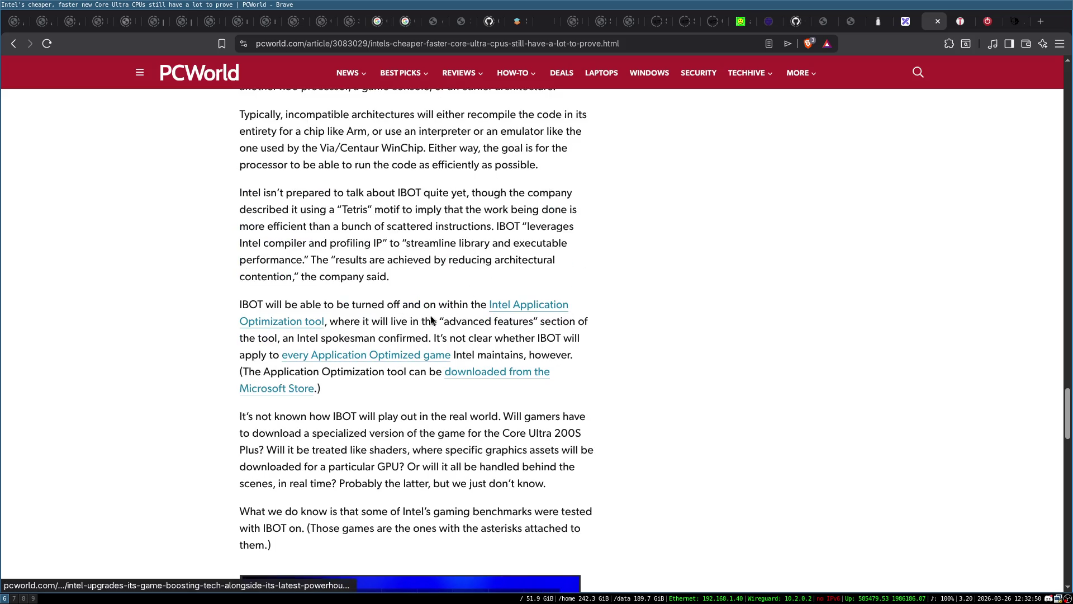
{"action": "double_click", "coordinate": [250, 304]}
{"action": "left_click", "coordinate": [242, 306]}
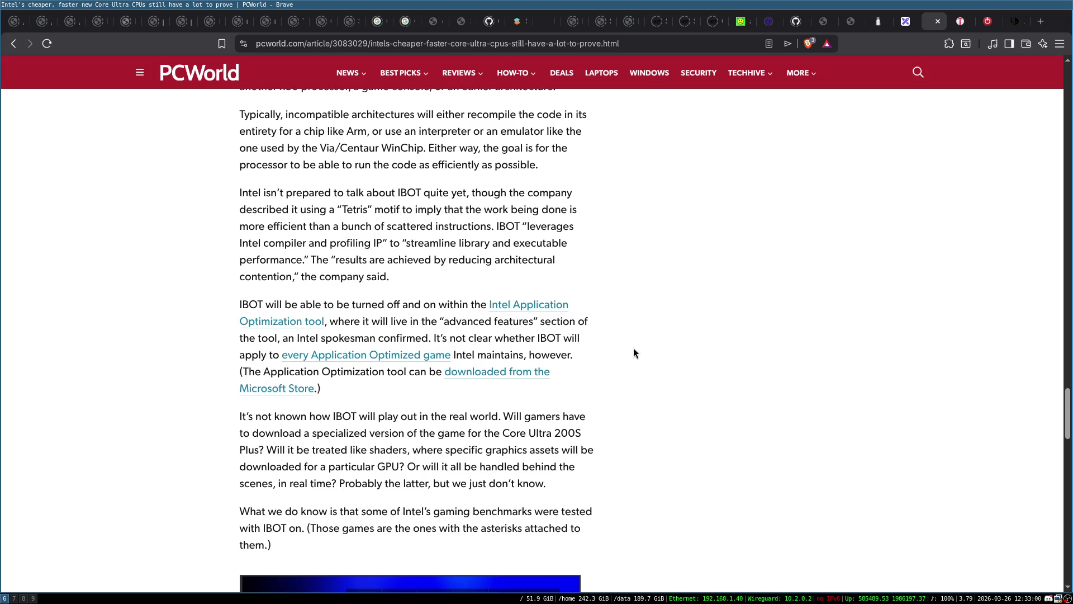
Skim the rest of the article, then switch to the Excalidraw whiteboard tab
{"action": "scroll", "coordinate": [608, 355], "scroll_direction": "down", "scroll_amount": 3}
{"action": "scroll", "coordinate": [652, 345], "scroll_direction": "down", "scroll_amount": 2}
{"action": "scroll", "coordinate": [654, 344], "scroll_direction": "up", "scroll_amount": 2}
{"action": "scroll", "coordinate": [648, 324], "scroll_direction": "up", "scroll_amount": 2}
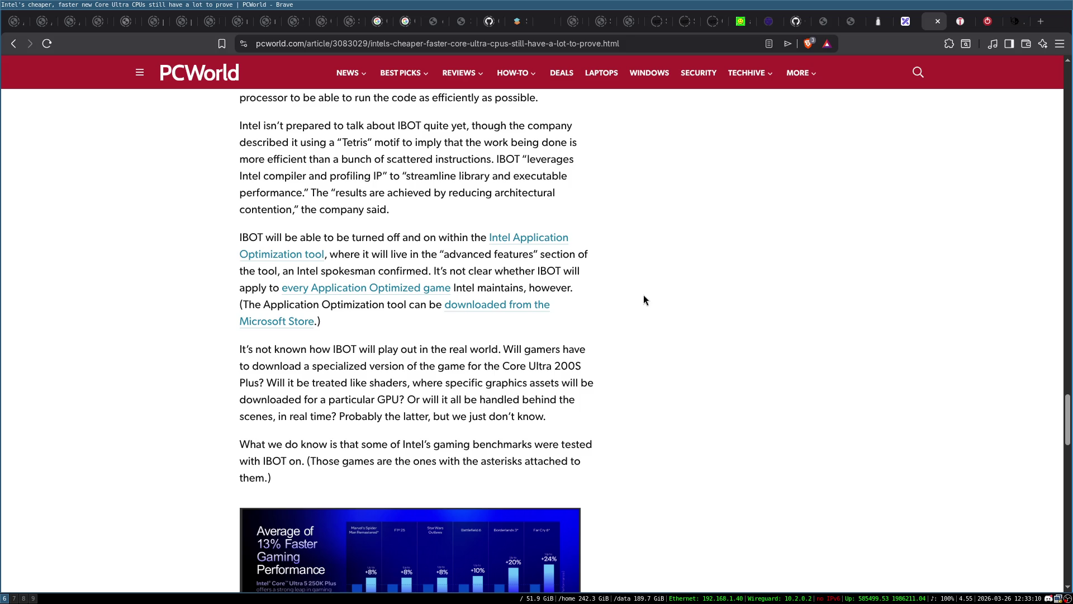
{"action": "scroll", "coordinate": [642, 299], "scroll_direction": "down", "scroll_amount": 2}
{"action": "scroll", "coordinate": [642, 299], "scroll_direction": "down", "scroll_amount": 2}
{"action": "scroll", "coordinate": [643, 296], "scroll_direction": "up", "scroll_amount": 2}
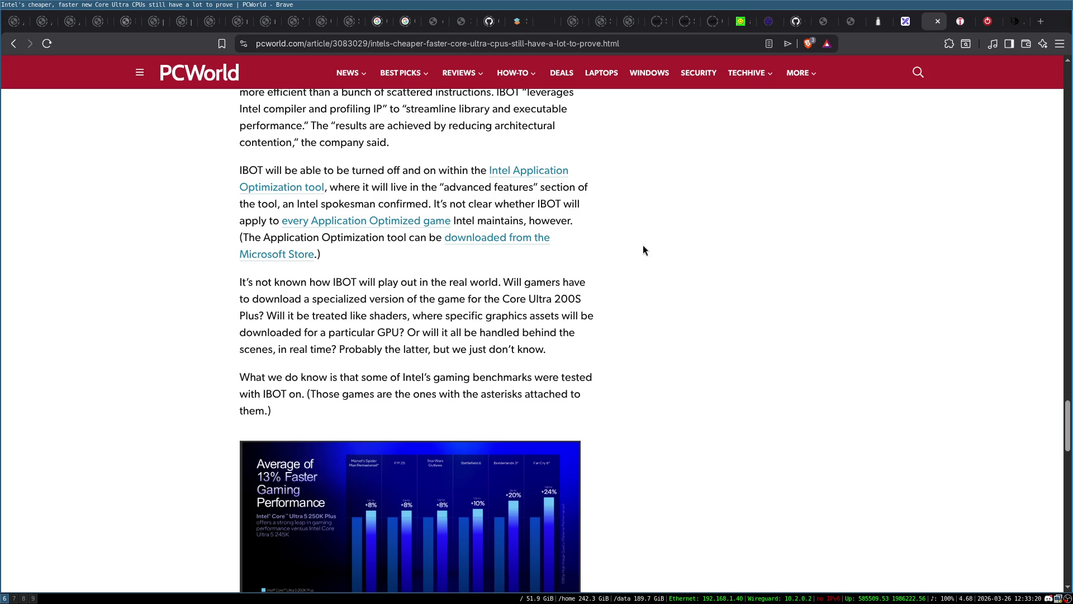
{"action": "scroll", "coordinate": [642, 246], "scroll_direction": "down", "scroll_amount": 2}
{"action": "scroll", "coordinate": [643, 246], "scroll_direction": "up", "scroll_amount": 2}
{"action": "left_click", "coordinate": [905, 22]}
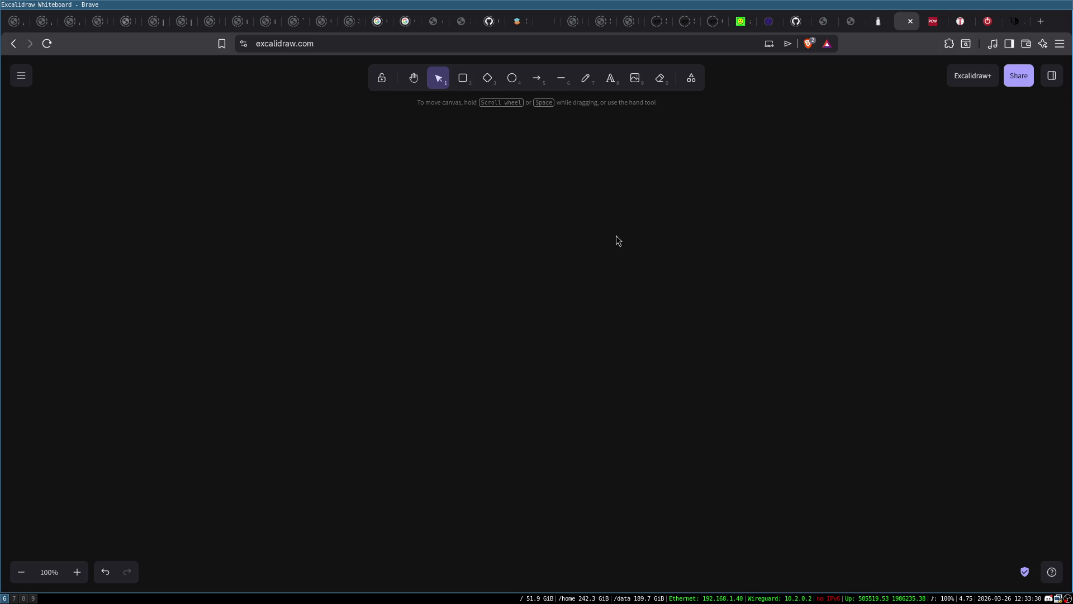
{"action": "left_click", "coordinate": [317, 76]}
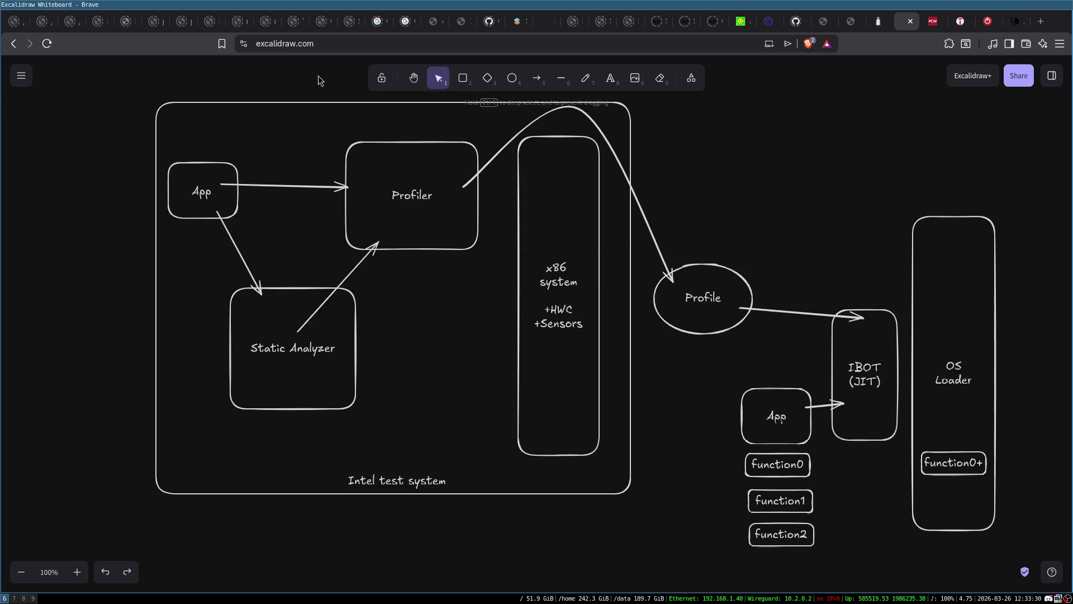
{"action": "mouse_move", "coordinate": [125, 81]}
{"action": "left_mouse_down"}
{"action": "mouse_move", "coordinate": [713, 485]}
{"action": "mouse_move", "coordinate": [637, 503]}
{"action": "mouse_move", "coordinate": [705, 161]}
{"action": "left_mouse_up"}
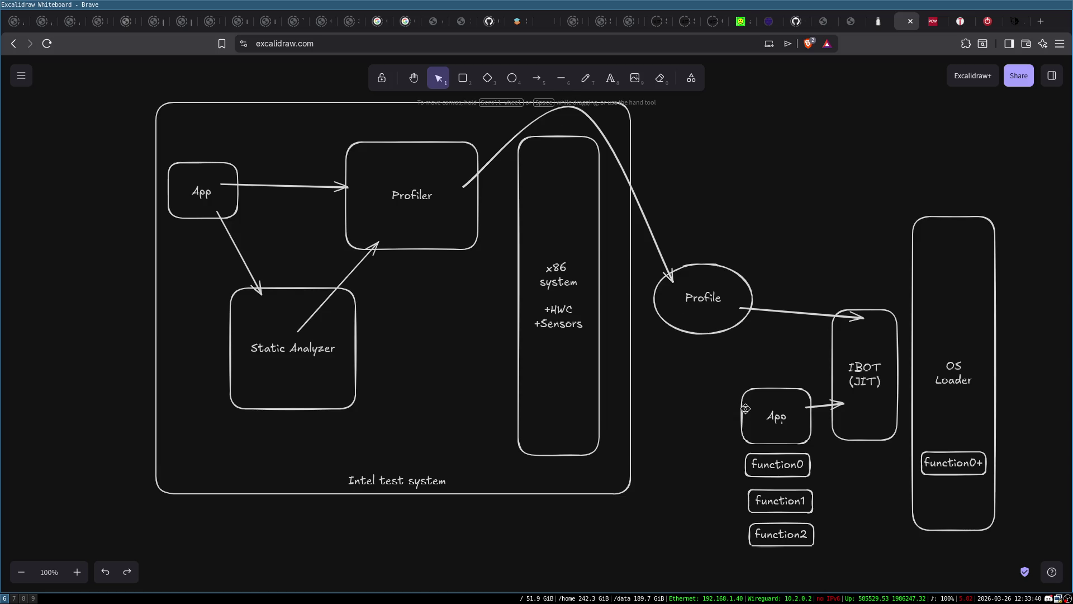
{"action": "left_click", "coordinate": [785, 406]}
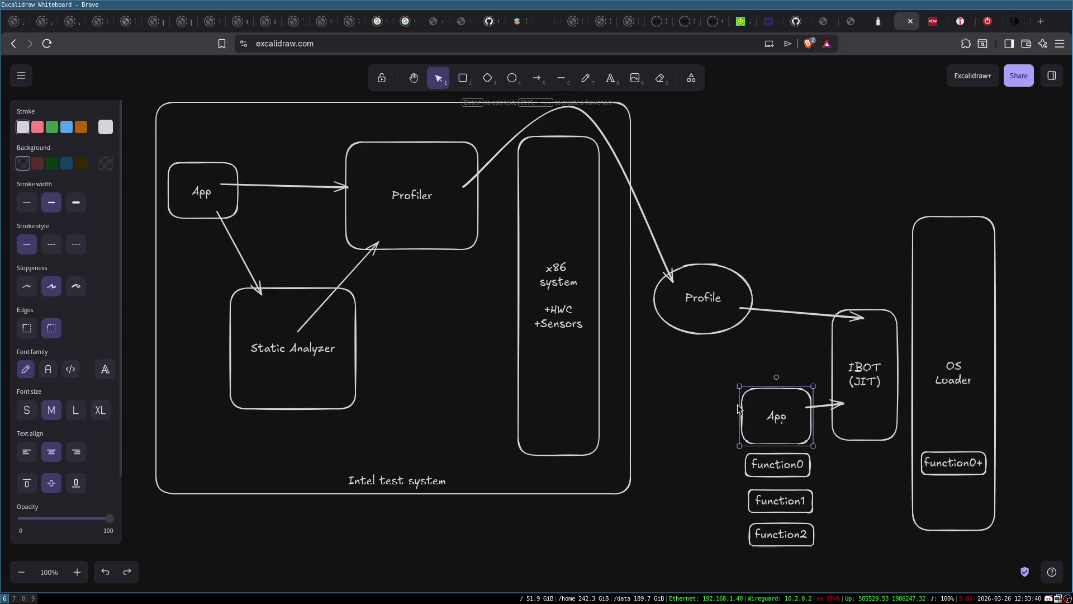
{"action": "left_click_drag", "start_coordinate": [735, 380], "coordinate": [821, 467]}
{"action": "left_click", "coordinate": [825, 455]}
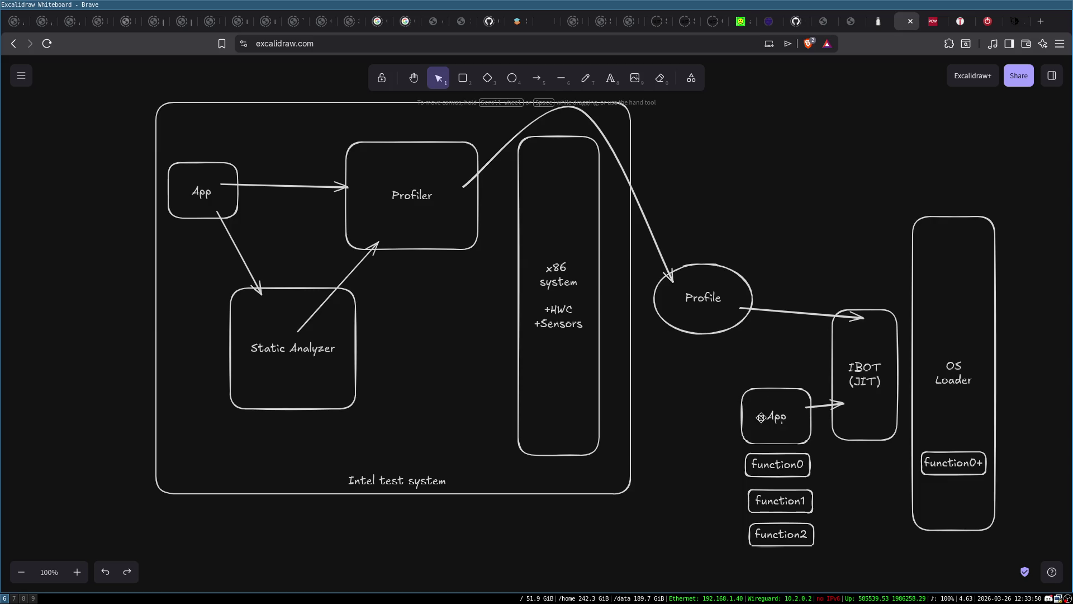
{"action": "mouse_move", "coordinate": [111, 90]}
{"action": "left_mouse_down"}
{"action": "mouse_move", "coordinate": [686, 358]}
{"action": "mouse_move", "coordinate": [673, 554]}
{"action": "mouse_move", "coordinate": [692, 470]}
{"action": "left_mouse_up"}
{"action": "left_click", "coordinate": [691, 471]}
{"action": "mouse_move", "coordinate": [133, 88]}
{"action": "left_mouse_down"}
{"action": "mouse_move", "coordinate": [279, 156]}
{"action": "mouse_move", "coordinate": [628, 550]}
{"action": "mouse_move", "coordinate": [637, 537]}
{"action": "left_mouse_up"}
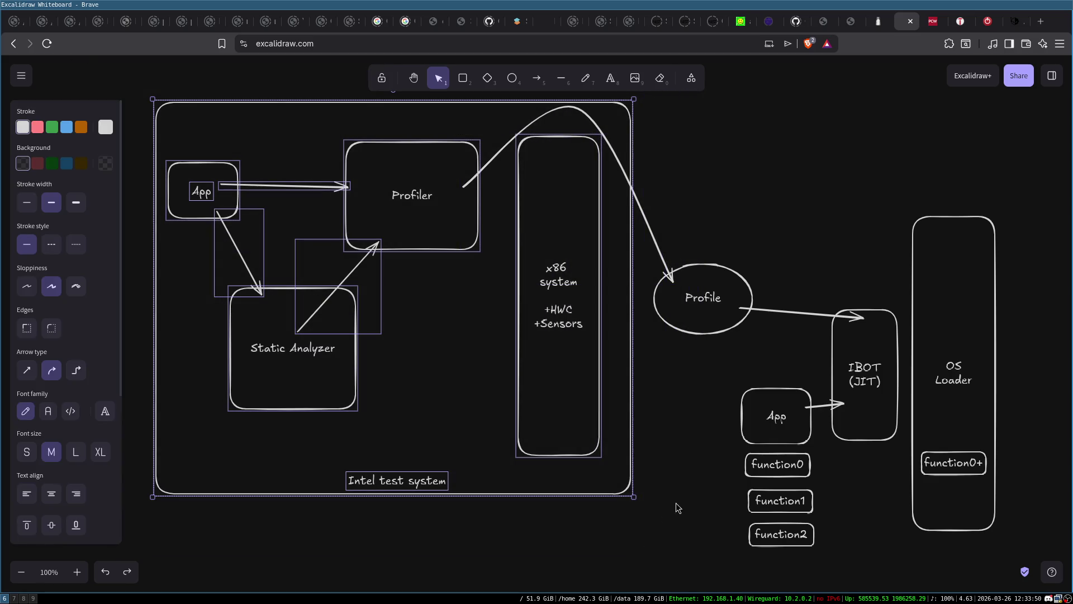
{"action": "left_click", "coordinate": [787, 424]}
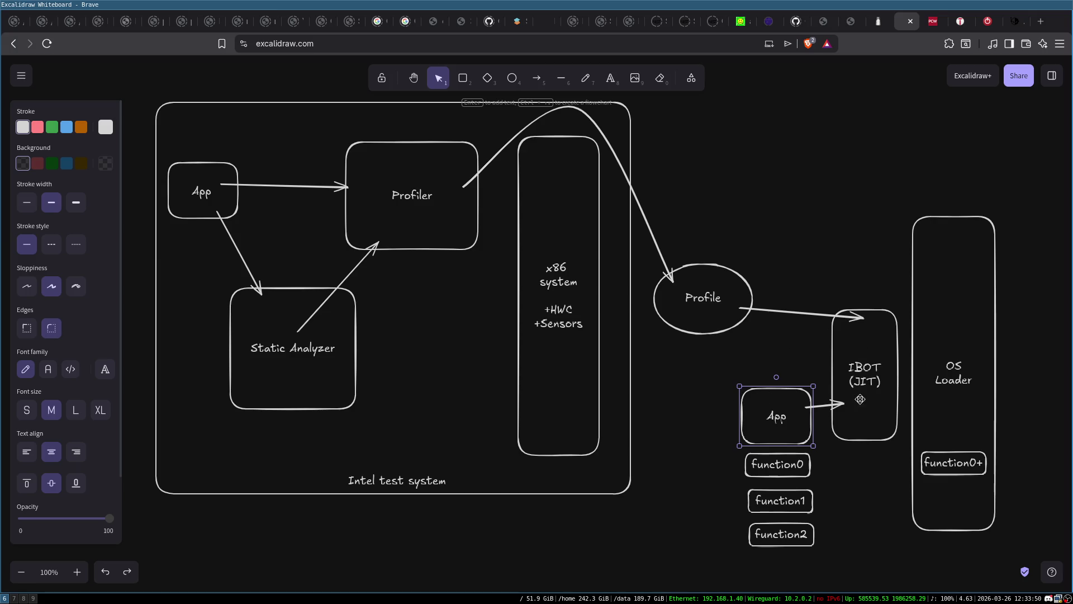
{"action": "left_click", "coordinate": [695, 385]}
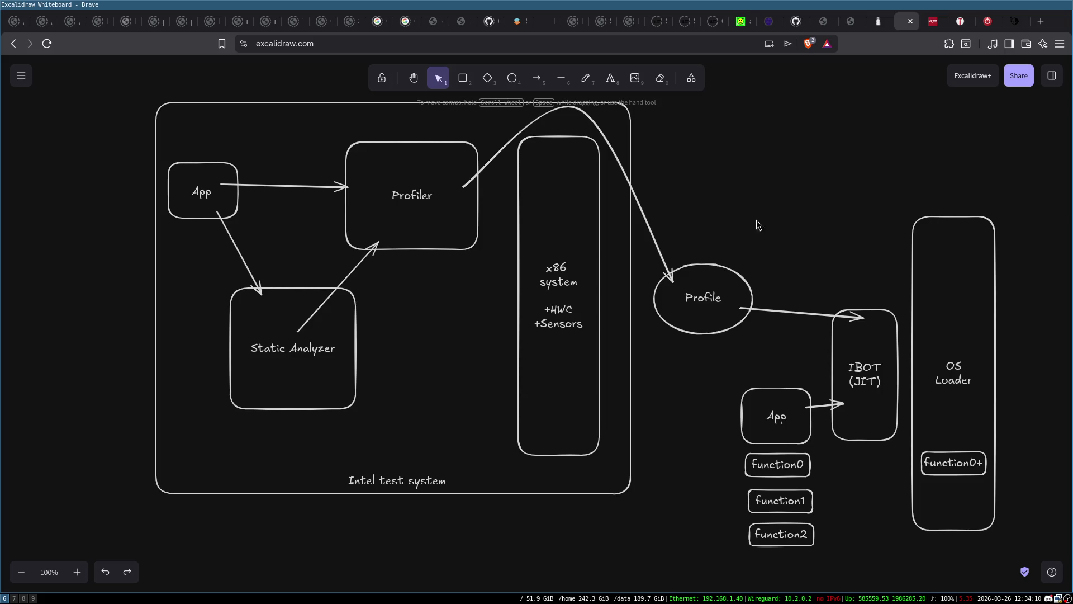
{"action": "mouse_move", "coordinate": [137, 87]}
{"action": "left_mouse_down"}
{"action": "mouse_move", "coordinate": [439, 187]}
{"action": "mouse_move", "coordinate": [683, 466]}
{"action": "mouse_move", "coordinate": [654, 551]}
{"action": "mouse_move", "coordinate": [651, 519]}
{"action": "left_mouse_up"}
{"action": "left_click", "coordinate": [781, 161]}
Search 'specint benchmarks' in a new tab and open the SPECint Wikipedia article
{"action": "key", "text": "ctrl+t"}
{"action": "type", "text": "specint benchmarks"}
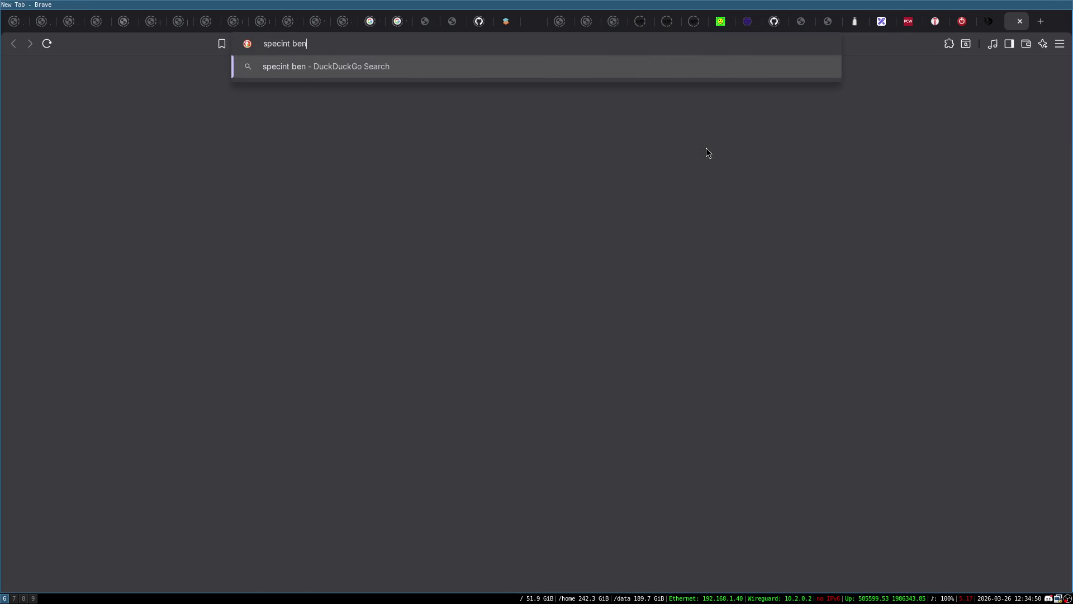
{"action": "key", "text": "Return"}
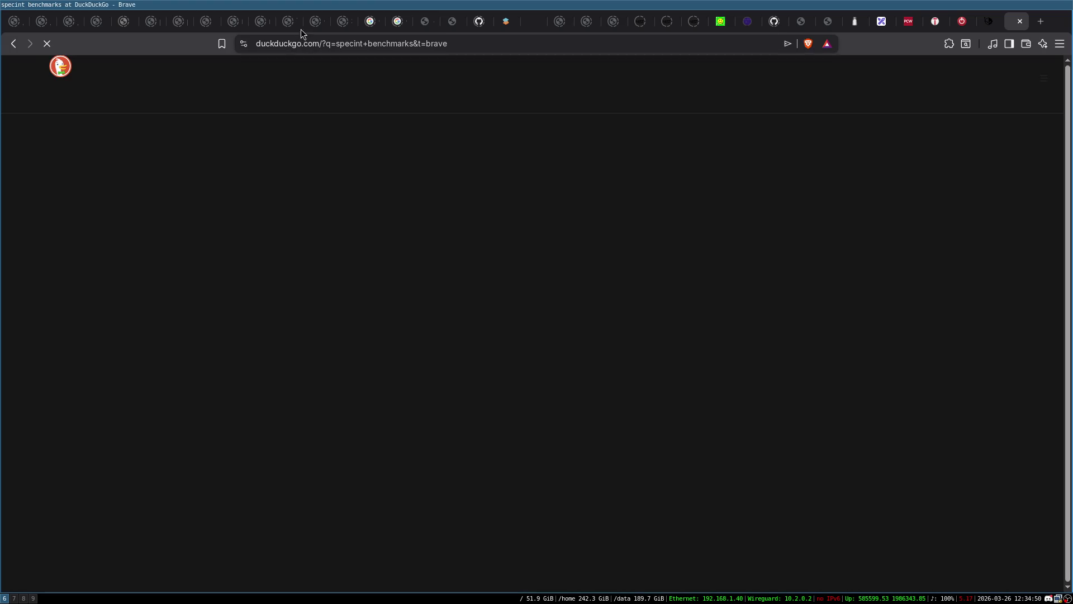
{"action": "left_click", "coordinate": [142, 265]}
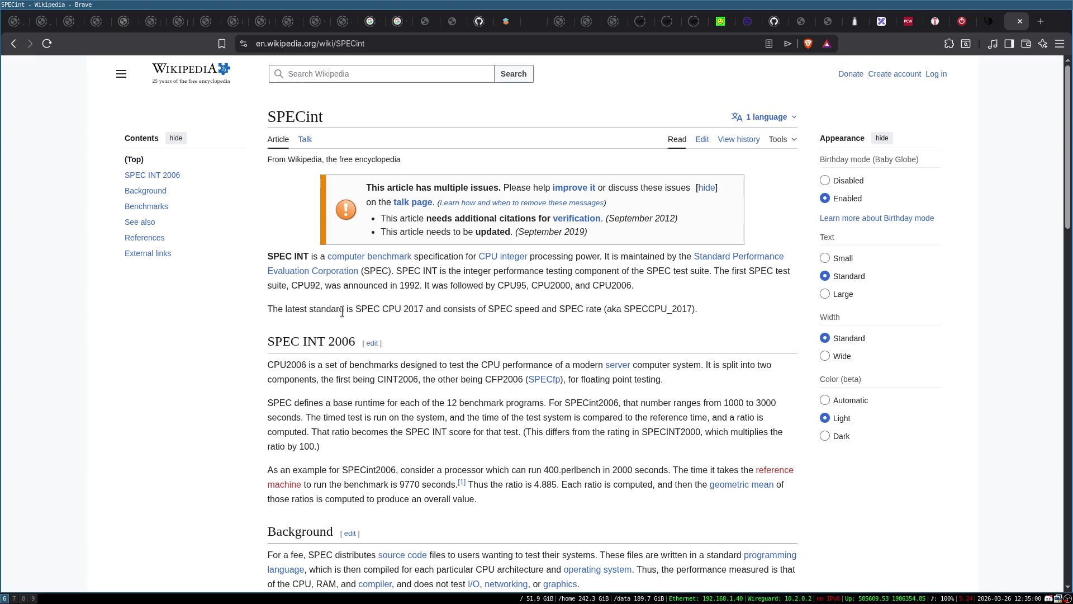
Read past the SPEC CPU 2017 note down to the Benchmarks table
{"action": "double_click", "coordinate": [414, 308]}
{"action": "left_click", "coordinate": [246, 322]}
{"action": "scroll", "coordinate": [247, 320], "scroll_direction": "down", "scroll_amount": 2}
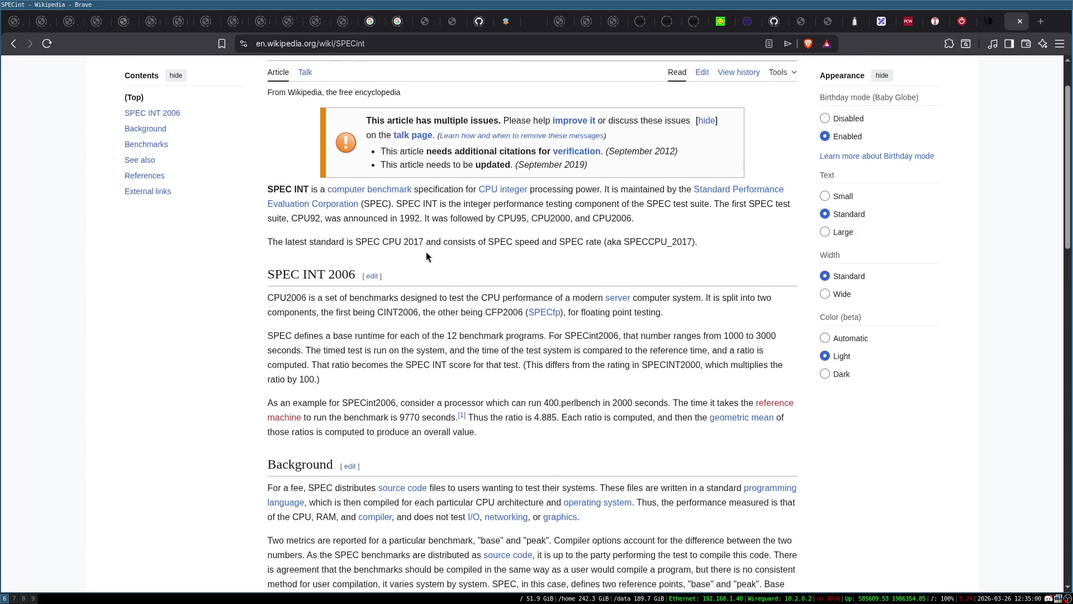
{"action": "scroll", "coordinate": [269, 280], "scroll_direction": "down", "scroll_amount": 6}
{"action": "scroll", "coordinate": [274, 280], "scroll_direction": "up", "scroll_amount": 4}
{"action": "scroll", "coordinate": [282, 266], "scroll_direction": "down", "scroll_amount": 4}
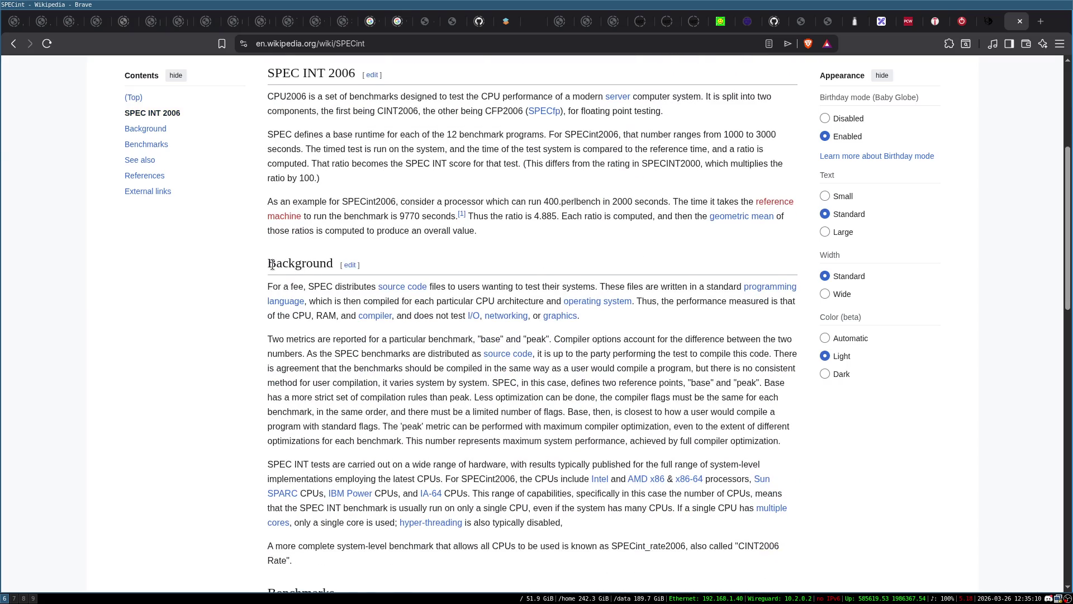
{"action": "scroll", "coordinate": [281, 268], "scroll_direction": "down", "scroll_amount": 4}
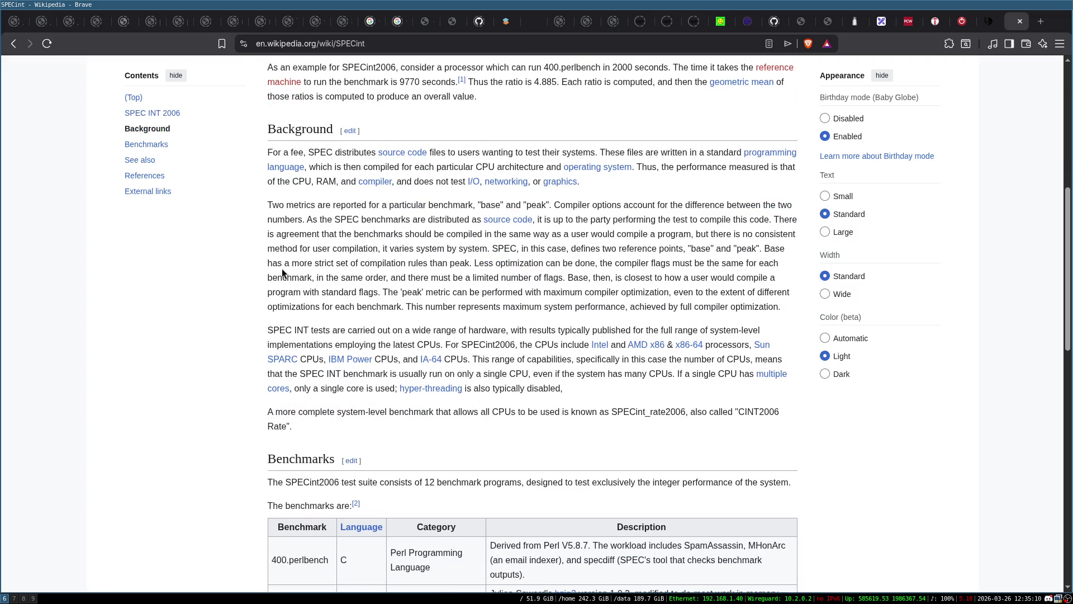
{"action": "scroll", "coordinate": [285, 270], "scroll_direction": "down", "scroll_amount": 10}
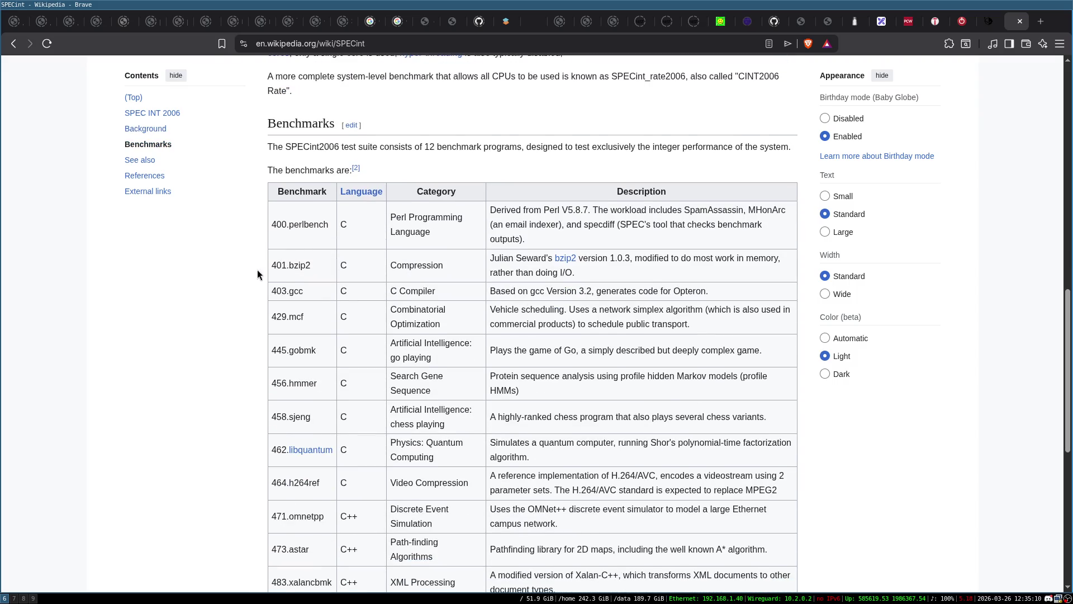
{"action": "scroll", "coordinate": [255, 269], "scroll_direction": "down", "scroll_amount": 4}
{"action": "scroll", "coordinate": [255, 269], "scroll_direction": "up", "scroll_amount": 2}
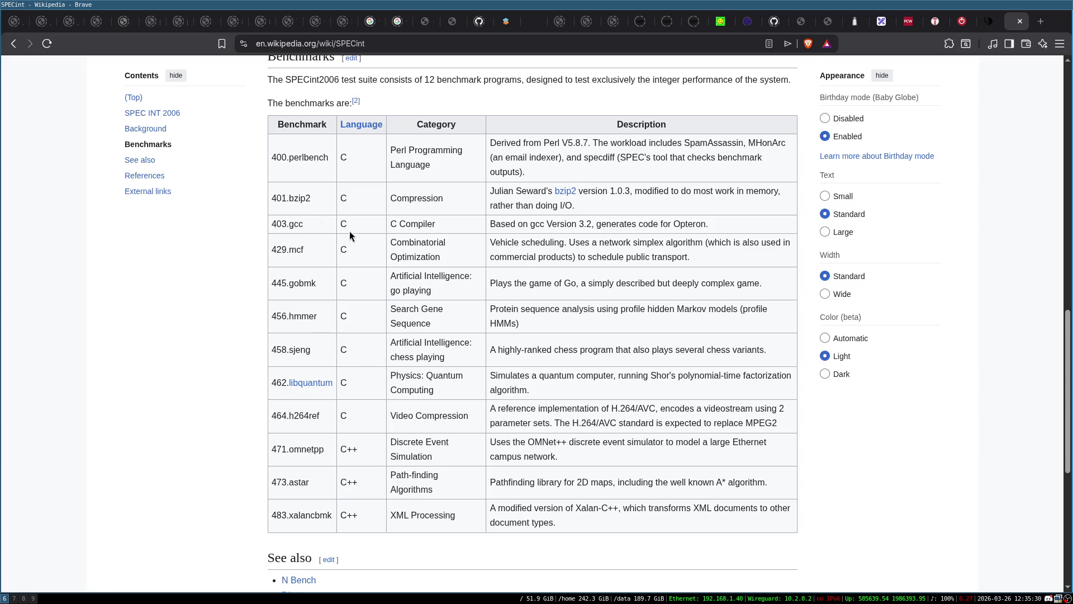
Review the SPECint2006 Benchmarks table, starting from 400.perlbench
{"action": "scroll", "coordinate": [354, 169], "scroll_direction": "down", "scroll_amount": 3}
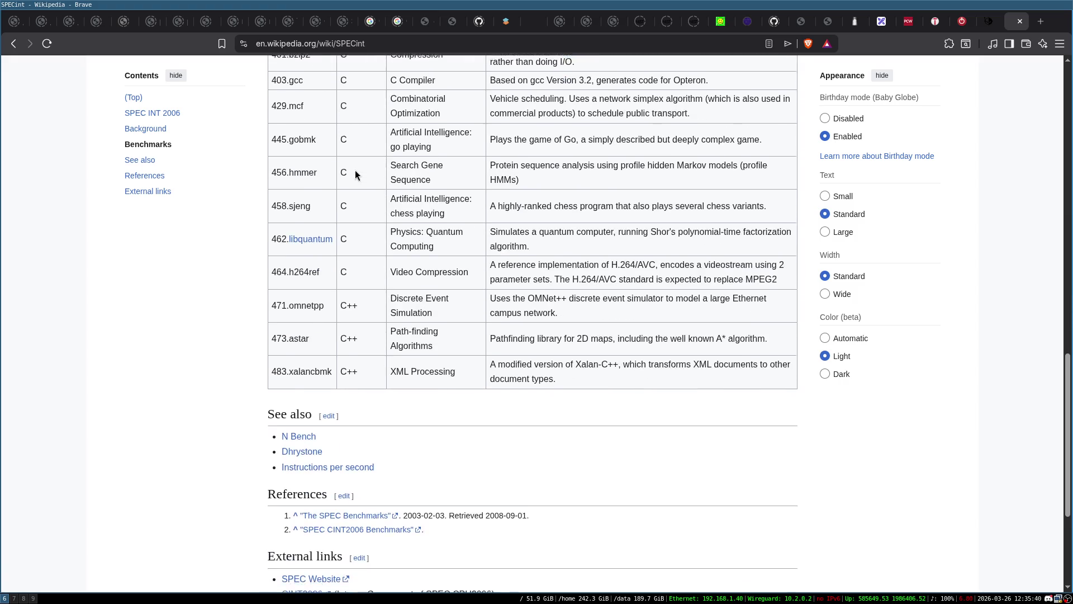
{"action": "scroll", "coordinate": [353, 243], "scroll_direction": "up", "scroll_amount": 2}
{"action": "scroll", "coordinate": [370, 229], "scroll_direction": "up", "scroll_amount": 1}
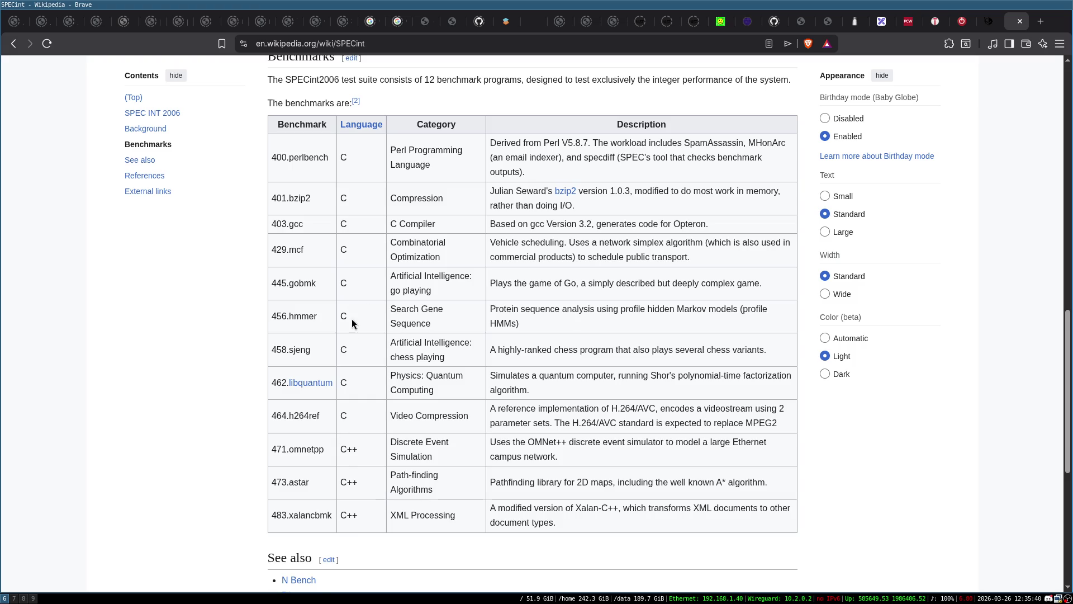
{"action": "double_click", "coordinate": [316, 163]}
{"action": "left_click", "coordinate": [322, 171]}
Look over the rest of the table, then close the SPECint article tab
{"action": "scroll", "coordinate": [275, 288], "scroll_direction": "down", "scroll_amount": 2}
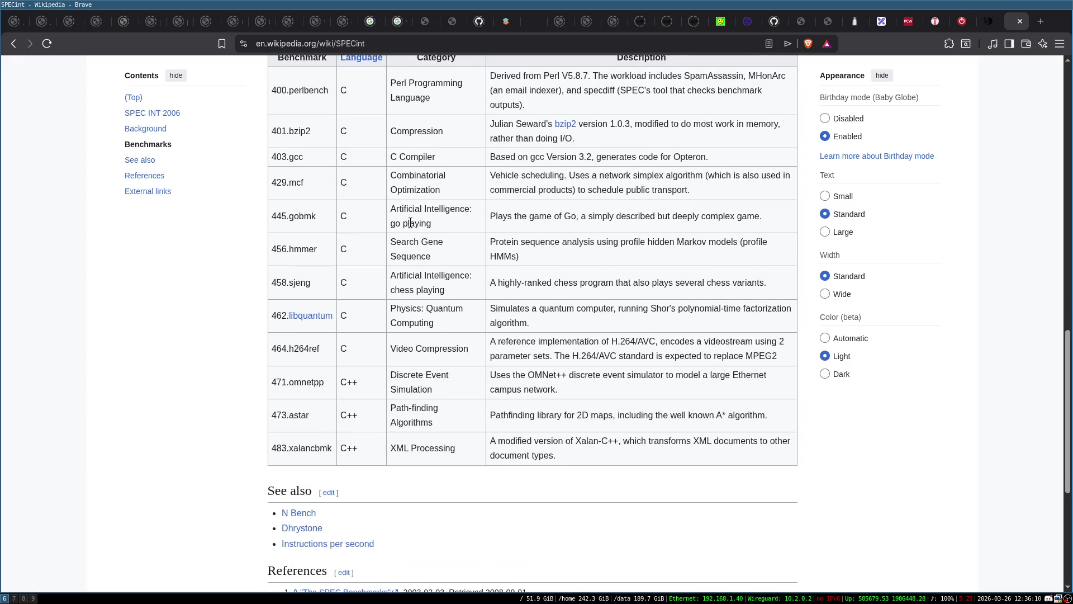
{"action": "scroll", "coordinate": [462, 176], "scroll_direction": "up", "scroll_amount": 2}
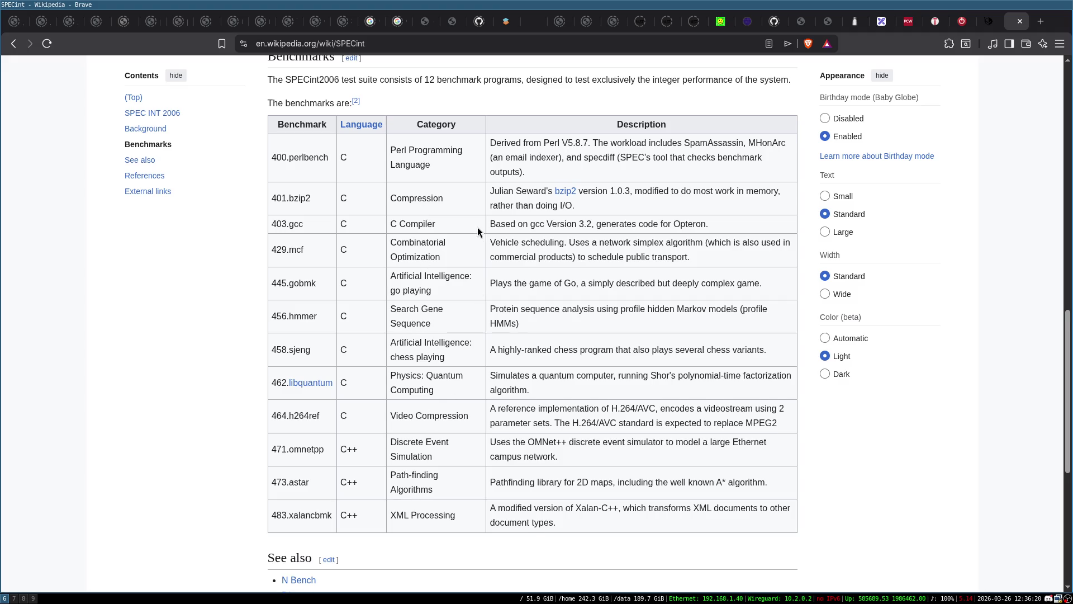
{"action": "scroll", "coordinate": [424, 391], "scroll_direction": "down", "scroll_amount": 2}
{"action": "scroll", "coordinate": [422, 413], "scroll_direction": "up", "scroll_amount": 2}
{"action": "scroll", "coordinate": [434, 183], "scroll_direction": "down", "scroll_amount": 5}
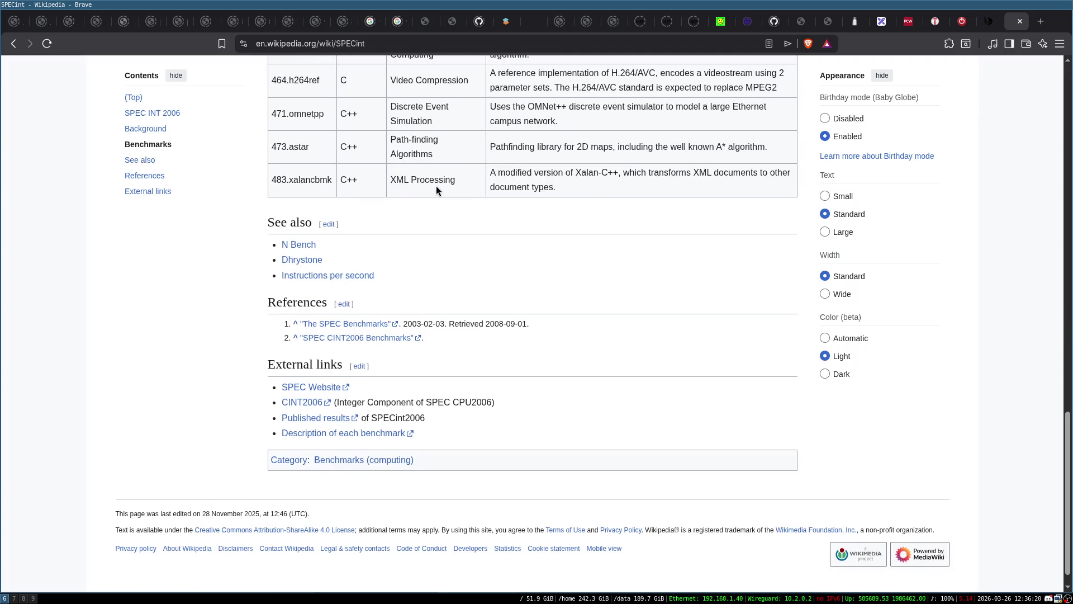
{"action": "scroll", "coordinate": [445, 314], "scroll_direction": "up", "scroll_amount": 20}
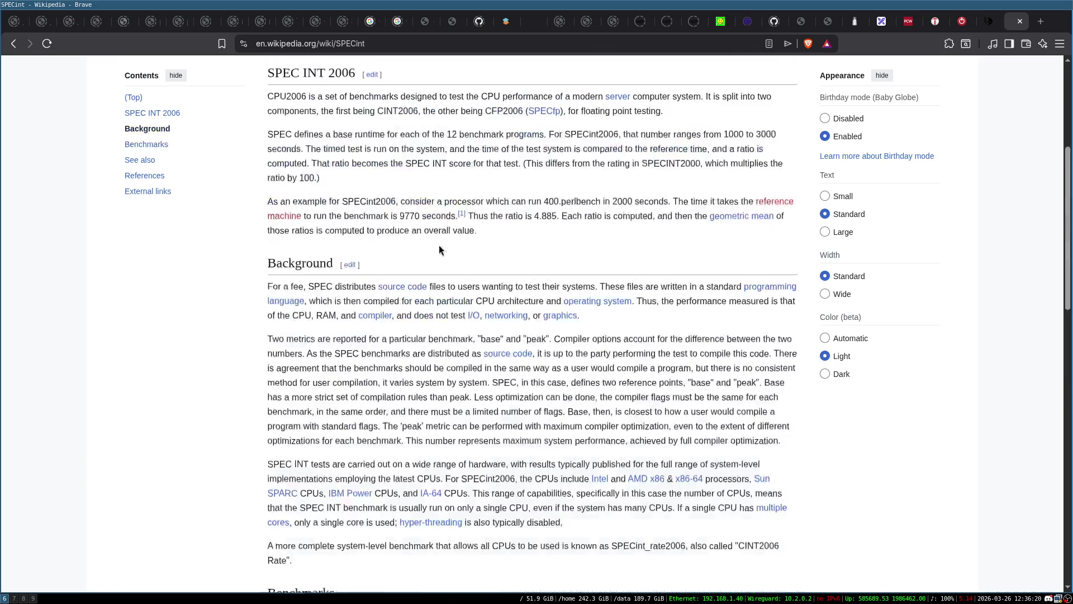
{"action": "scroll", "coordinate": [475, 291], "scroll_direction": "down", "scroll_amount": 3}
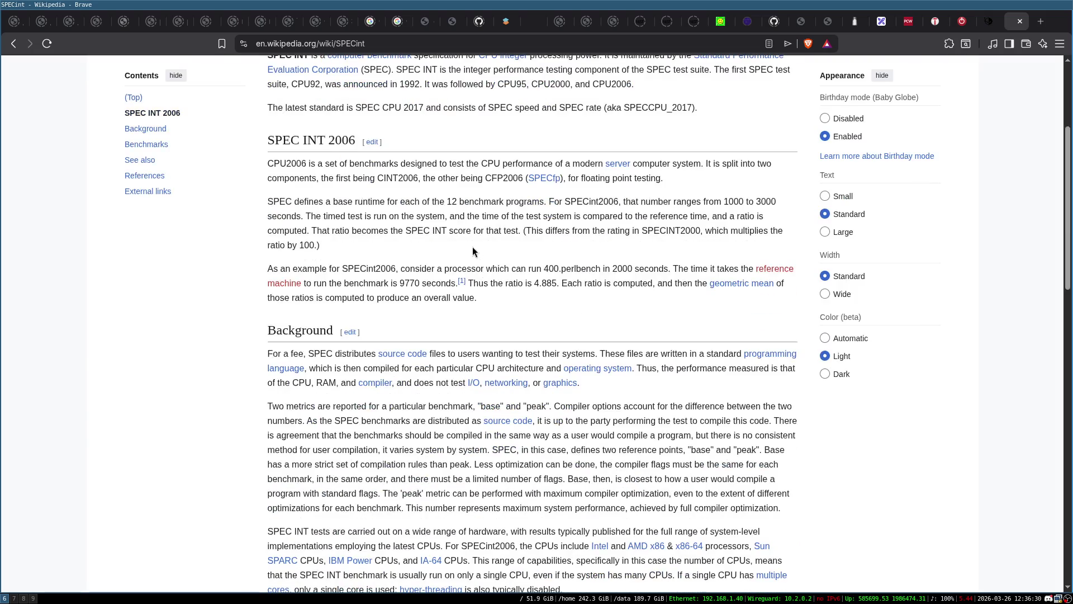
{"action": "scroll", "coordinate": [373, 287], "scroll_direction": "down", "scroll_amount": 10}
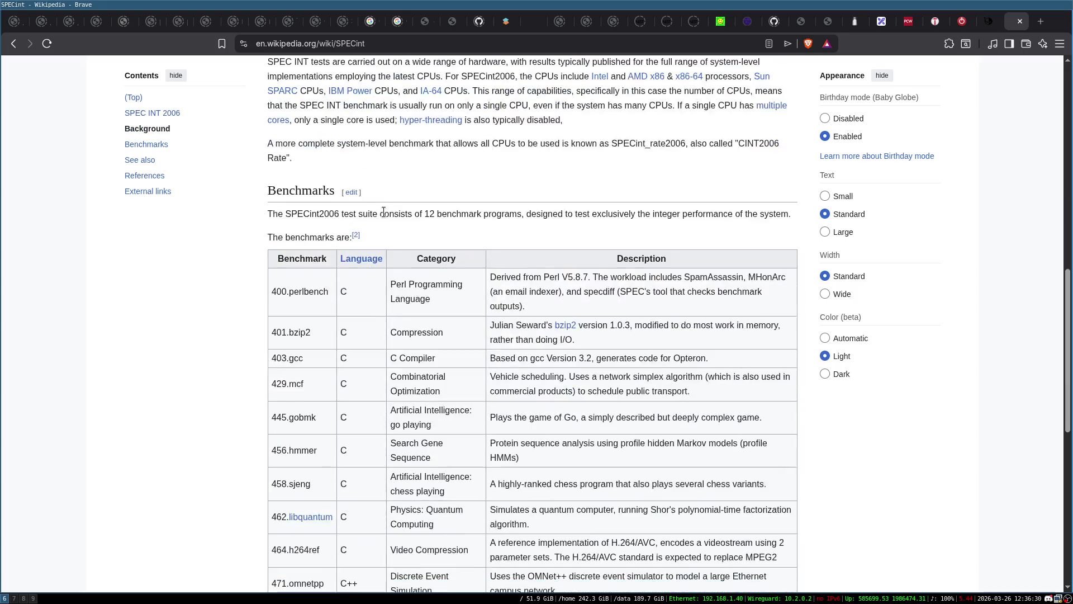
{"action": "left_click", "coordinate": [1019, 21]}
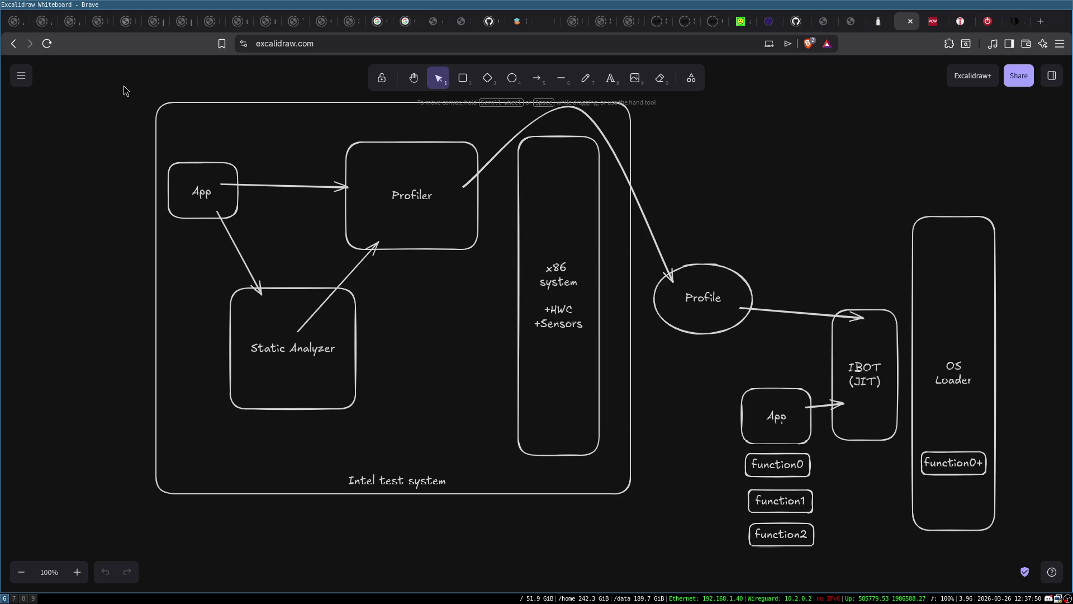
{"action": "key", "text": "ctrl+t"}
Search YouTube for 'michael abrash oculus' using the !yt bang and skim the results
{"action": "type", "text": "!yt"}
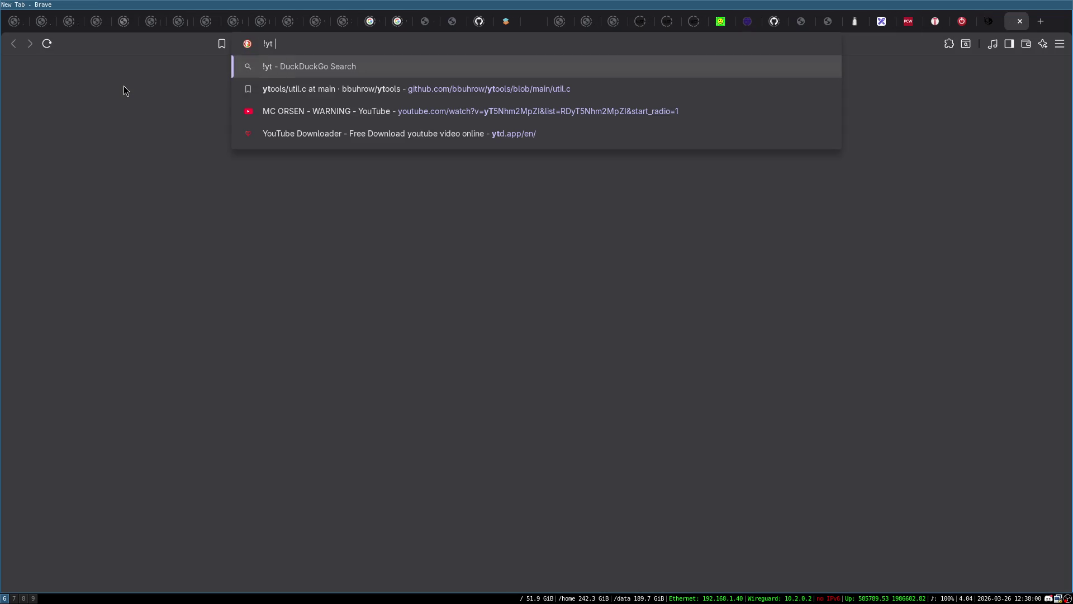
{"action": "type", "text": "michael abrash "}
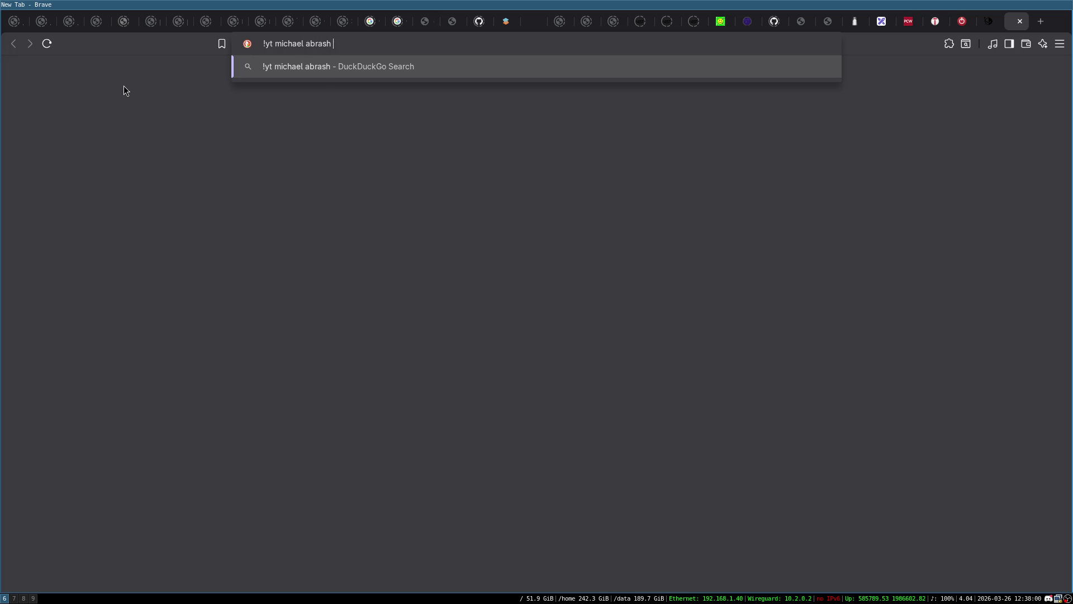
{"action": "type", "text": "oculus"}
{"action": "key", "text": "Return"}
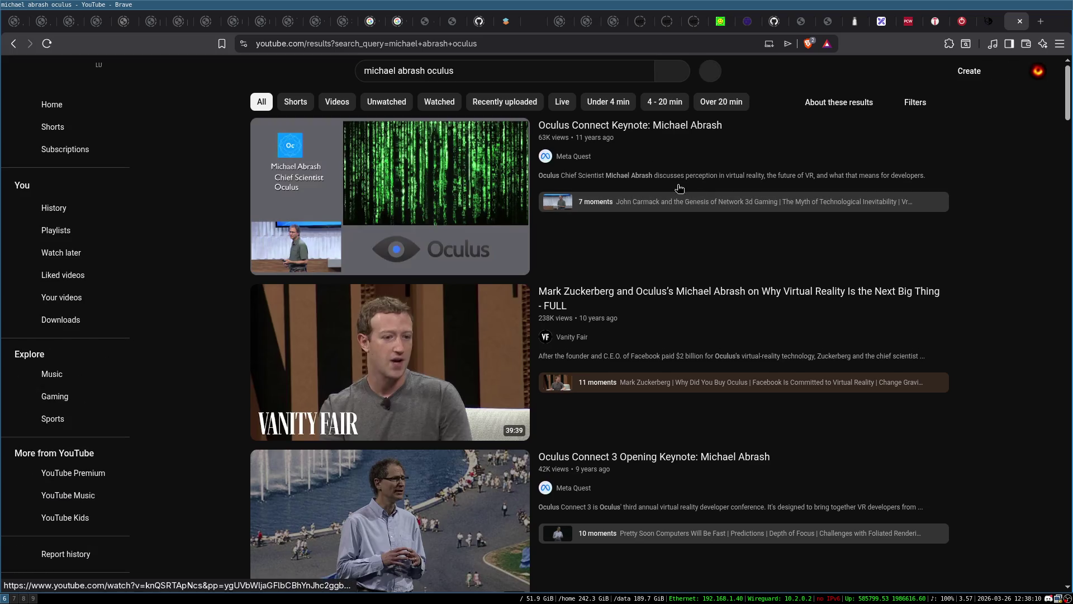
{"action": "scroll", "coordinate": [997, 241], "scroll_direction": "down", "scroll_amount": 3}
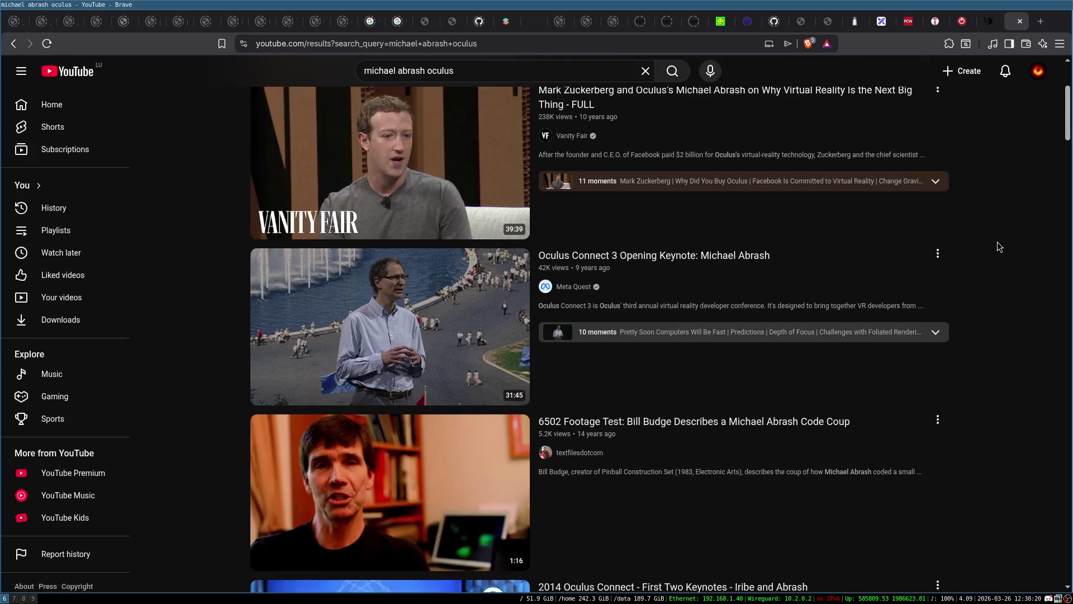
{"action": "mouse_move", "coordinate": [464, 329]}
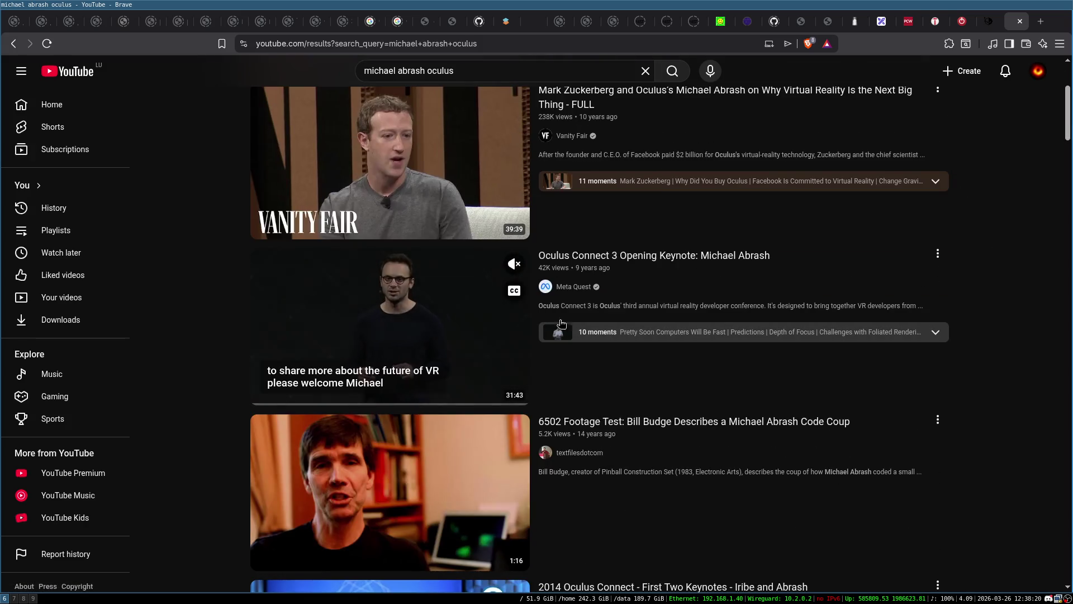
{"action": "scroll", "coordinate": [726, 310], "scroll_direction": "up", "scroll_amount": 3}
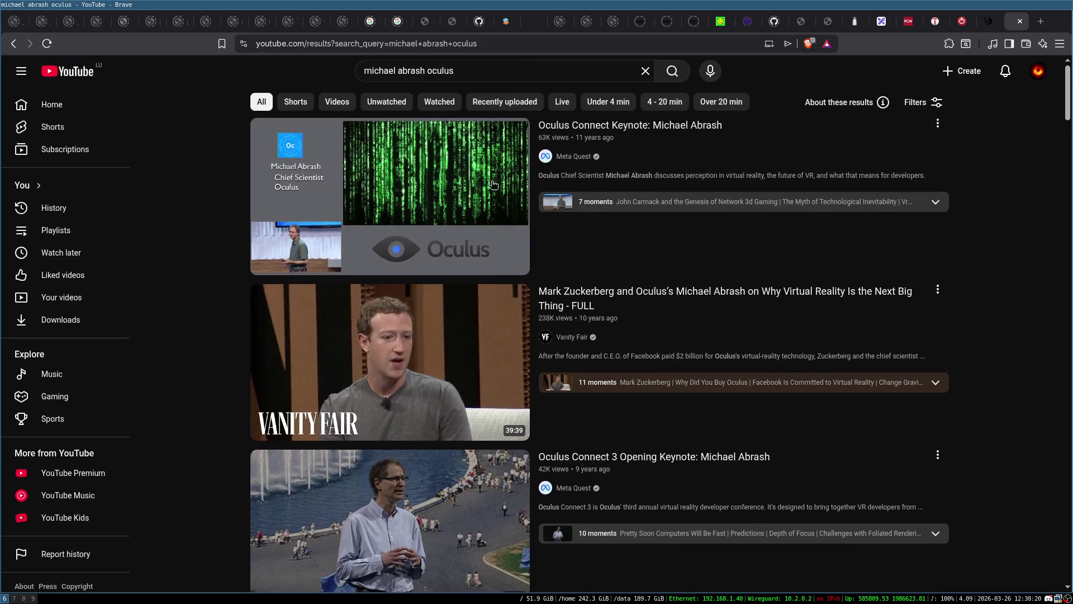
{"action": "scroll", "coordinate": [1010, 404], "scroll_direction": "down", "scroll_amount": 8}
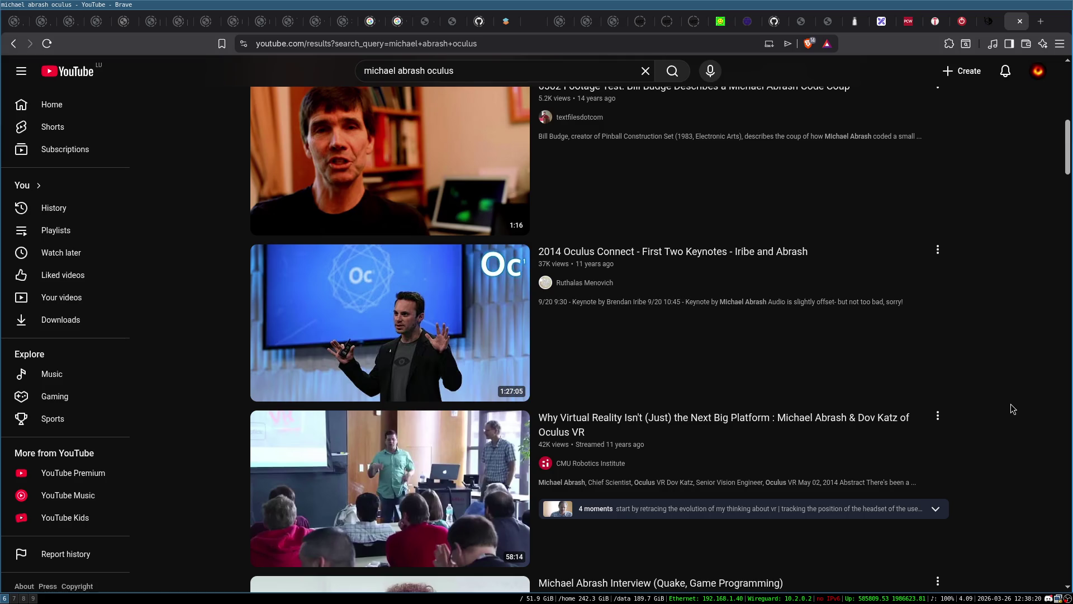
Browse more of the results, then close the YouTube tab
{"action": "scroll", "coordinate": [1010, 404], "scroll_direction": "up", "scroll_amount": 8}
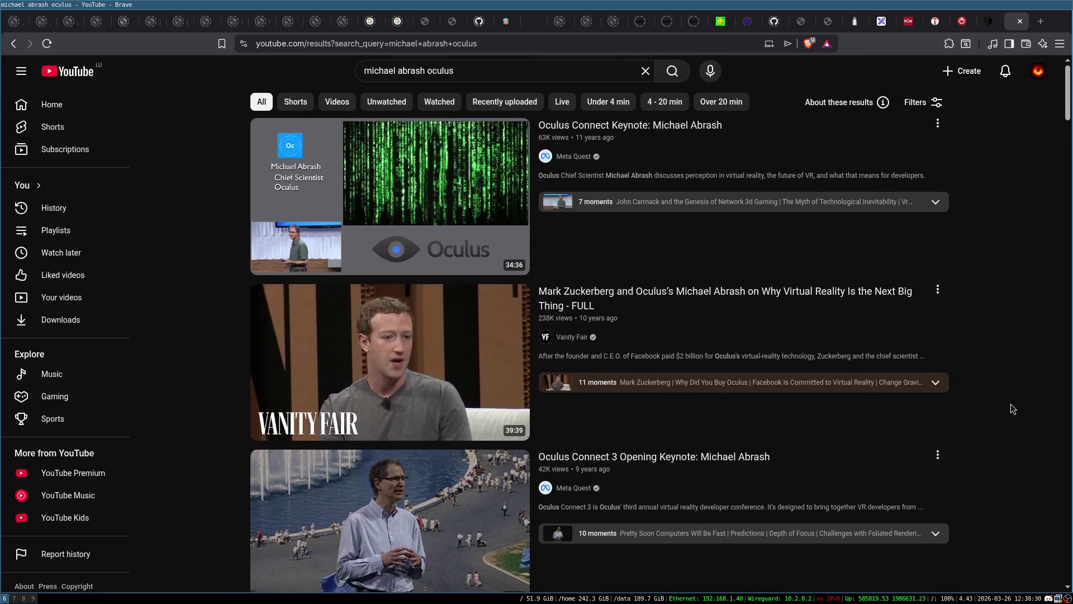
{"action": "scroll", "coordinate": [948, 353], "scroll_direction": "down", "scroll_amount": 3}
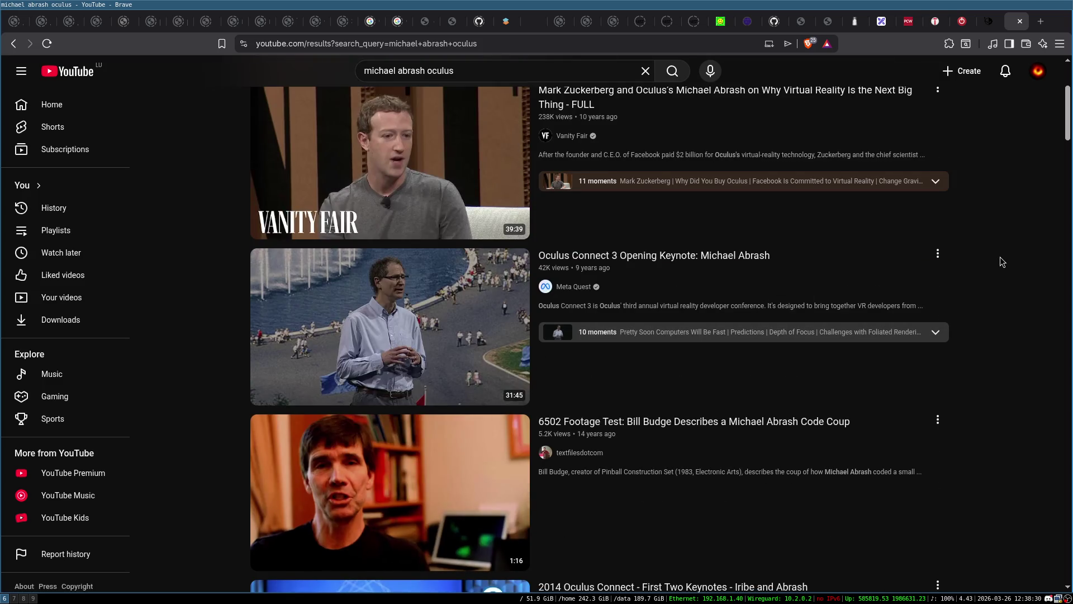
{"action": "scroll", "coordinate": [1000, 260], "scroll_direction": "up", "scroll_amount": 2}
{"action": "scroll", "coordinate": [1000, 258], "scroll_direction": "down", "scroll_amount": 12}
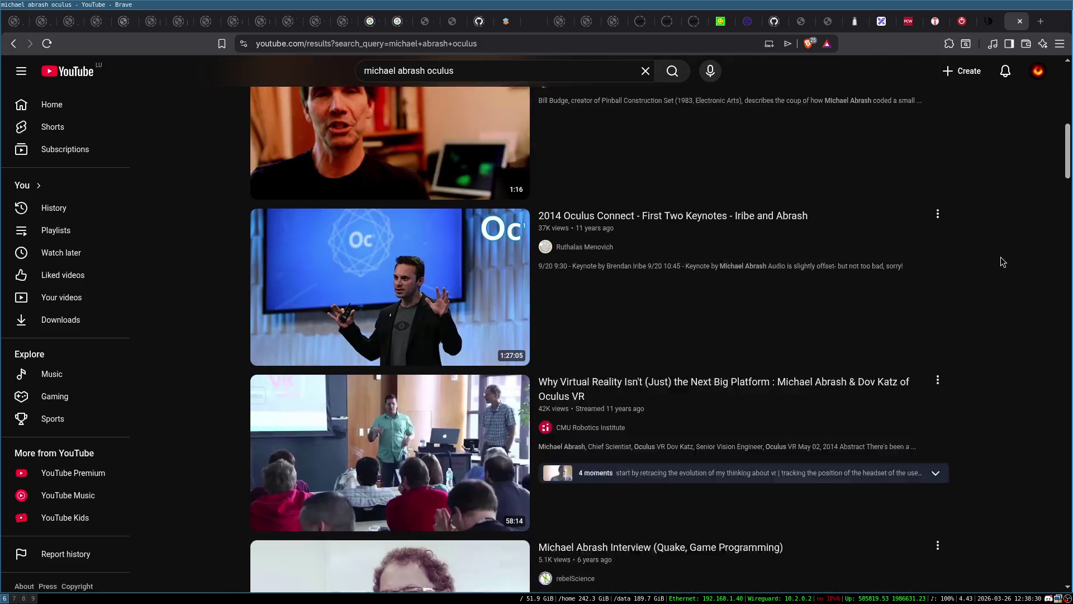
{"action": "scroll", "coordinate": [1001, 258], "scroll_direction": "down", "scroll_amount": 6}
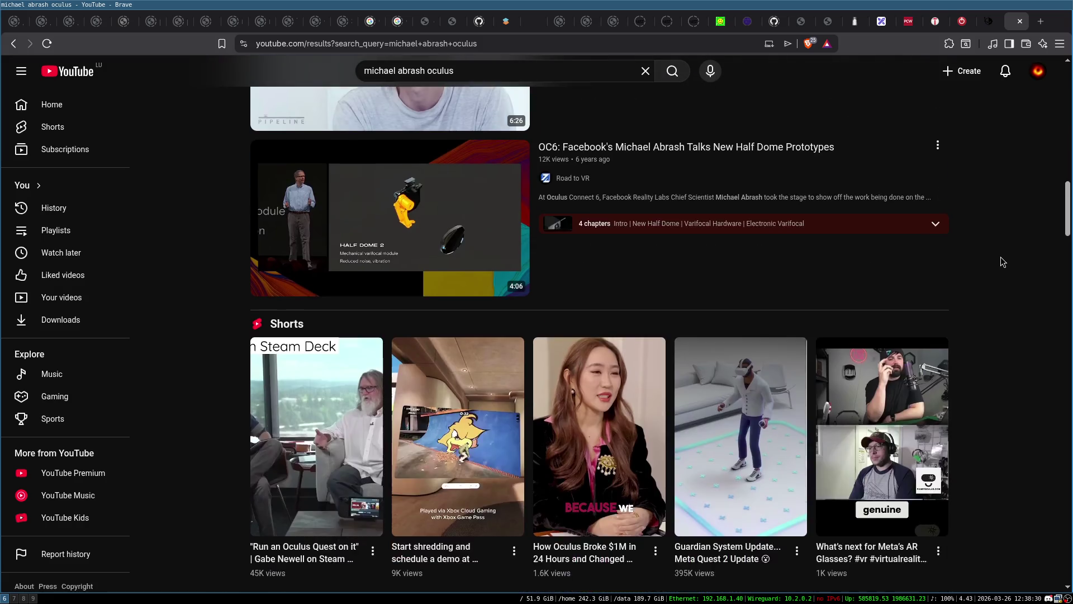
{"action": "scroll", "coordinate": [1000, 256], "scroll_direction": "up", "scroll_amount": 13}
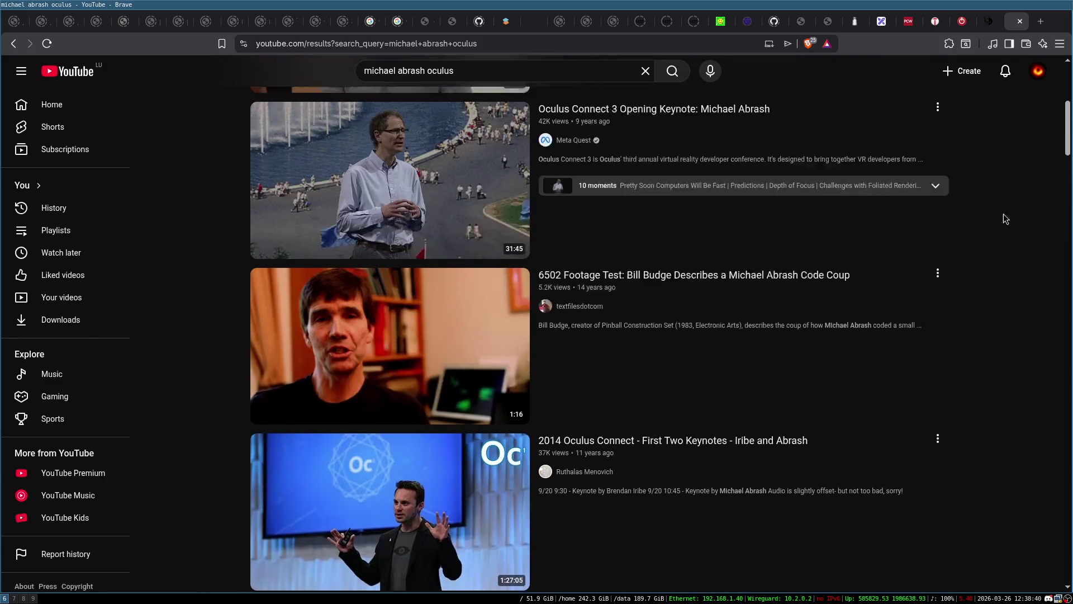
{"action": "left_click", "coordinate": [1017, 25]}
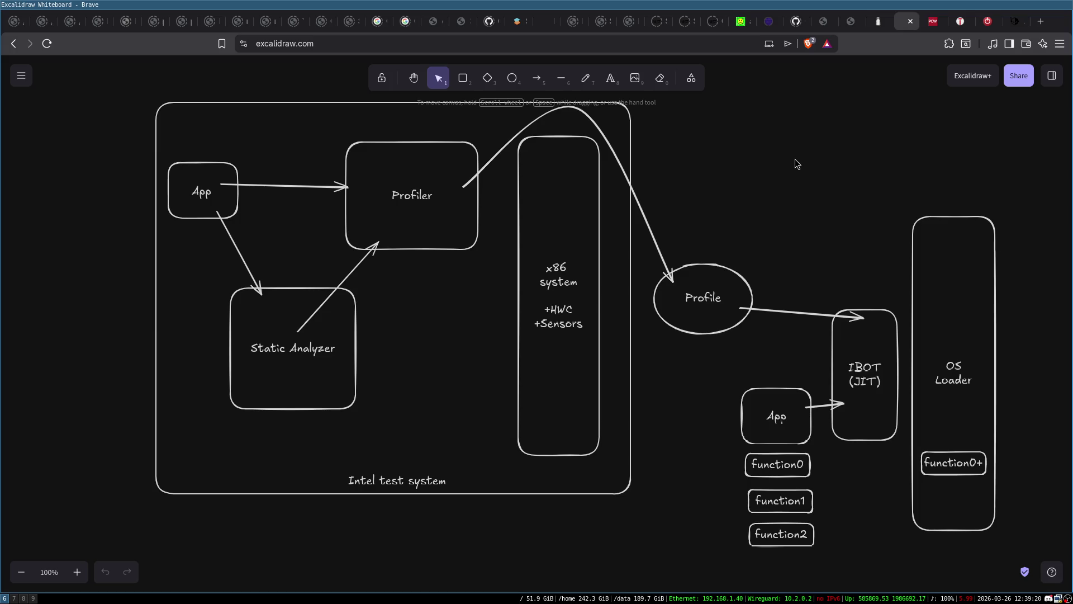
Select and delete every element of the IBOT/profiler diagram, then go to workspace 8
{"action": "key", "text": "ctrl+a"}
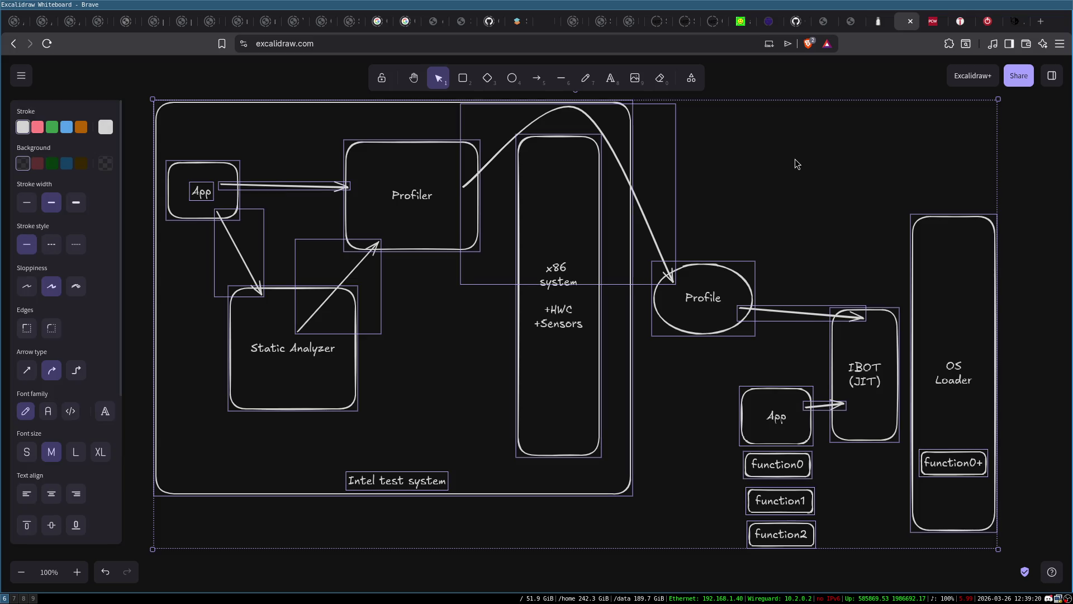
{"action": "key", "text": "Delete"}
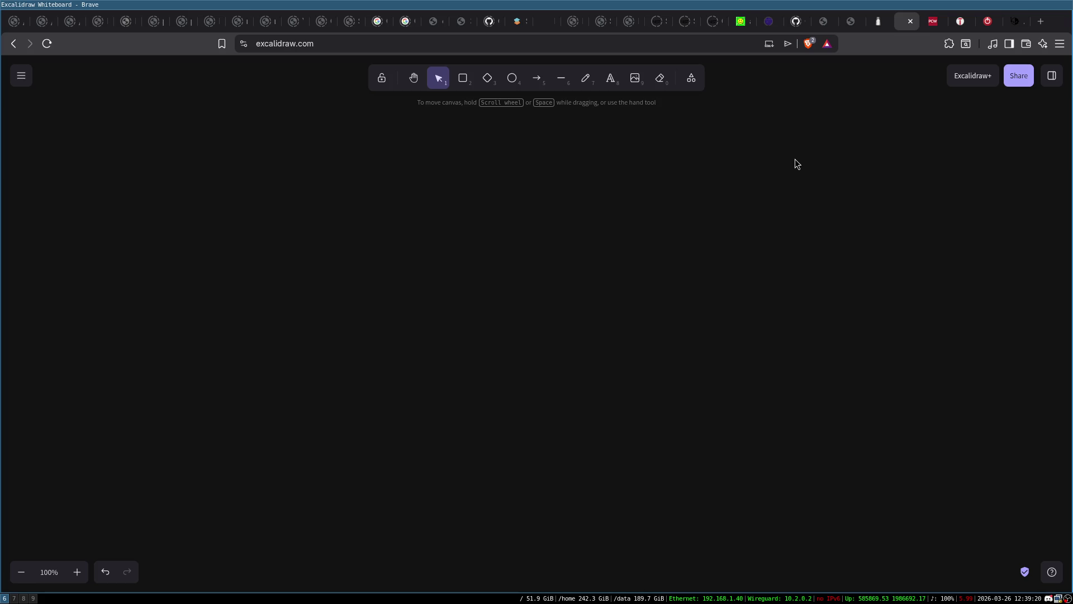
{"action": "key", "text": "super+8"}
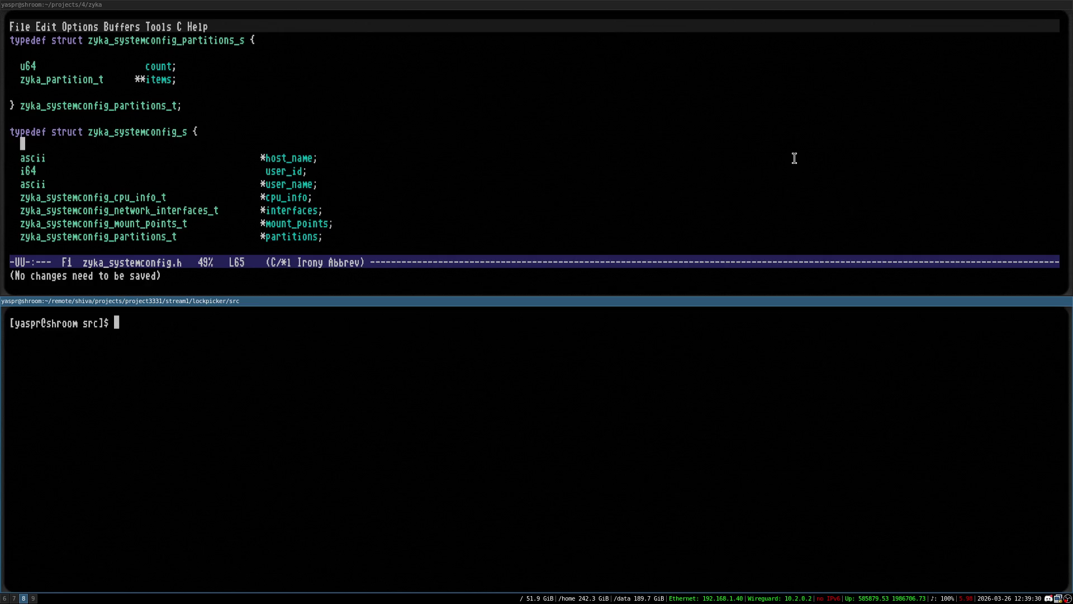
Exit the lower shell, resume its Emacs with fg, quit it via C-x C-c, and close the terminal
{"action": "type", "text": "exit"}
{"action": "key", "text": "Return"}
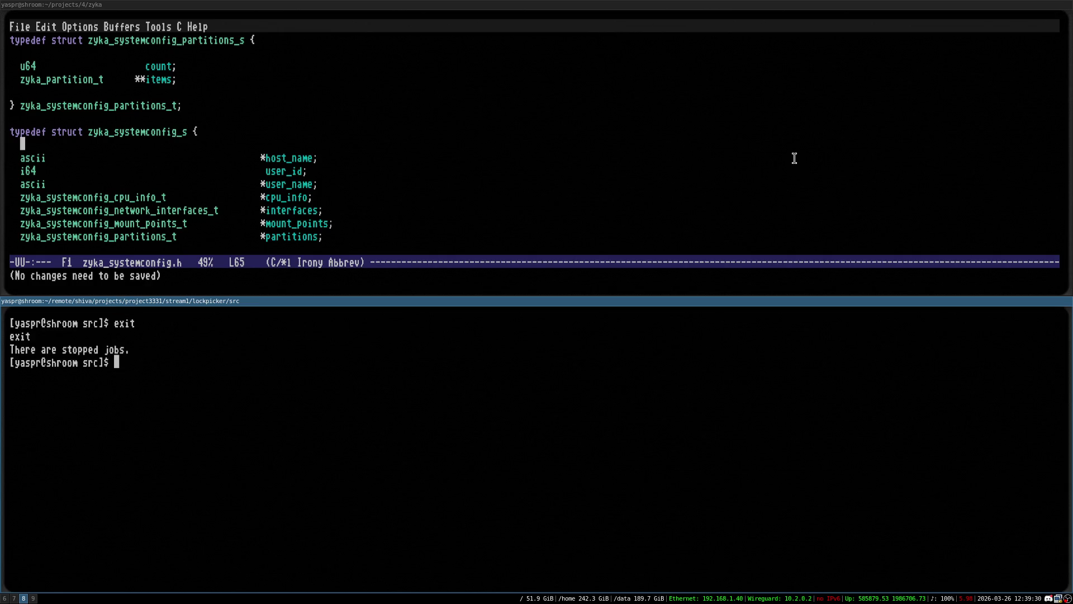
{"action": "type", "text": "fg"}
{"action": "key", "text": "Return"}
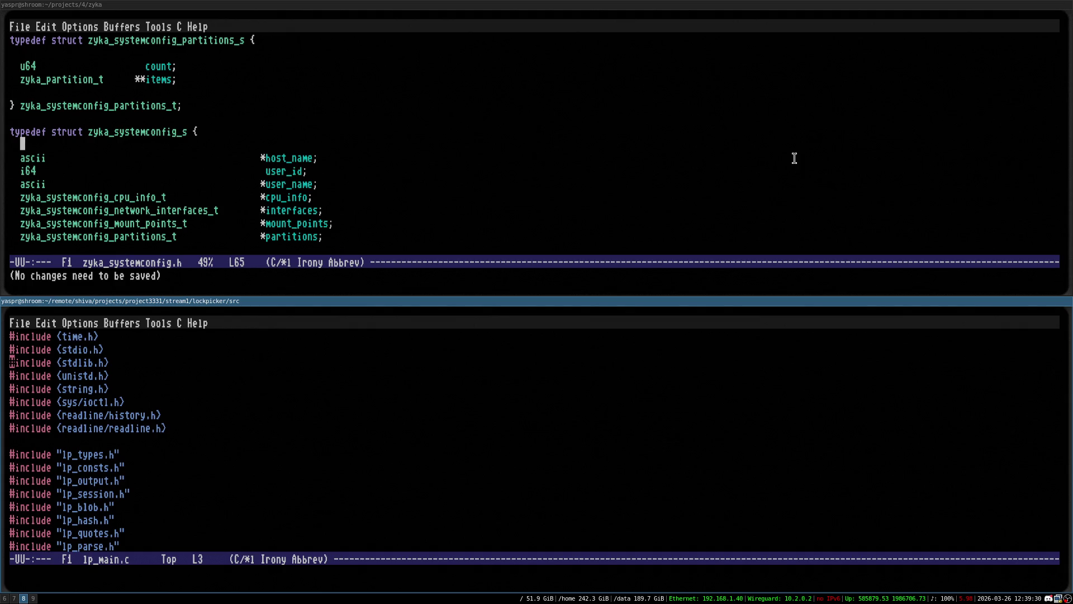
{"action": "key", "text": "ctrl+x"}
{"action": "key", "text": "ctrl+c"}
{"action": "key", "text": "ctrl+d"}
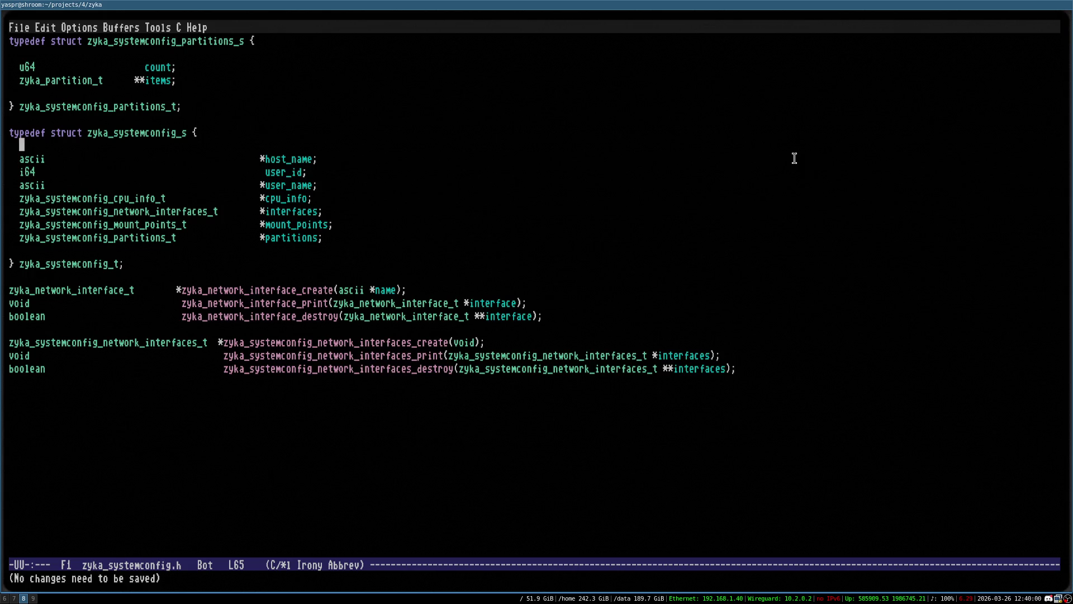
Move through the systemconfig struct around zyka_mount_point_s, saving zyka_systemconfig.h
{"action": "key", "text": "Up"}
{"action": "key", "text": "Up"}
{"action": "key", "text": "Up"}
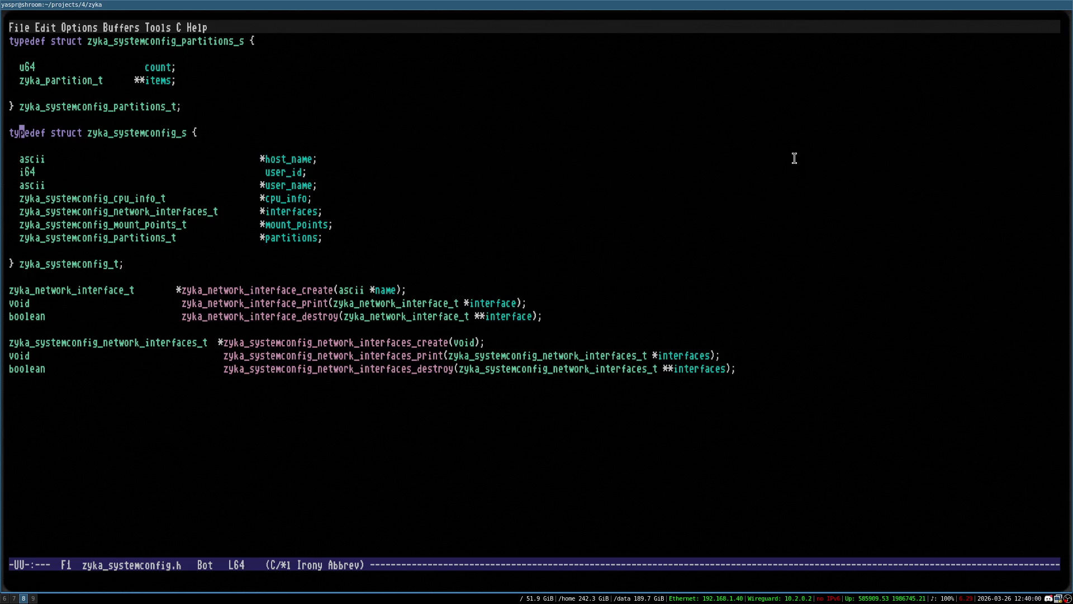
{"action": "key", "text": "Up"}
{"action": "key", "text": "ctrl+x"}
{"action": "key", "text": "ctrl+s"}
{"action": "key", "text": "Up"}
{"action": "key", "text": "Up"}
{"action": "key", "text": "Up"}
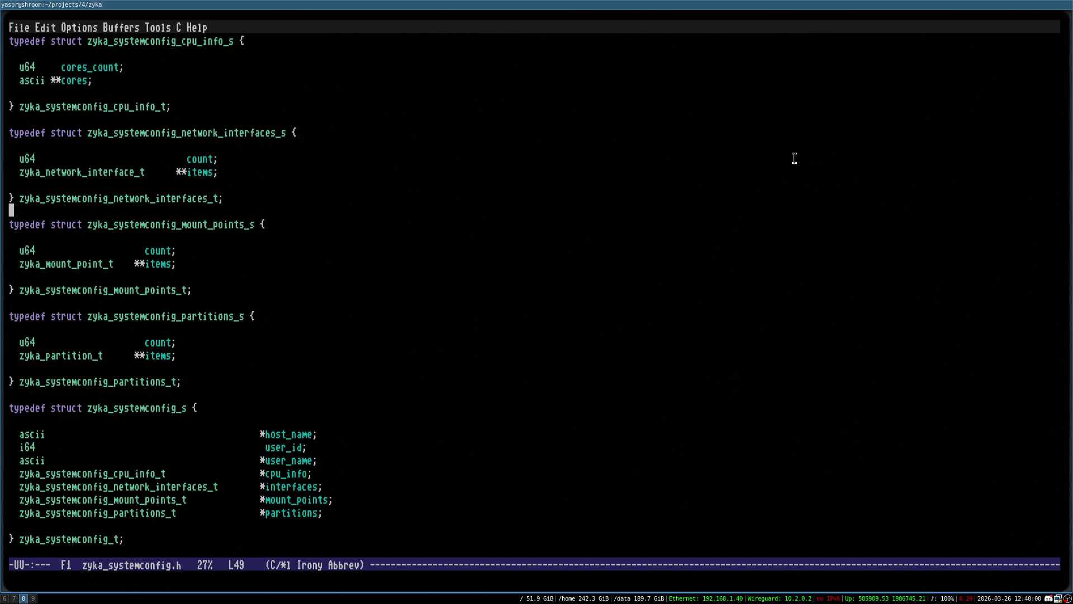
{"action": "key", "text": "ctrl+x"}
{"action": "key", "text": "ctrl+s"}
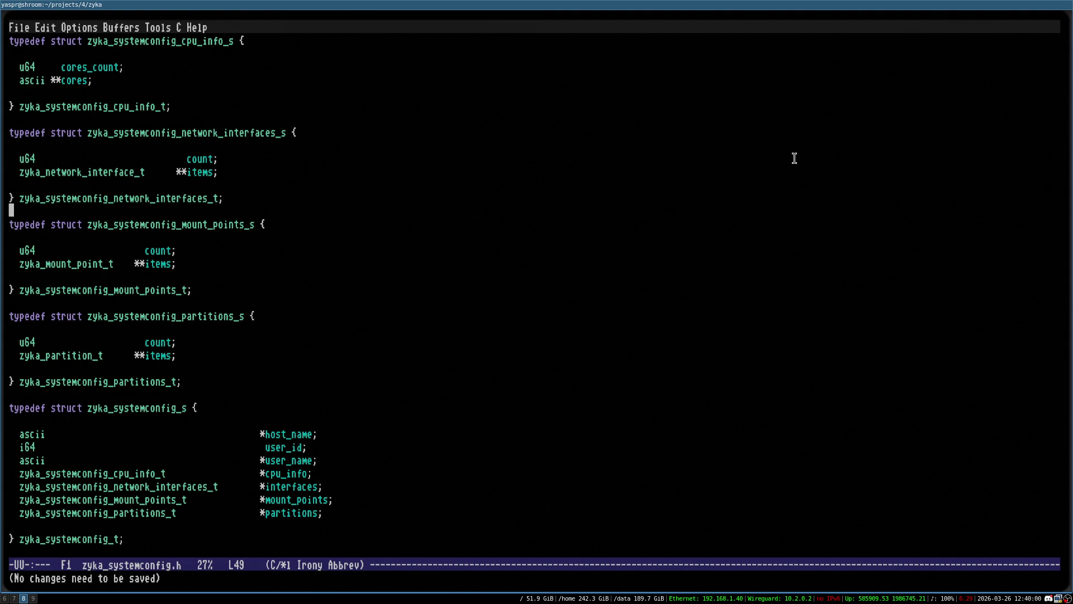
{"action": "scroll", "coordinate": [794, 158], "scroll_direction": "up", "scroll_amount": 7}
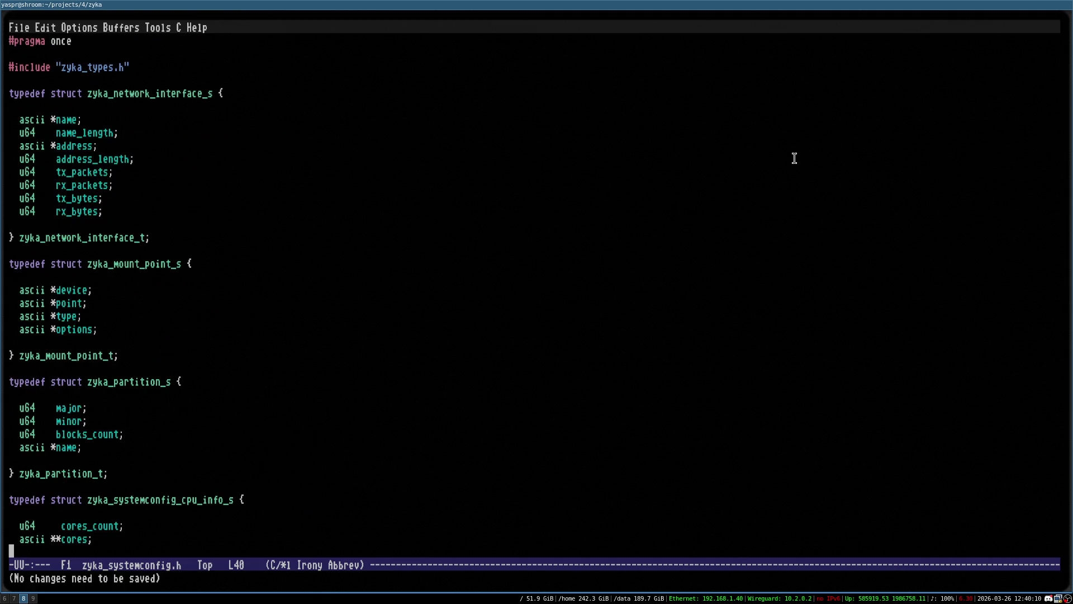
{"action": "key", "text": "Up"}
{"action": "key", "text": "Up"}
{"action": "key", "text": "Up"}
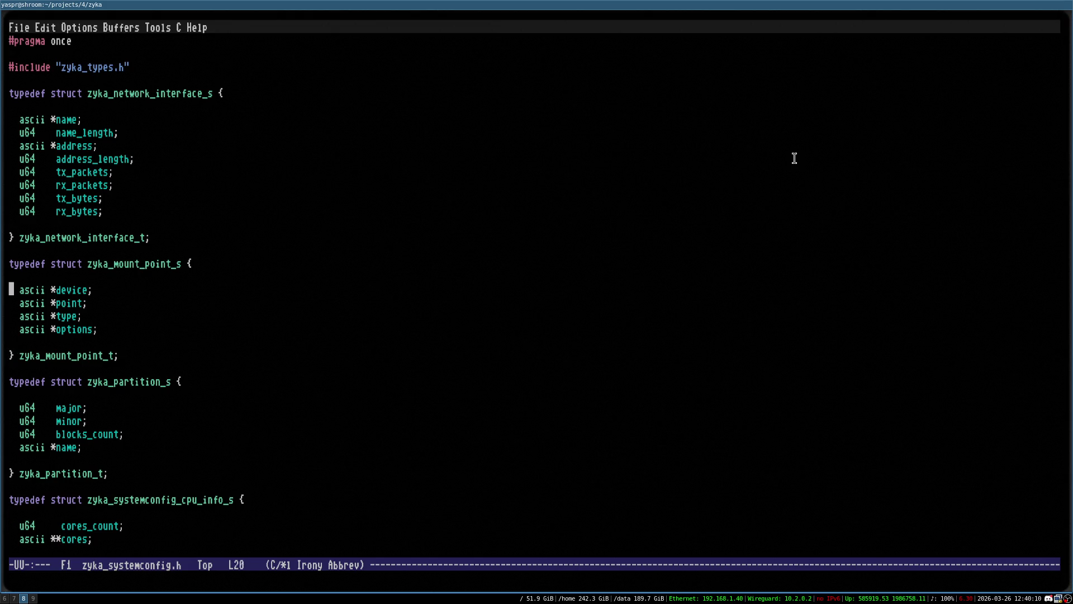
{"action": "key", "text": "Down"}
{"action": "key", "text": "ctrl+x"}
{"action": "key", "text": "ctrl+s"}
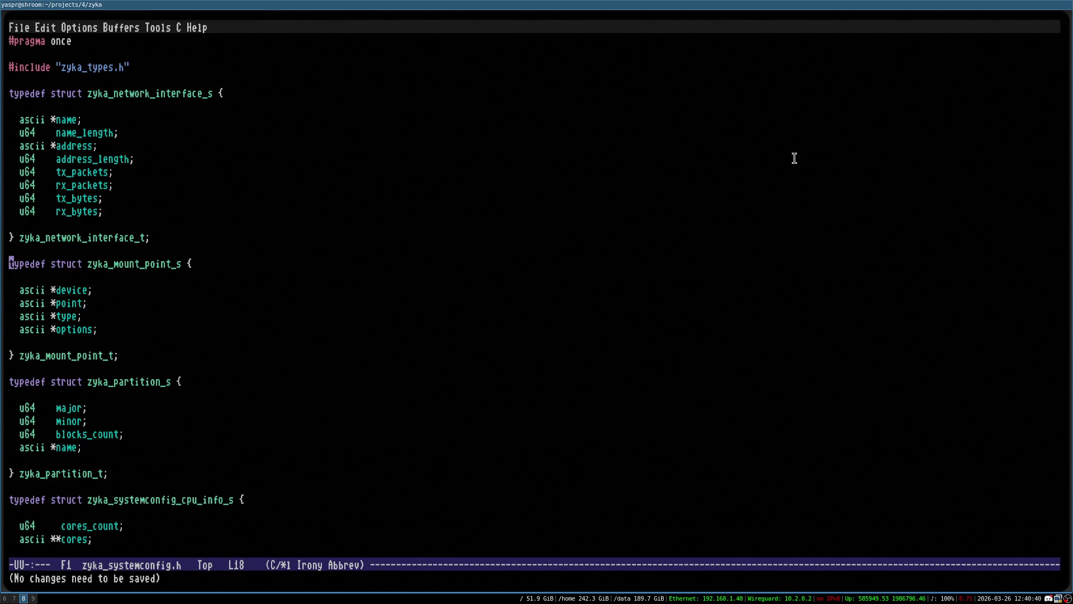
Step between the rx_bytes, name_length and options fields, saving the header repeatedly
{"action": "key", "text": "Up"}
{"action": "key", "text": "ctrl+x"}
{"action": "key", "text": "ctrl+s"}
{"action": "key", "text": "Up"}
{"action": "key", "text": "Up"}
{"action": "key", "text": "Up"}
{"action": "key", "text": "ctrl+x"}
{"action": "key", "text": "ctrl+s"}
{"action": "key", "text": "Up"}
{"action": "key", "text": "Up"}
{"action": "key", "text": "Up"}
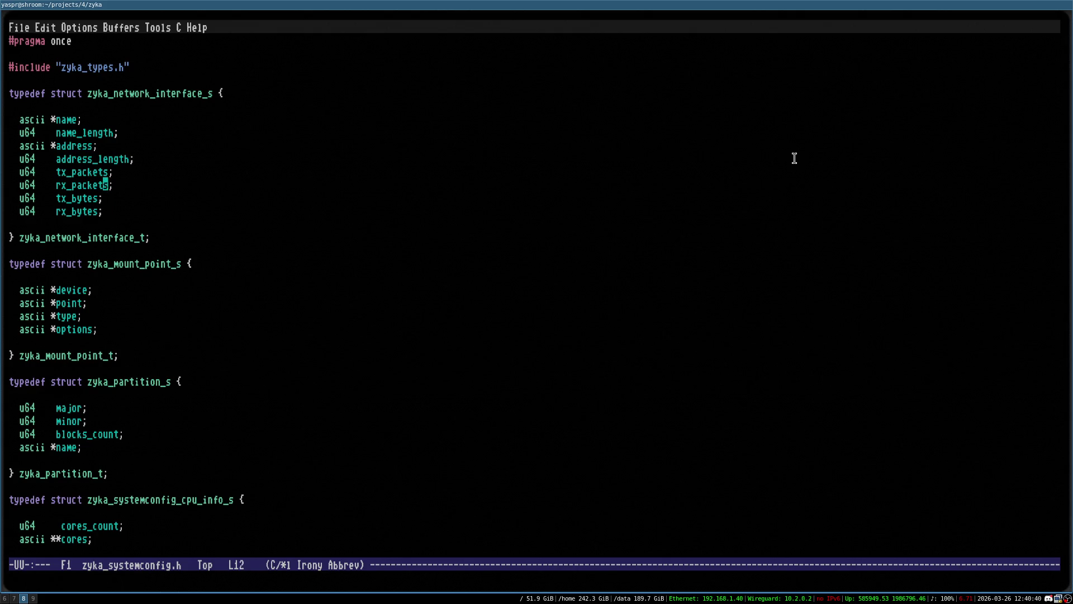
{"action": "key", "text": "Up"}
{"action": "key", "text": "ctrl+x"}
{"action": "key", "text": "ctrl+s"}
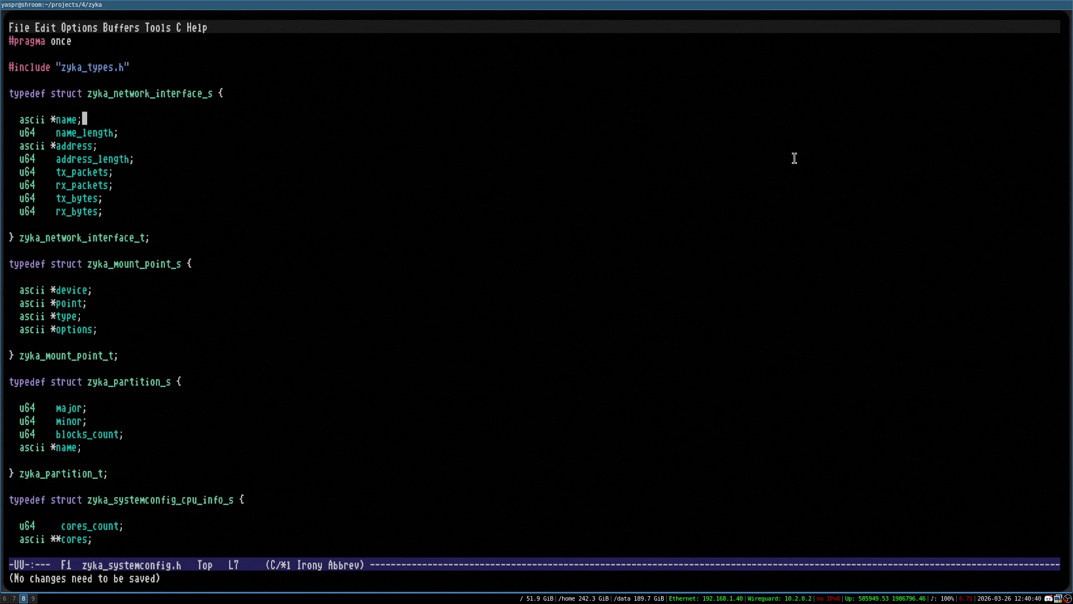
{"action": "key", "text": "ctrl+x"}
{"action": "key", "text": "ctrl+s"}
{"action": "key", "text": "Down"}
{"action": "key", "text": "Down"}
{"action": "key", "text": "Down"}
{"action": "key", "text": "Down"}
{"action": "key", "text": "Down"}
{"action": "key", "text": "ctrl+x"}
{"action": "key", "text": "ctrl+s"}
{"action": "key", "text": "Down"}
{"action": "key", "text": "Down"}
{"action": "key", "text": "Down"}
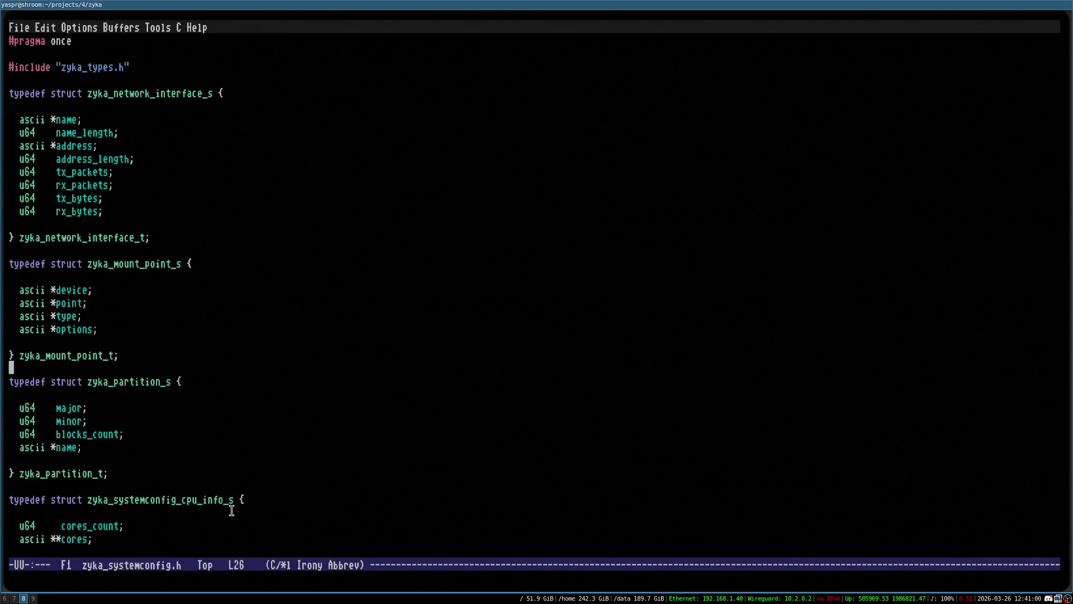
{"action": "key", "text": "Down"}
{"action": "key", "text": "Down"}
{"action": "key", "text": "Down"}
{"action": "key", "text": "Up"}
{"action": "key", "text": "Up"}
{"action": "key", "text": "Up"}
Suspend Emacs, clear the shell, resume with fg, and check the Messages buffer
{"action": "key", "text": "ctrl+z"}
{"action": "key", "text": "ctrl+c"}
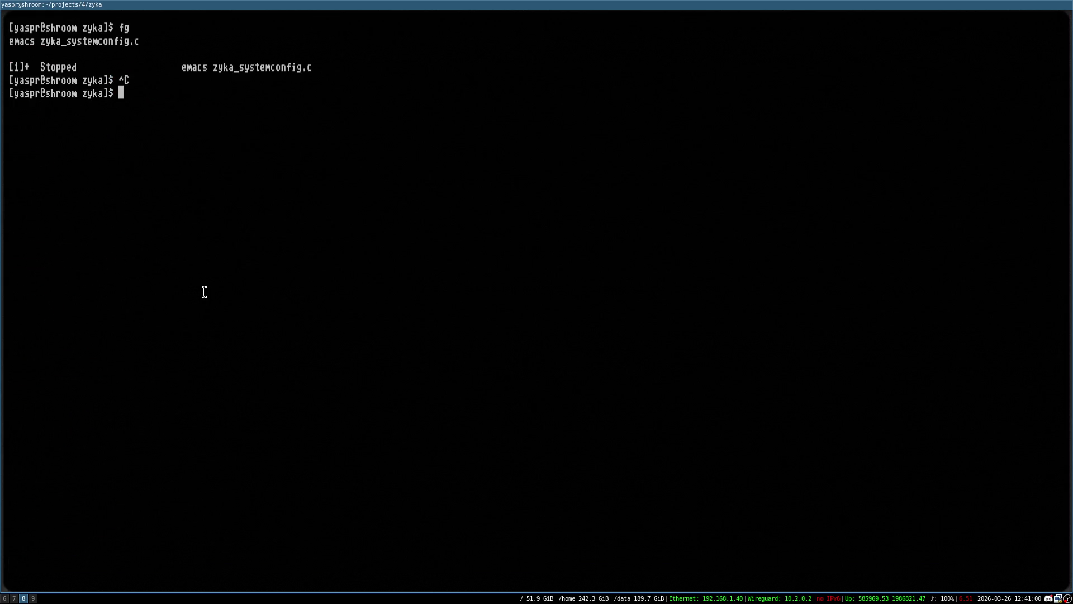
{"action": "key", "text": "ctrl+l"}
{"action": "type", "text": "fg"}
{"action": "key", "text": "Return"}
{"action": "key", "text": "ctrl+x"}
{"action": "key", "text": "ctrl+s"}
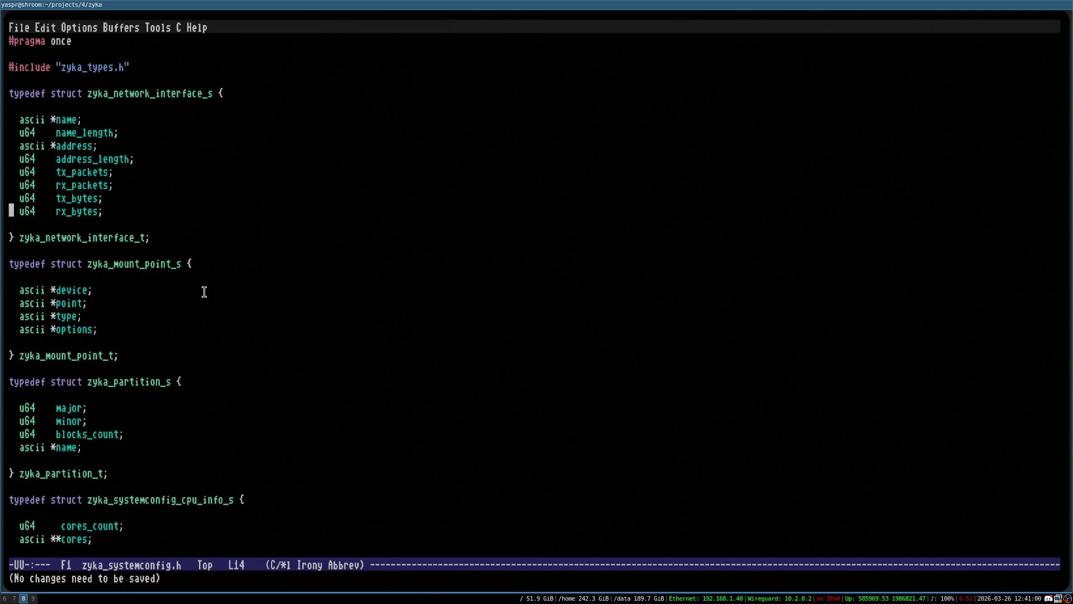
{"action": "key", "text": "ctrl+h"}
{"action": "key", "text": "e"}
{"action": "key", "text": "q"}
Save zyka_systemconfig.c, switch to zyka_filesystem.c, and suspend Emacs to the shell
{"action": "key", "text": "ctrl+x"}
{"action": "key", "text": "b"}
{"action": "key", "text": "Return"}
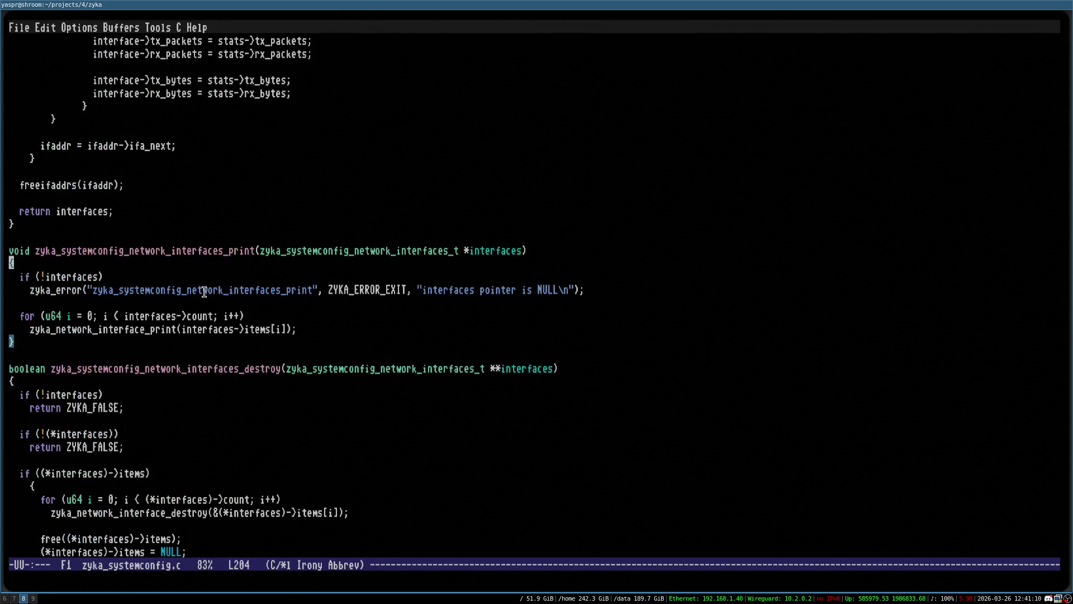
{"action": "key", "text": "ctrl+x"}
{"action": "key", "text": "ctrl+s"}
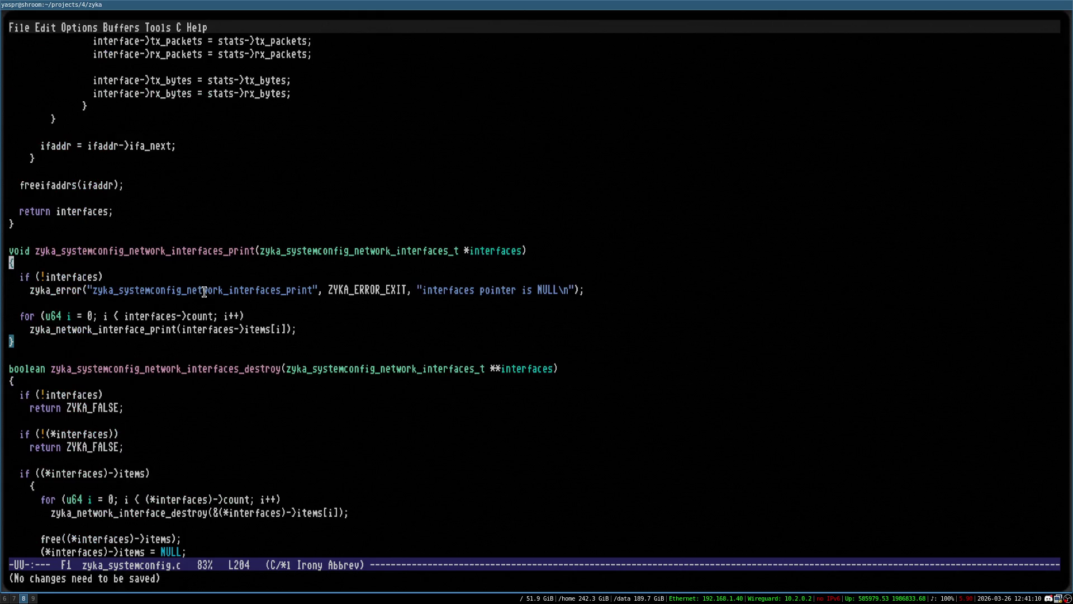
{"action": "key", "text": "ctrl+x"}
{"action": "key", "text": "b"}
{"action": "key", "text": "Return"}
{"action": "key", "text": "ctrl+z"}
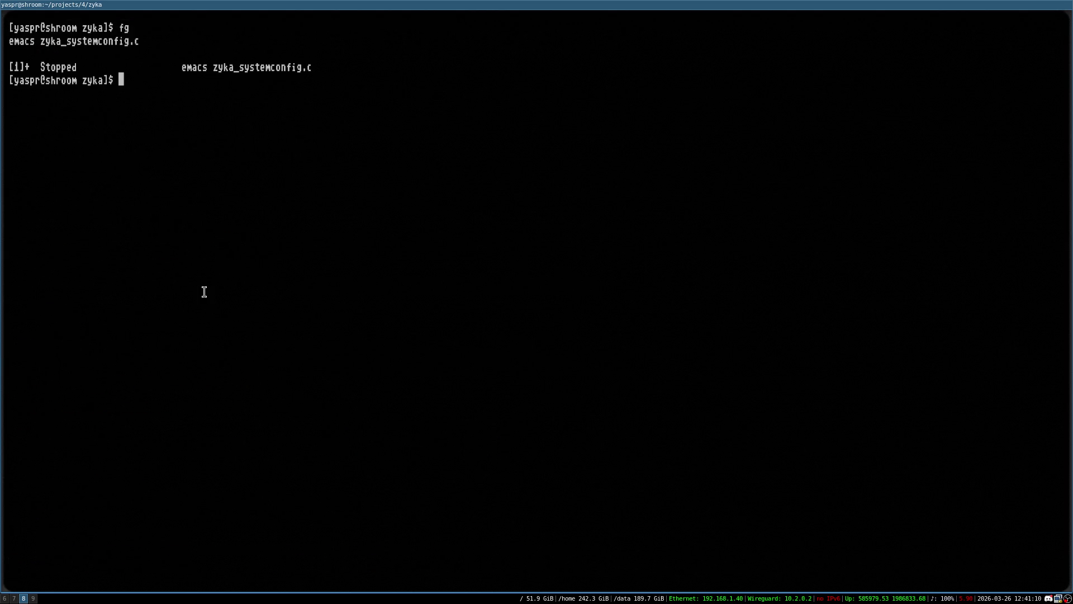
Recall 'valgrind --leak-check=full -s ./zyka toto' from shell history by searching 'val'
{"action": "key", "text": "ctrl+r"}
{"action": "type", "text": "val"}
{"action": "key", "text": "Right"}
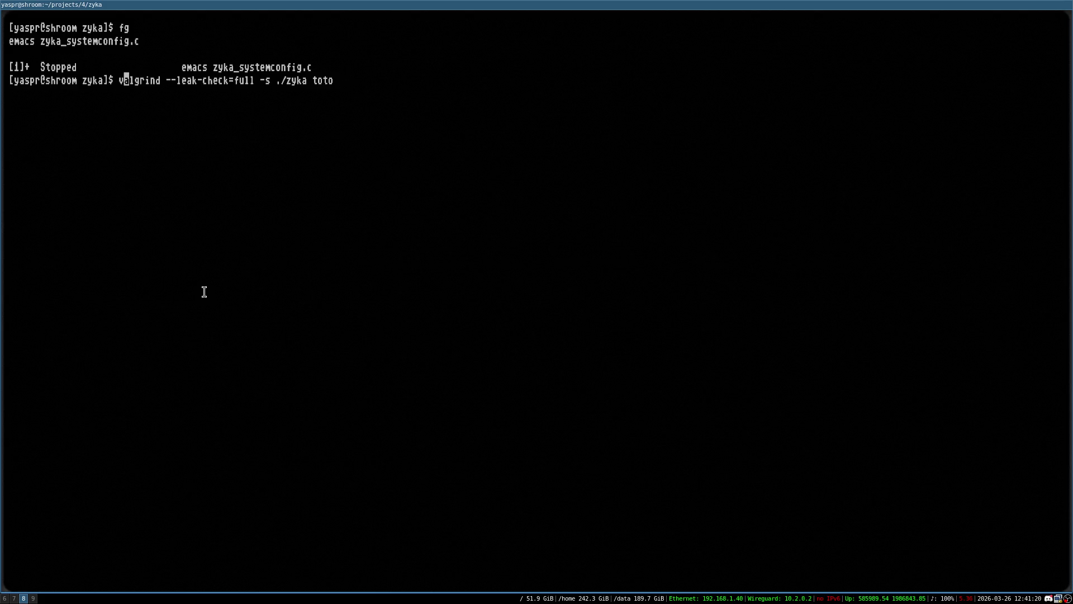
Run the valgrind leak check on zyka and highlight the 127.0.0.1 and 192.168.1.40 addresses
{"action": "key", "text": "Return"}
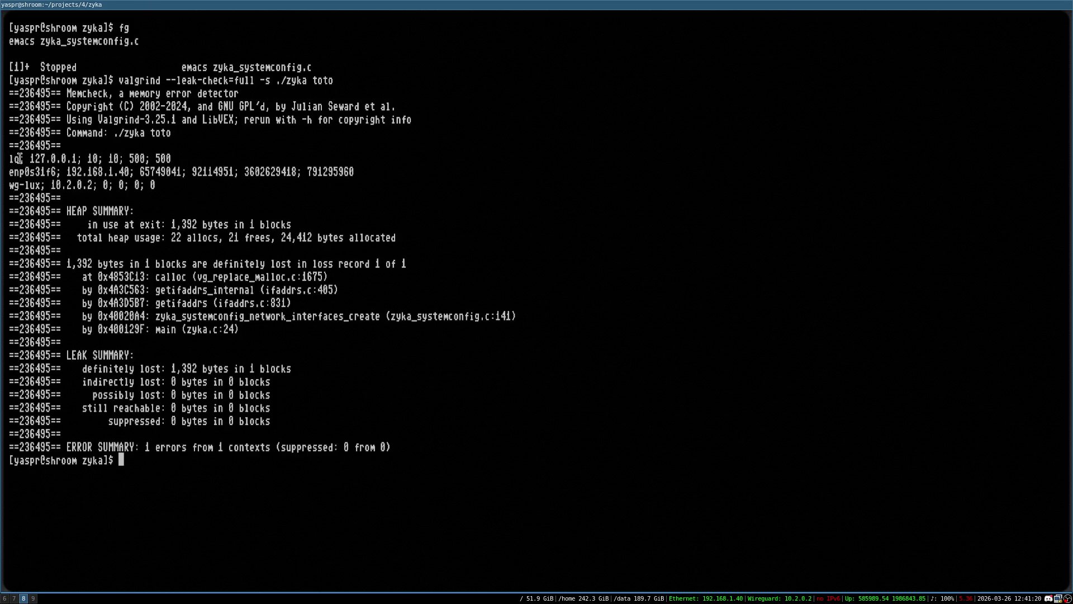
{"action": "double_click", "coordinate": [46, 158]}
{"action": "left_click", "coordinate": [89, 158]}
{"action": "left_click_drag", "start_coordinate": [62, 171], "coordinate": [128, 172]}
{"action": "left_click", "coordinate": [128, 171]}
{"action": "key", "text": "Up"}
{"action": "key", "text": "Return"}
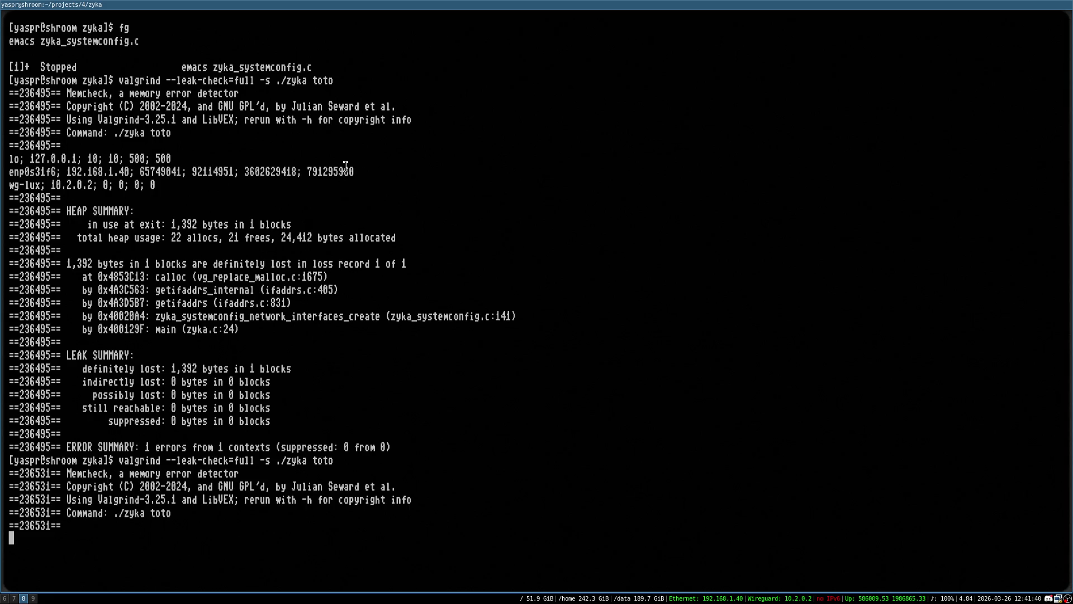
{"action": "scroll", "coordinate": [285, 261], "scroll_direction": "up", "scroll_amount": 3}
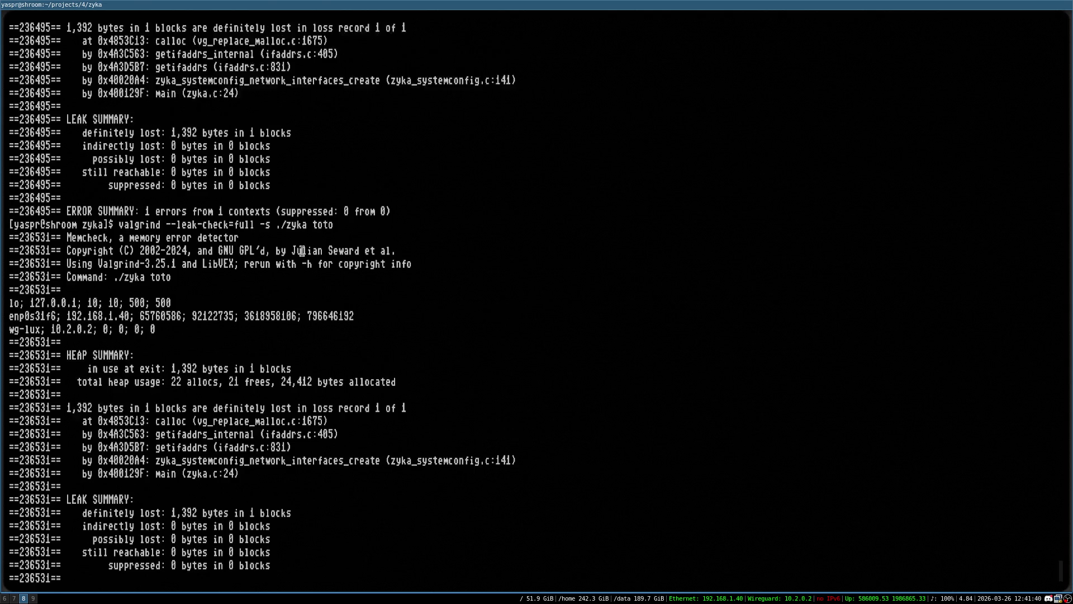
{"action": "scroll", "coordinate": [302, 251], "scroll_direction": "up", "scroll_amount": 2}
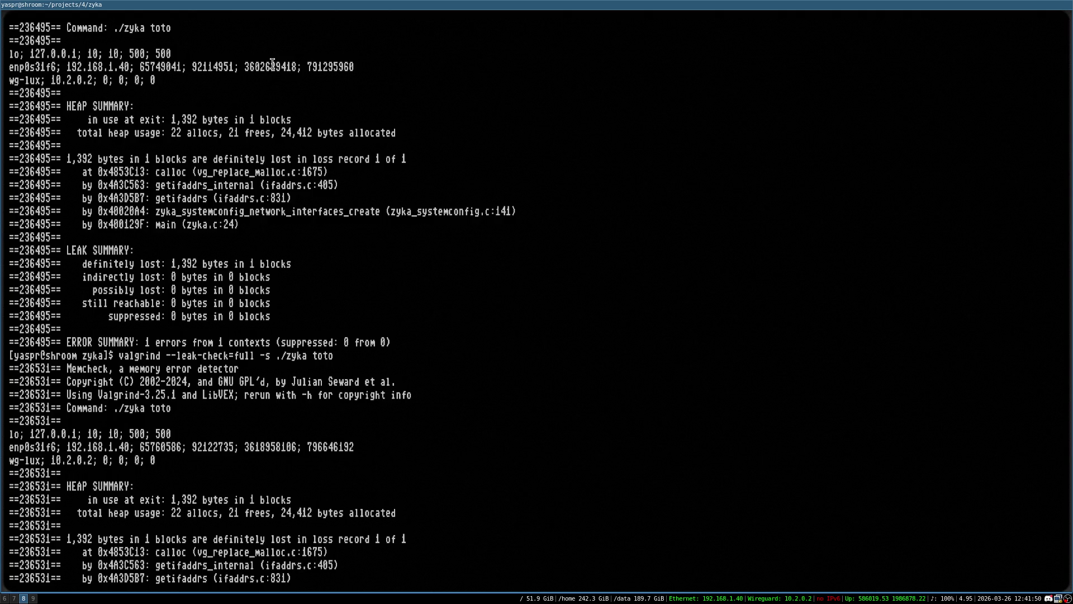
{"action": "double_click", "coordinate": [257, 63]}
{"action": "left_click", "coordinate": [258, 66]}
{"action": "double_click", "coordinate": [256, 67]}
{"action": "double_click", "coordinate": [332, 67]}
{"action": "left_click", "coordinate": [259, 69]}
Highlight the wg-lux interface name and its 10.2.0.2 address in the output
{"action": "double_click", "coordinate": [32, 80]}
{"action": "left_click", "coordinate": [103, 80]}
{"action": "left_click_drag", "start_coordinate": [100, 80], "coordinate": [185, 80]}
{"action": "left_click", "coordinate": [45, 79]}
{"action": "mouse_move", "coordinate": [52, 80]}
{"action": "left_mouse_down"}
{"action": "mouse_move", "coordinate": [112, 80]}
{"action": "mouse_move", "coordinate": [92, 80]}
{"action": "left_mouse_up"}
{"action": "left_click", "coordinate": [206, 143]}
Clear the screen, list the project files with ls, then list running processes with ps
{"action": "key", "text": "ctrl+l"}
{"action": "type", "text": "ls"}
{"action": "key", "text": "Return"}
{"action": "type", "text": "clear"}
{"action": "key", "text": "Return"}
{"action": "type", "text": "ps"}
{"action": "key", "text": "Return"}
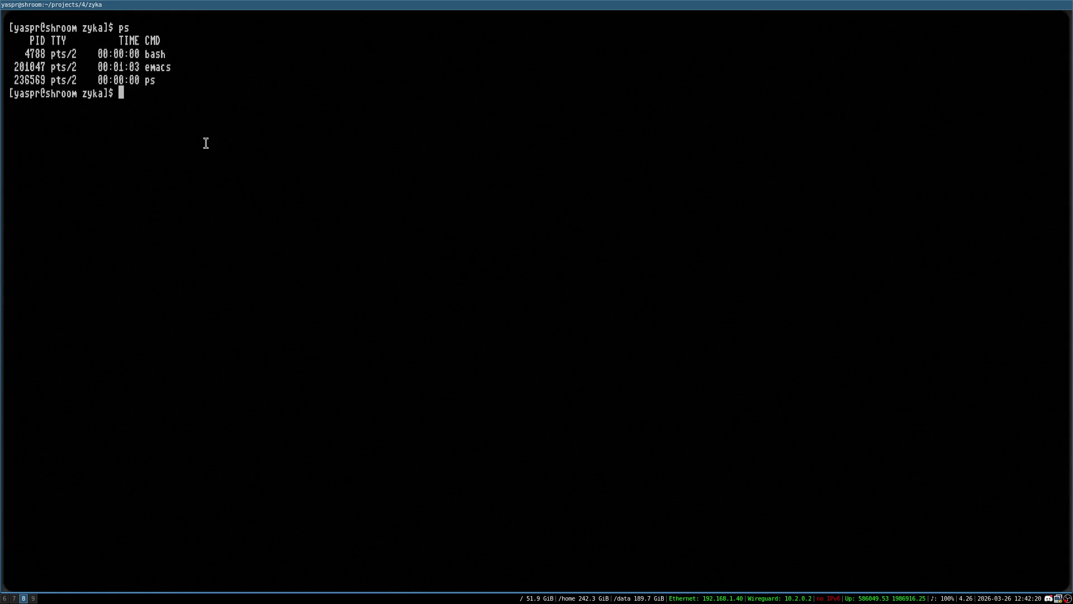
Clear the terminal, list the files and resume the suspended Emacs session with fg
{"action": "key", "text": "ctrl+l"}
{"action": "type", "text": "ls"}
{"action": "key", "text": "Return"}
{"action": "type", "text": "fg"}
{"action": "key", "text": "Return"}
In zyka.c, uncomment the three zyka_filesystem lines and save the file
{"action": "key", "text": "ctrl+x"}
{"action": "key", "text": "b"}
{"action": "key", "text": "Return"}
{"action": "key", "text": "ctrl+x"}
{"action": "key", "text": "Left"}
{"action": "key", "text": "ctrl+x"}
{"action": "key", "text": "Left"}
{"action": "key", "text": "ctrl+x"}
{"action": "key", "text": "Left"}
{"action": "key", "text": "Up"}
{"action": "key", "text": "Up"}
{"action": "key", "text": "Up"}
{"action": "key", "text": "ctrl+space"}
{"action": "key", "text": "Down"}
{"action": "key", "text": "Down"}
{"action": "key", "text": "Down"}
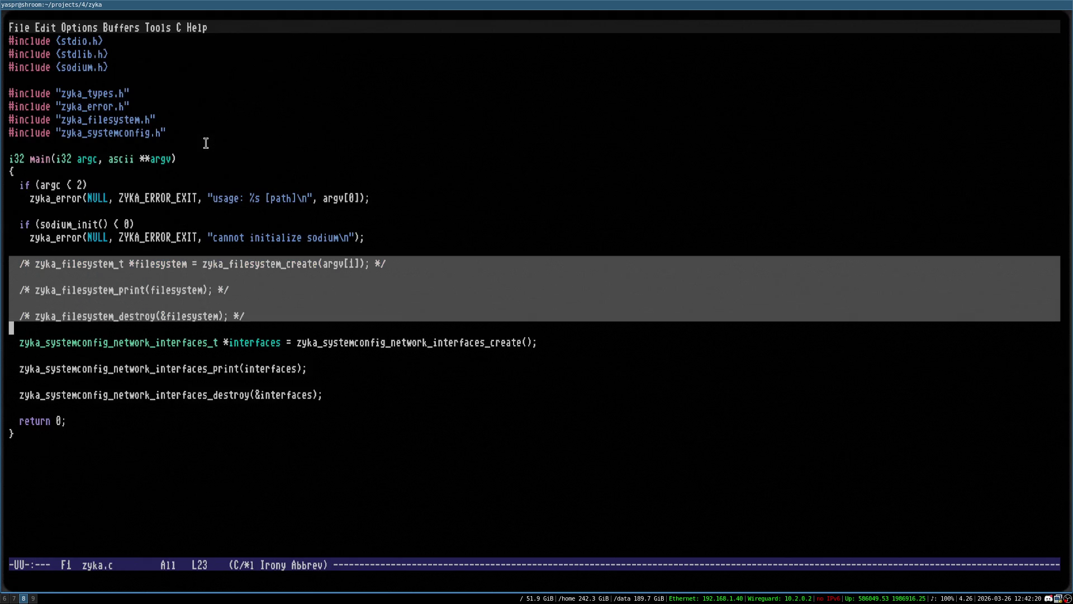
{"action": "key", "text": "alt+semicolon"}
{"action": "key", "text": "ctrl+x"}
{"action": "key", "text": "ctrl+s"}
Suspend Emacs, rebuild with make and rerun the valgrind leak check from history
{"action": "key", "text": "ctrl+z"}
{"action": "type", "text": "make"}
{"action": "key", "text": "Return"}
{"action": "key", "text": "ctrl+r"}
{"action": "type", "text": "./"}
{"action": "key", "text": "Escape"}
{"action": "key", "text": "Return"}
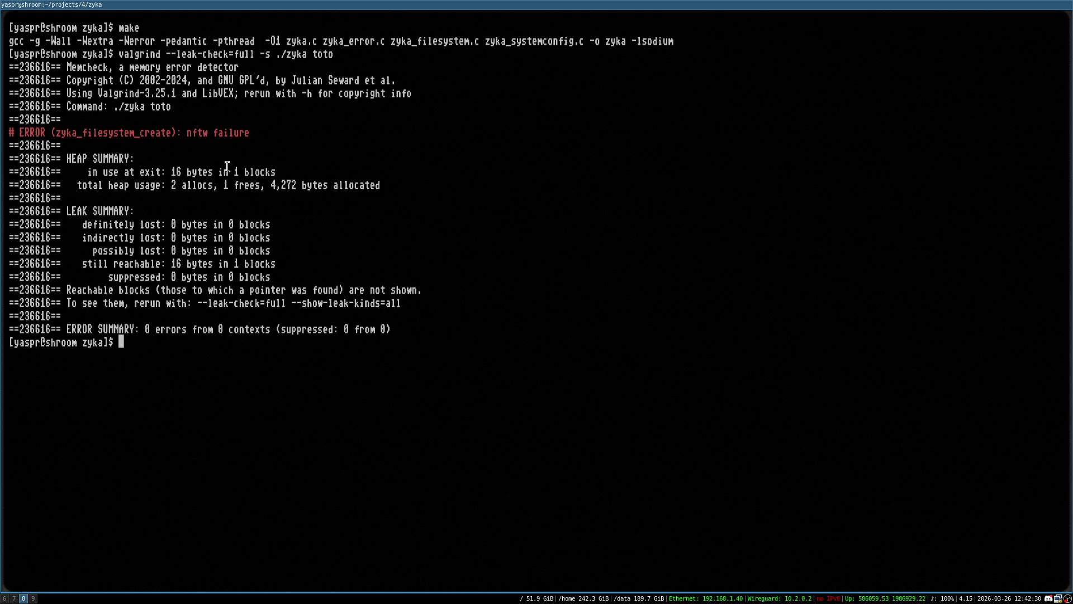
Run valgrind against ../ylib/ and highlight the getifaddrs function in the report
{"action": "key", "text": "Up"}
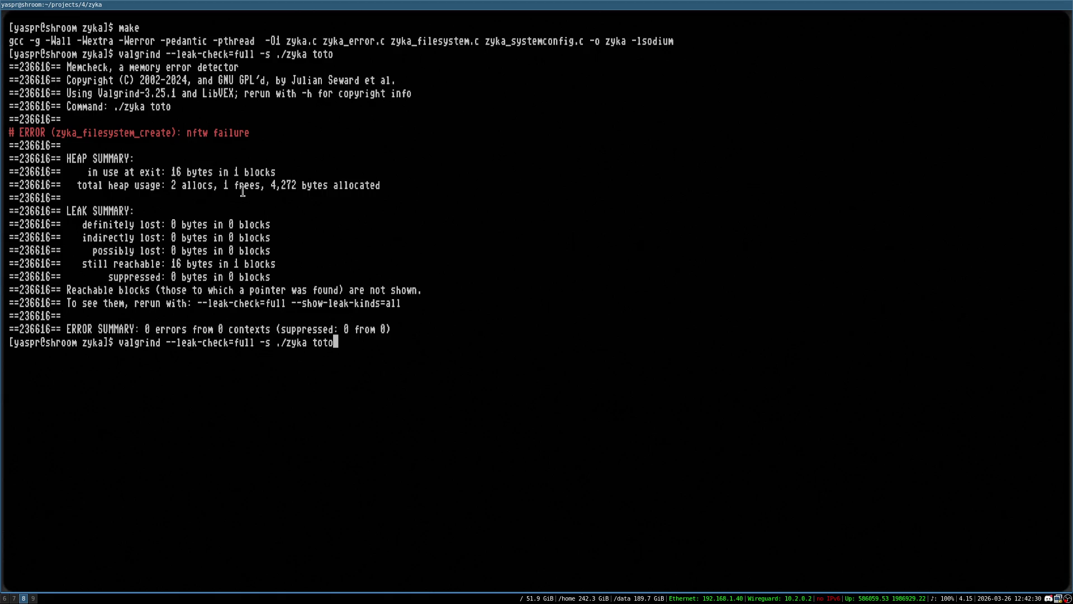
{"action": "key", "text": "BackSpace"}
{"action": "key", "text": "BackSpace"}
{"action": "key", "text": "BackSpace"}
{"action": "type", "text": "../ylib/"}
{"action": "key", "text": "Return"}
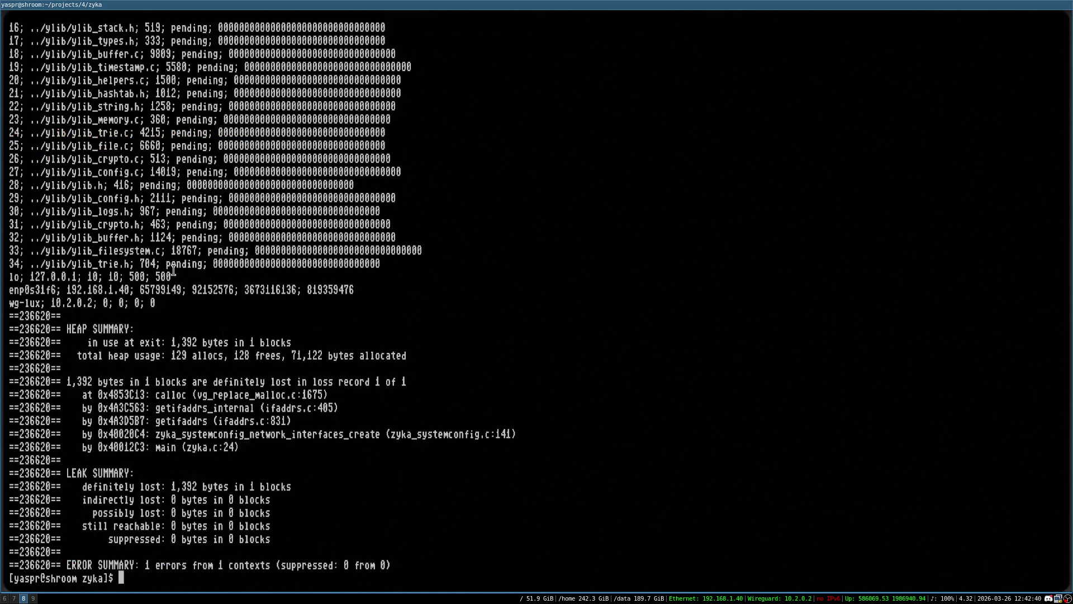
{"action": "double_click", "coordinate": [177, 420]}
{"action": "left_click", "coordinate": [178, 406]}
{"action": "double_click", "coordinate": [193, 421]}
{"action": "left_click", "coordinate": [184, 421]}
Open zyka.c in Emacs, save it, then switch to zyka_filesystem.h and save it
{"action": "type", "text": "e zyka.c"}
{"action": "key", "text": "Return"}
{"action": "key", "text": "ctrl+x"}
{"action": "key", "text": "ctrl+s"}
{"action": "key", "text": "ctrl+h"}
{"action": "key", "text": "e"}
{"action": "key", "text": "ctrl+x"}
{"action": "key", "text": "Right"}
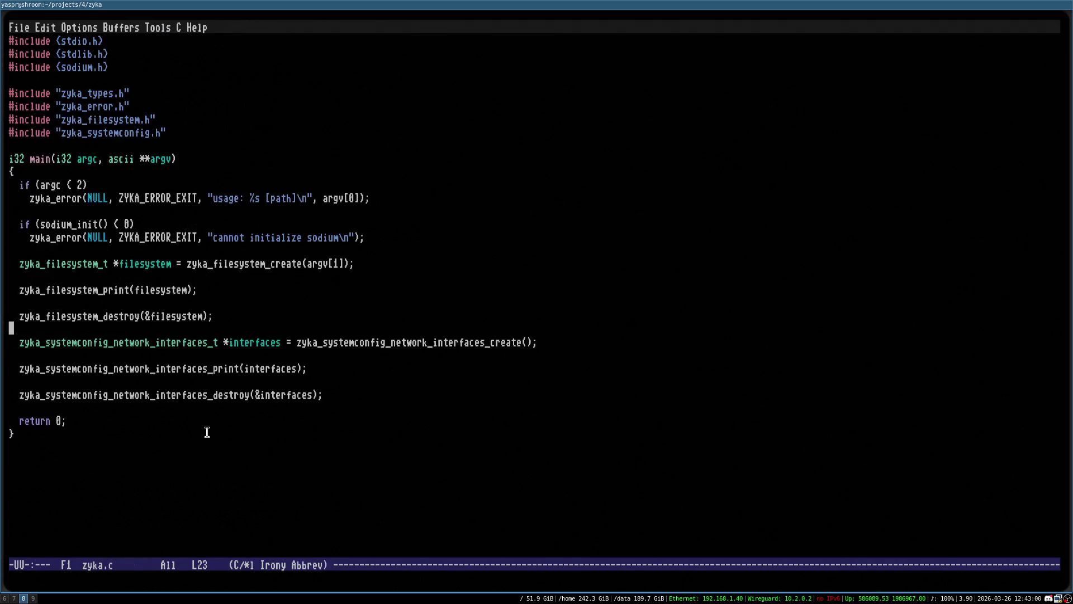
{"action": "key", "text": "ctrl+x"}
{"action": "key", "text": "Right"}
{"action": "key", "text": "ctrl+x"}
{"action": "key", "text": "ctrl+s"}
Suspend and resume Emacs to save the header file again, then go to the browser workspace
{"action": "key", "text": "ctrl+z"}
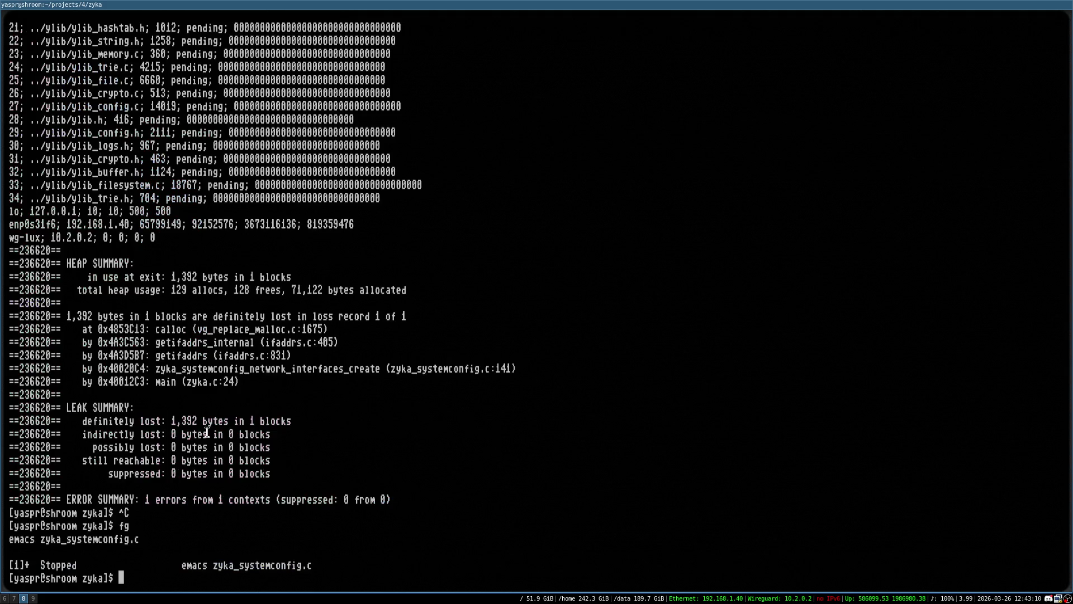
{"action": "key", "text": "Up"}
{"action": "key", "text": "Up"}
{"action": "key", "text": "Up"}
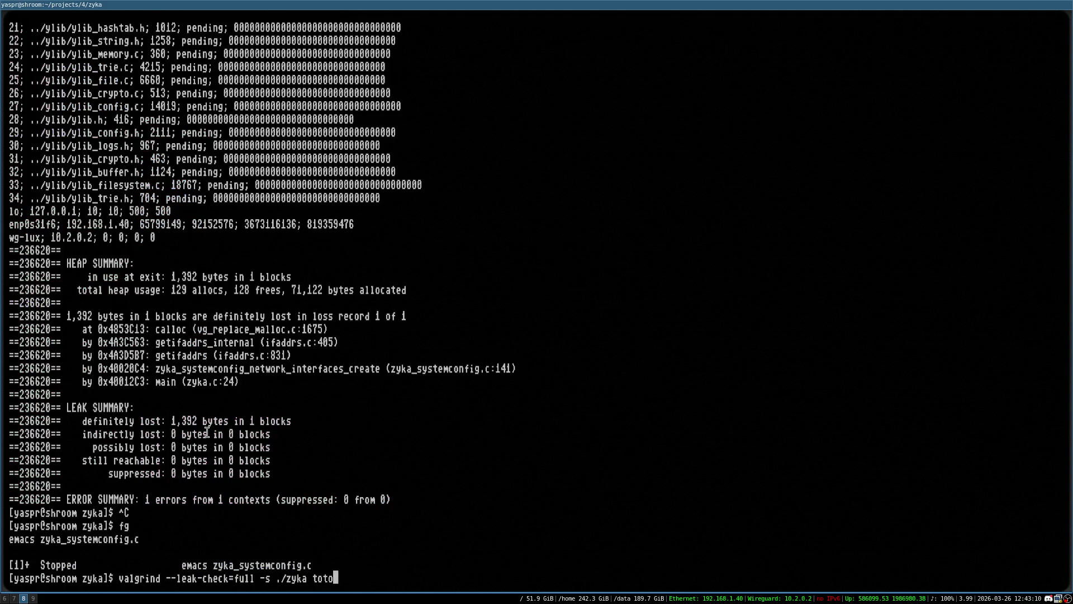
{"action": "key", "text": "ctrl+c"}
{"action": "key", "text": "ctrl+l"}
{"action": "type", "text": "fg"}
{"action": "key", "text": "Return"}
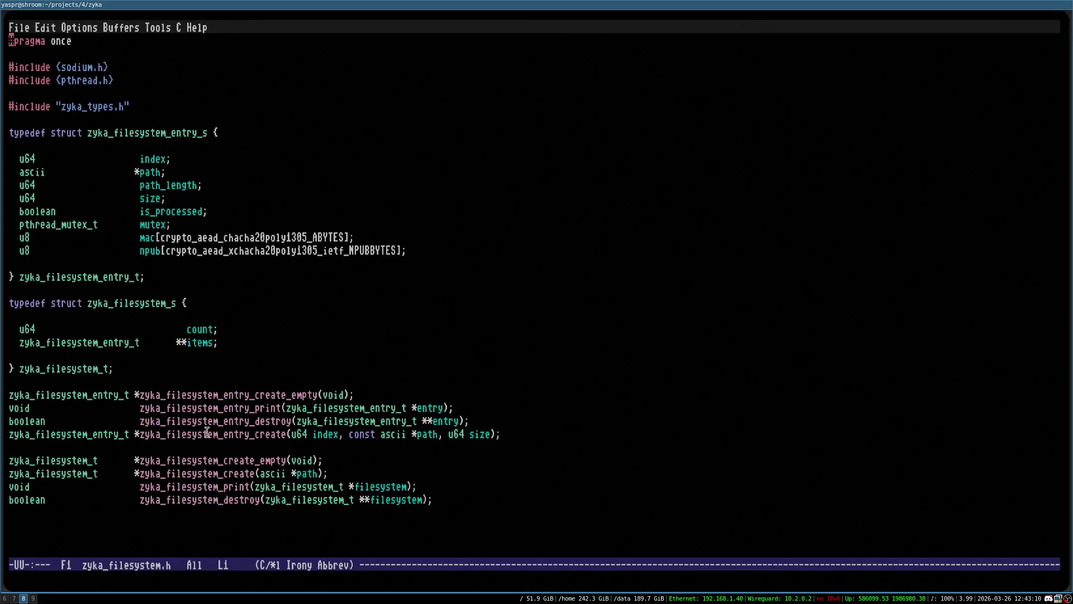
{"action": "key", "text": "ctrl+x"}
{"action": "key", "text": "ctrl+s"}
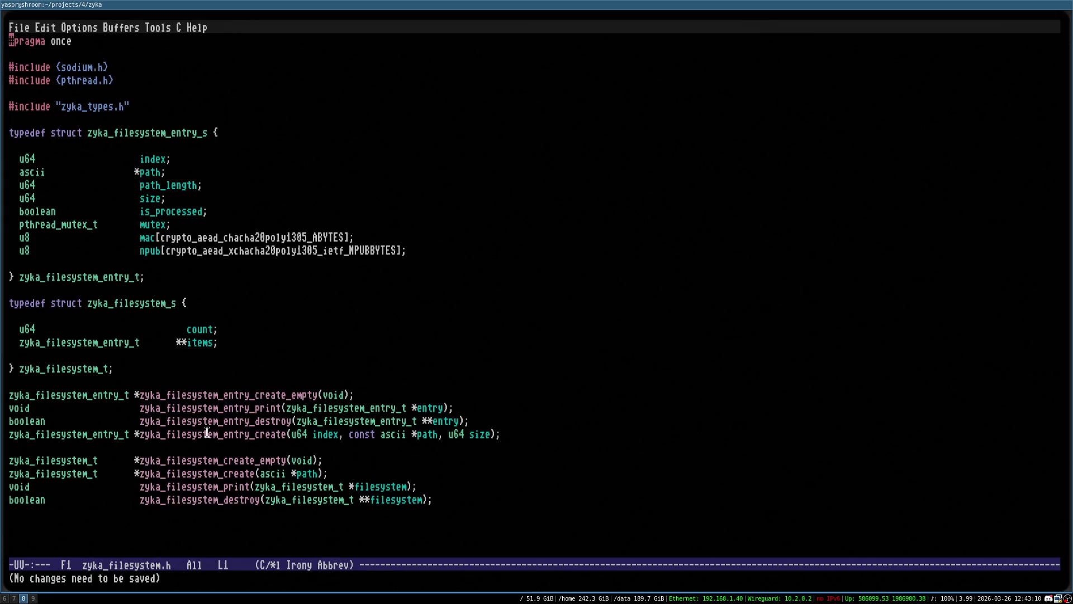
{"action": "key", "text": "super+6"}
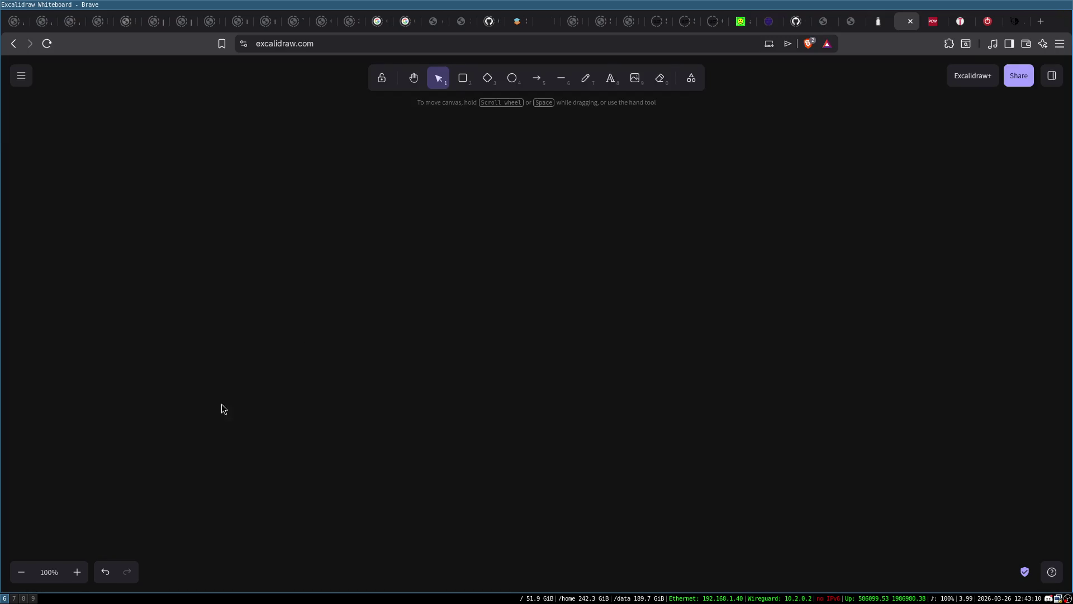
Read the wccftech Ryzen 9 9950X3D2 article down to its CPU-Z processor table
{"action": "left_click", "coordinate": [1015, 25]}
{"action": "scroll", "coordinate": [326, 259], "scroll_direction": "down", "scroll_amount": 6}
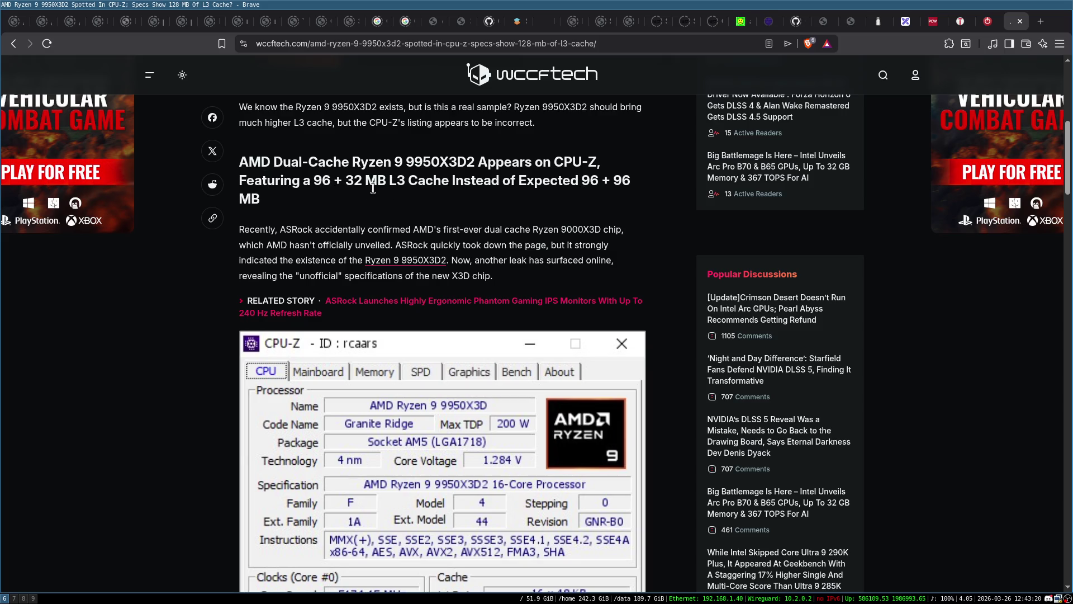
{"action": "scroll", "coordinate": [547, 231], "scroll_direction": "down", "scroll_amount": 1}
{"action": "scroll", "coordinate": [546, 235], "scroll_direction": "down", "scroll_amount": 4}
{"action": "scroll", "coordinate": [467, 260], "scroll_direction": "up", "scroll_amount": 5}
{"action": "scroll", "coordinate": [475, 210], "scroll_direction": "down", "scroll_amount": 3}
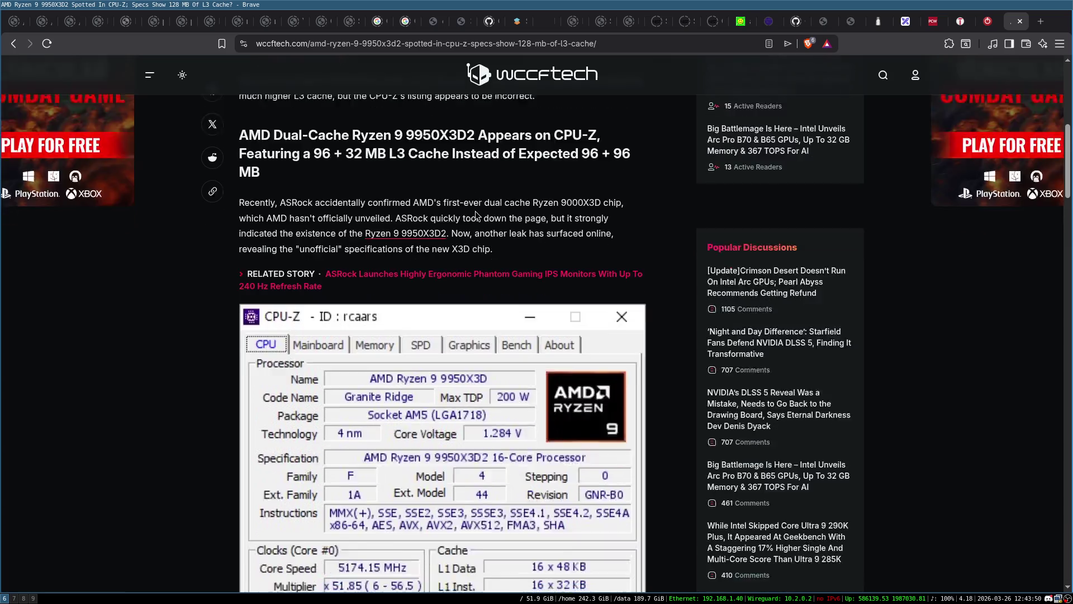
{"action": "scroll", "coordinate": [347, 246], "scroll_direction": "down", "scroll_amount": 3}
{"action": "scroll", "coordinate": [226, 282], "scroll_direction": "up", "scroll_amount": 1}
{"action": "scroll", "coordinate": [223, 284], "scroll_direction": "down", "scroll_amount": 5}
{"action": "scroll", "coordinate": [223, 282], "scroll_direction": "down", "scroll_amount": 1}
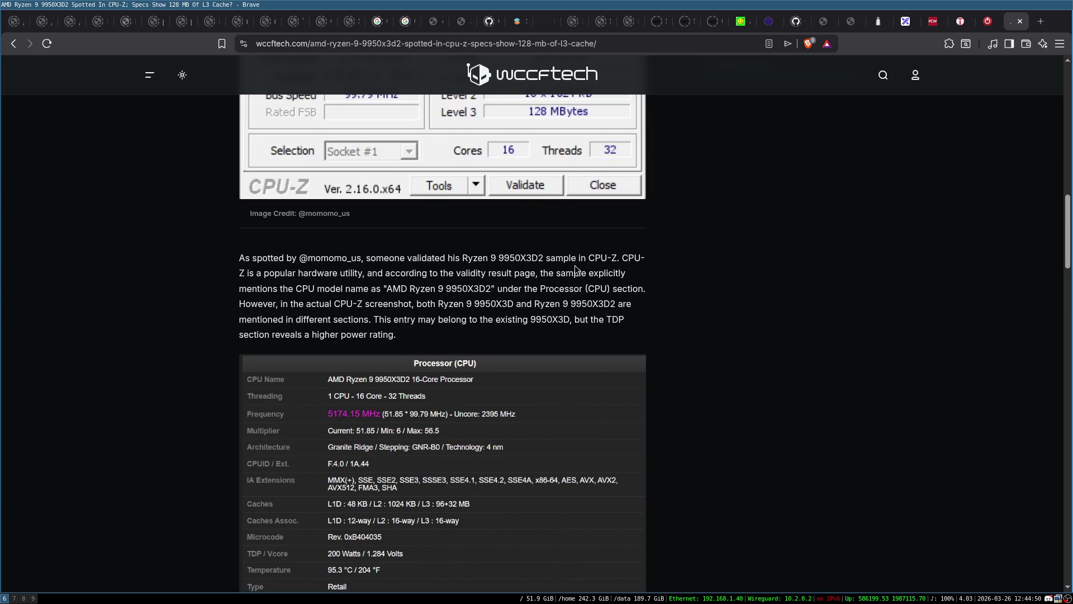
{"action": "key", "text": "ctrl+t"}
Search for 'arm big little' and open the full big.LITTLE Wikipedia article
{"action": "type", "text": "arm big little"}
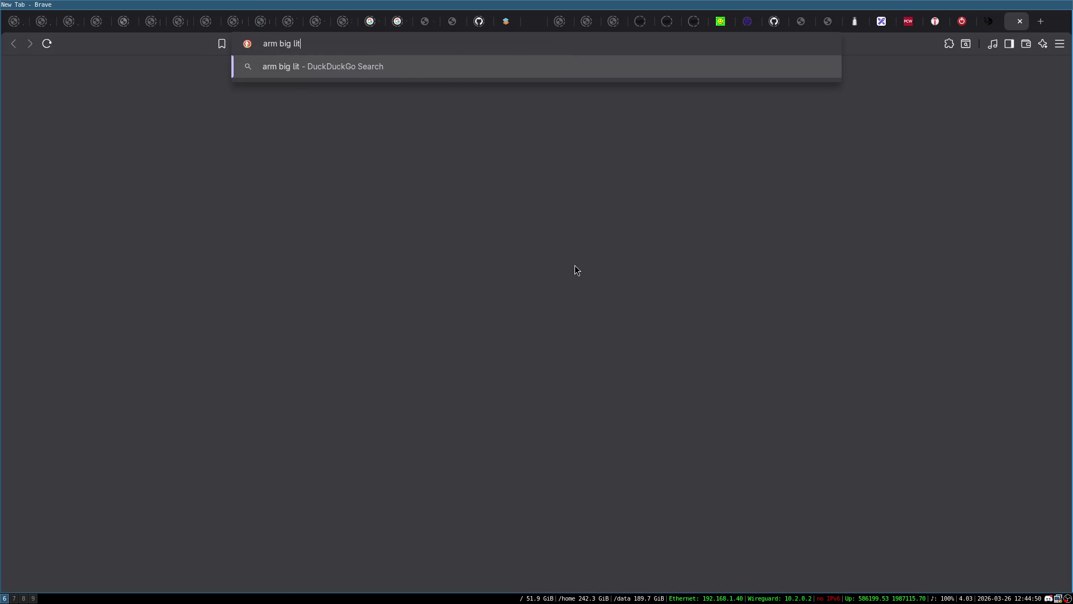
{"action": "key", "text": "Return"}
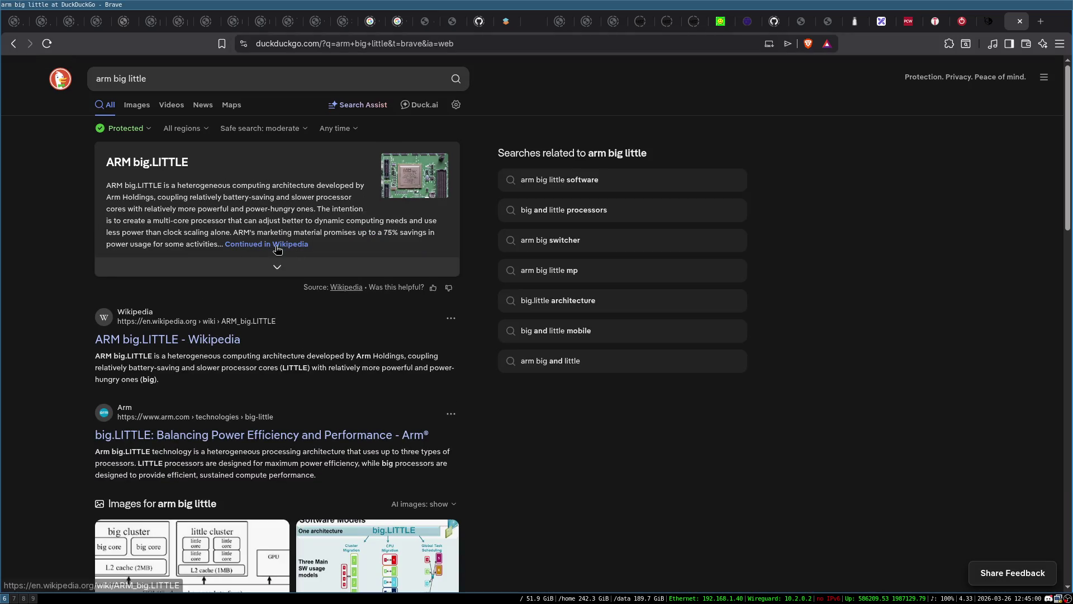
{"action": "left_click", "coordinate": [278, 245]}
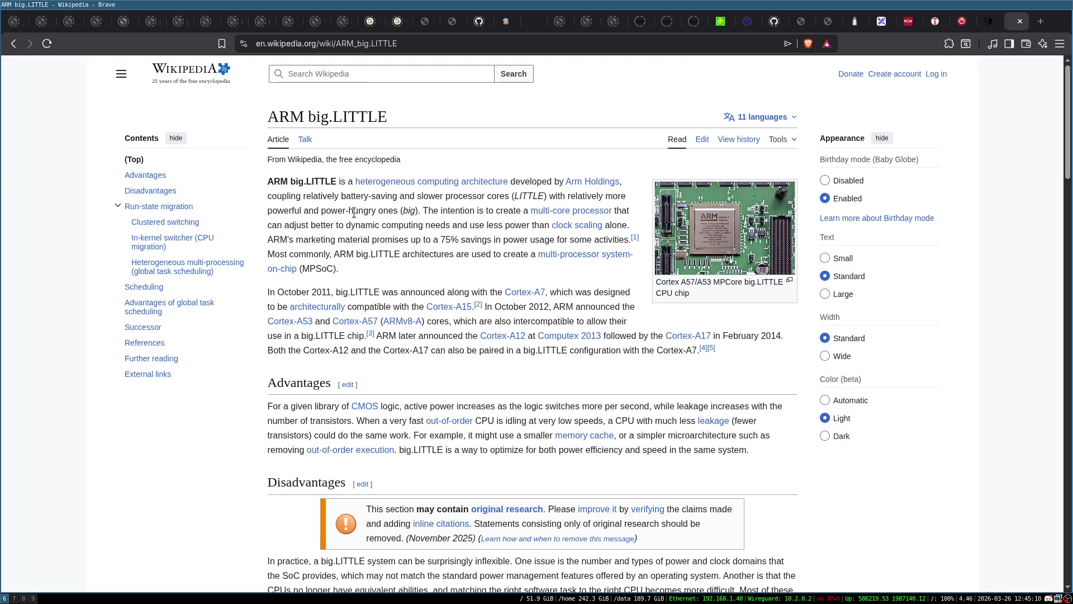
Highlight 'big' and 'LITTLE', then read down to Run-state migration and Clustered switching
{"action": "double_click", "coordinate": [409, 212]}
{"action": "left_click", "coordinate": [412, 215]}
{"action": "double_click", "coordinate": [537, 194]}
{"action": "left_click", "coordinate": [408, 268]}
{"action": "scroll", "coordinate": [465, 258], "scroll_direction": "down", "scroll_amount": 1}
{"action": "scroll", "coordinate": [465, 258], "scroll_direction": "down", "scroll_amount": 2}
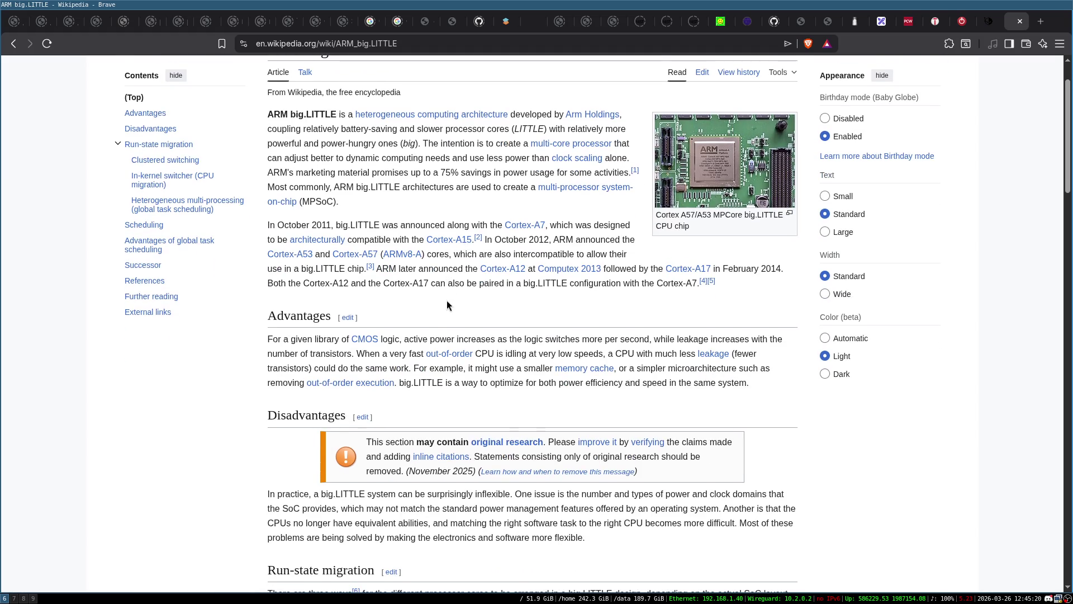
{"action": "scroll", "coordinate": [454, 306], "scroll_direction": "down", "scroll_amount": 10}
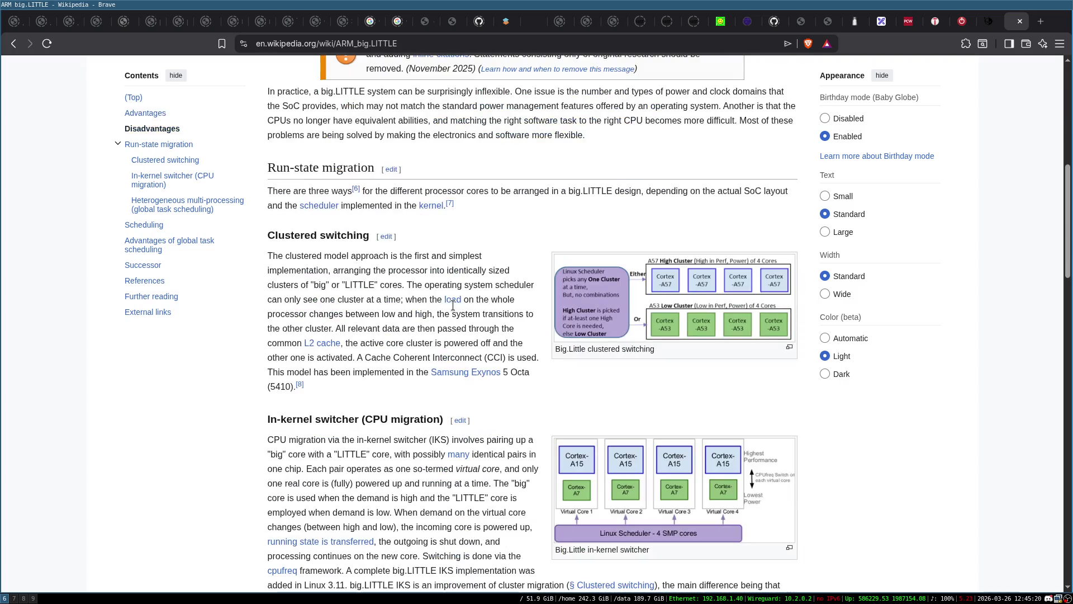
View the clustered switching and in-kernel switcher diagrams enlarged, closing each afterward
{"action": "left_click", "coordinate": [686, 241]}
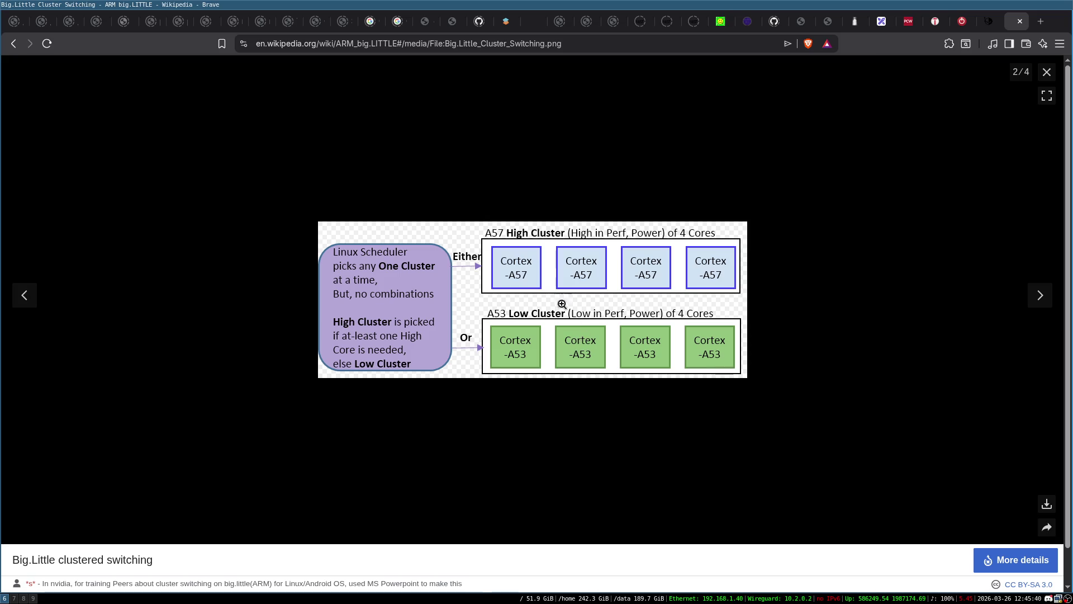
{"action": "key", "text": "Escape"}
{"action": "scroll", "coordinate": [601, 340], "scroll_direction": "down", "scroll_amount": 2}
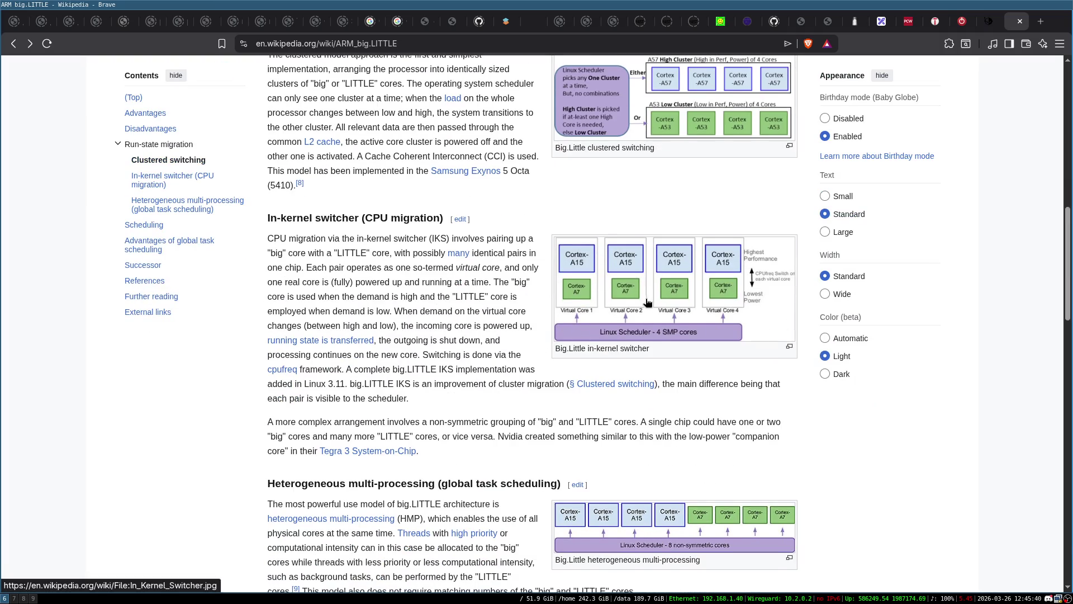
{"action": "left_click", "coordinate": [647, 304]}
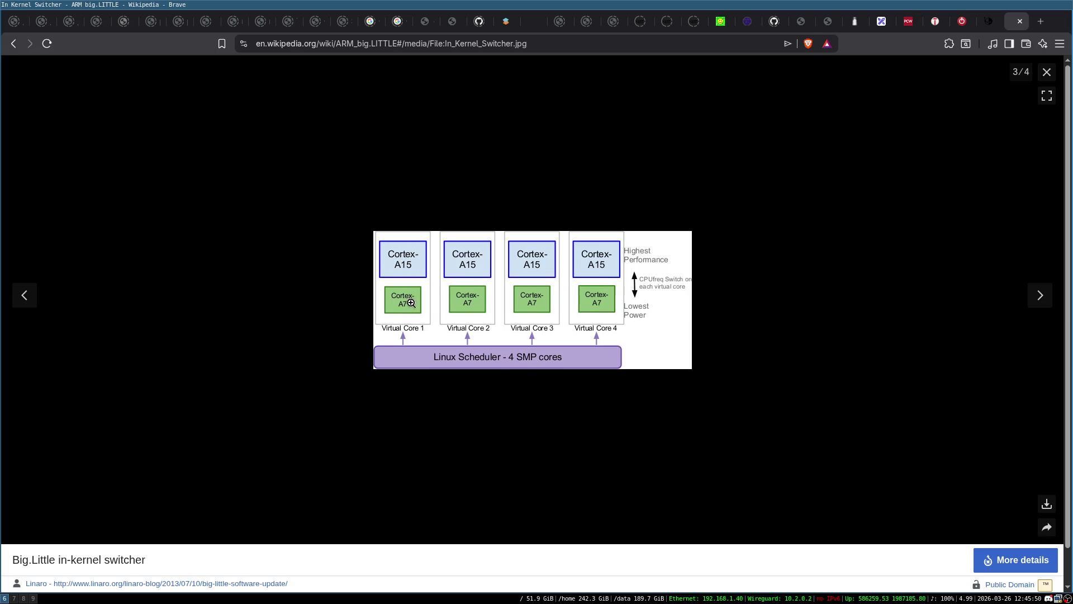
{"action": "key", "text": "Escape"}
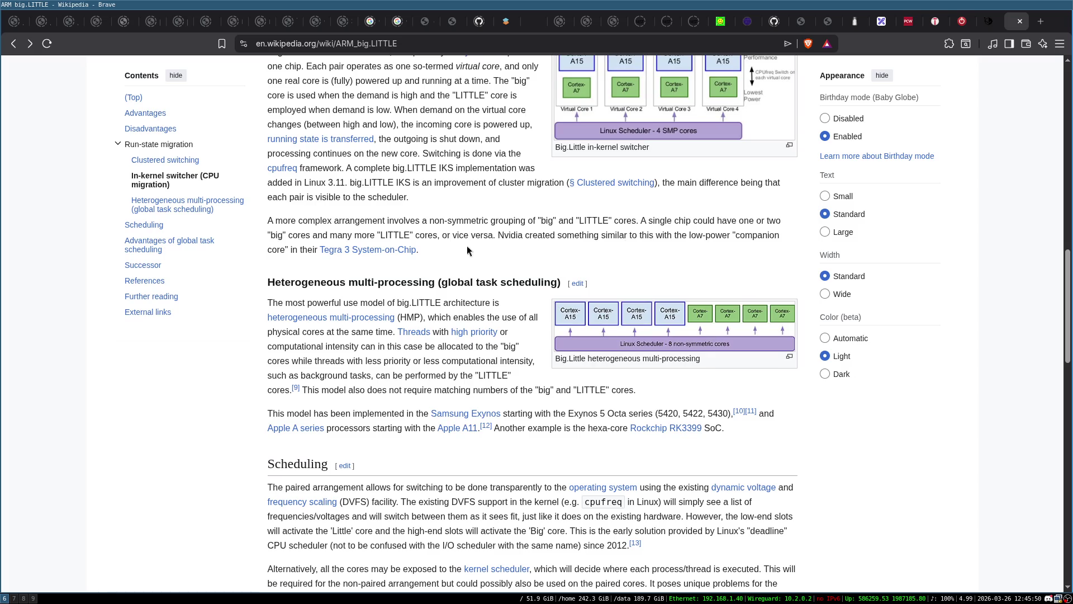
{"action": "scroll", "coordinate": [307, 285], "scroll_direction": "down", "scroll_amount": 3}
{"action": "scroll", "coordinate": [307, 285], "scroll_direction": "up", "scroll_amount": 8}
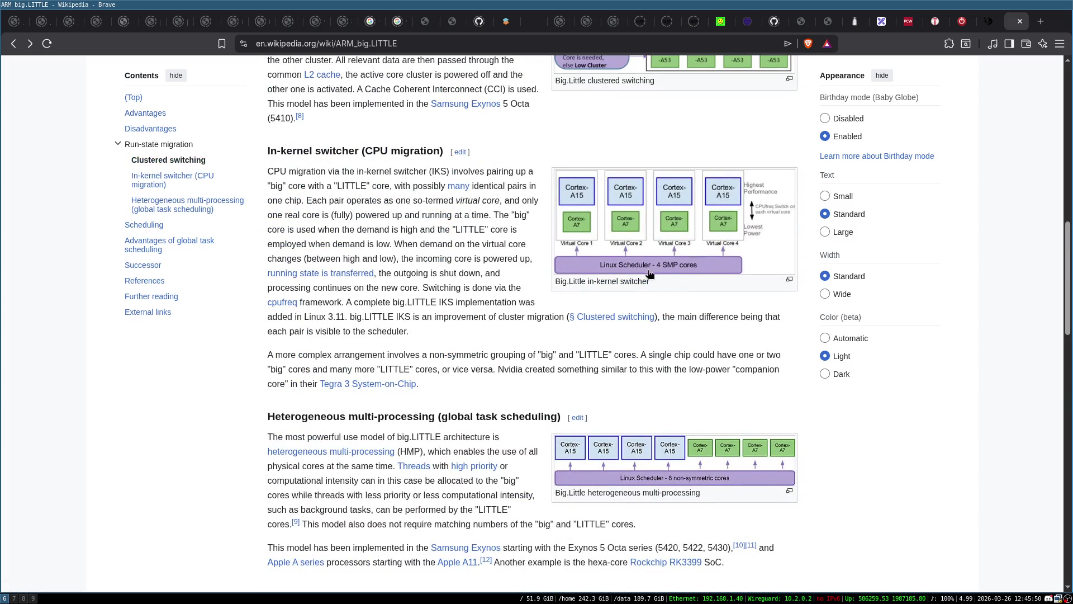
{"action": "scroll", "coordinate": [233, 388], "scroll_direction": "down", "scroll_amount": 10}
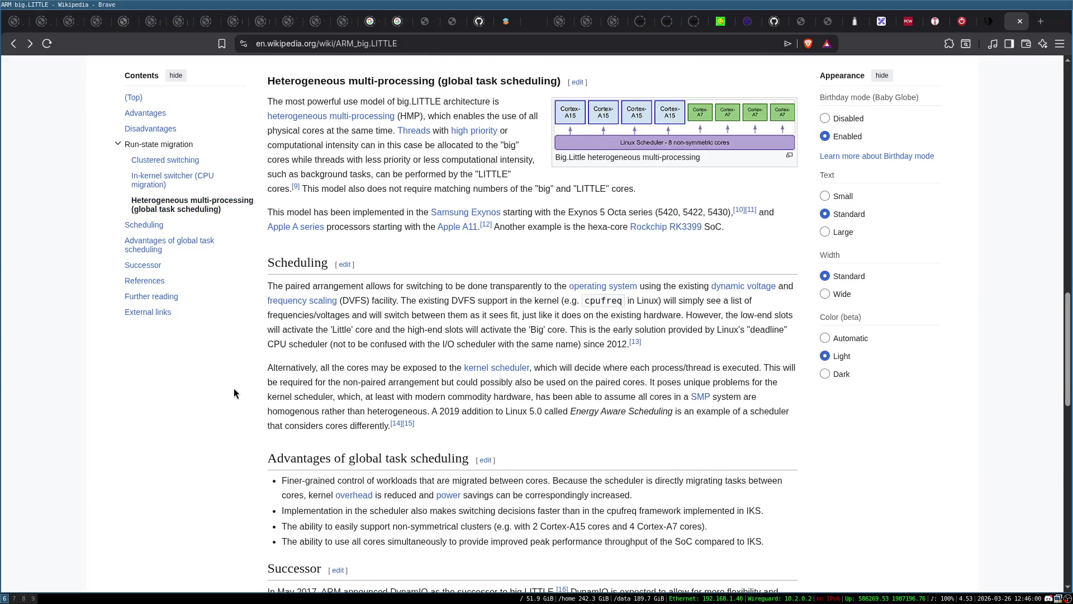
{"action": "scroll", "coordinate": [234, 388], "scroll_direction": "down", "scroll_amount": 3}
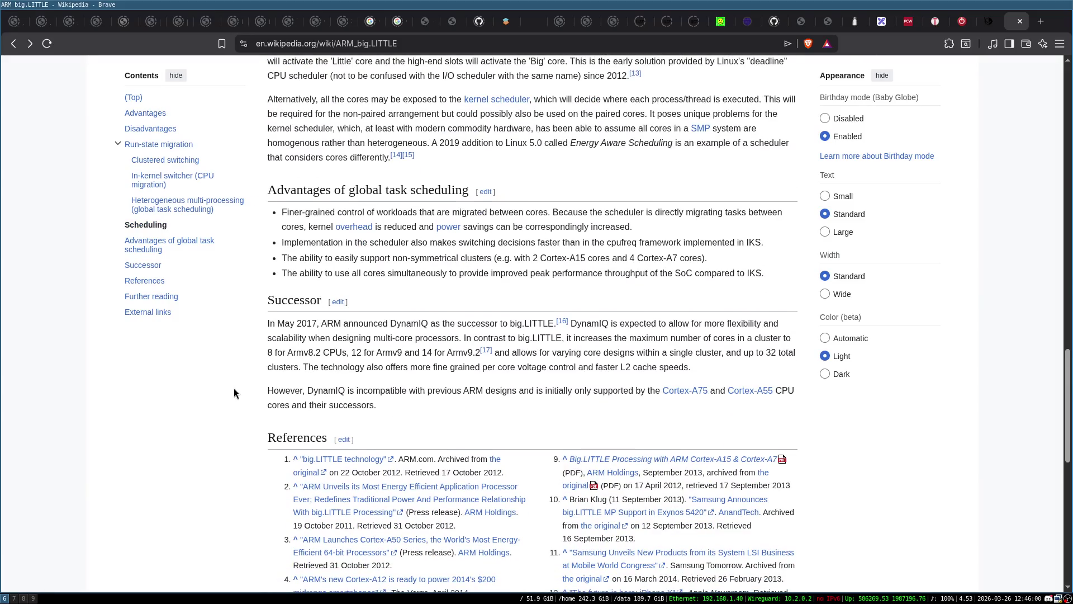
{"action": "scroll", "coordinate": [234, 395], "scroll_direction": "up", "scroll_amount": 2}
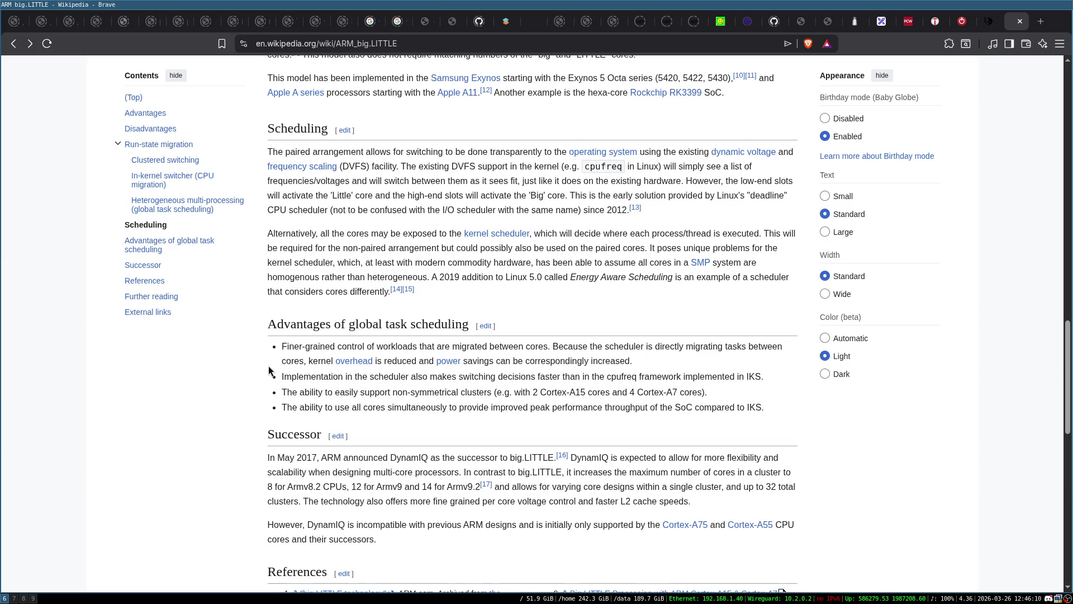
{"action": "scroll", "coordinate": [269, 368], "scroll_direction": "up", "scroll_amount": 1}
{"action": "scroll", "coordinate": [269, 370], "scroll_direction": "up", "scroll_amount": 2}
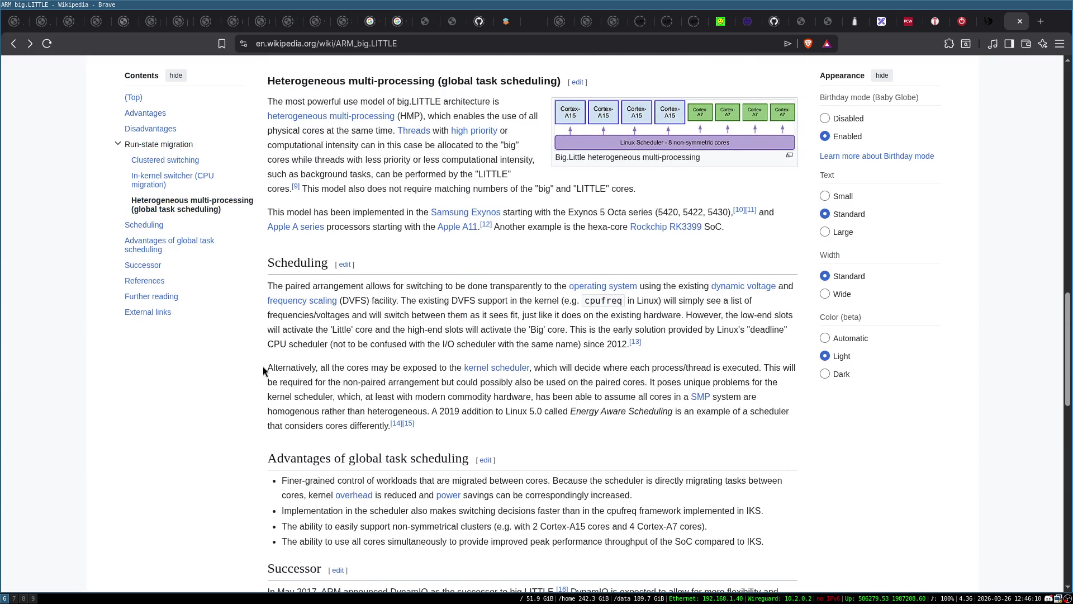
{"action": "scroll", "coordinate": [263, 366], "scroll_direction": "up", "scroll_amount": 4}
{"action": "scroll", "coordinate": [255, 367], "scroll_direction": "up", "scroll_amount": 3}
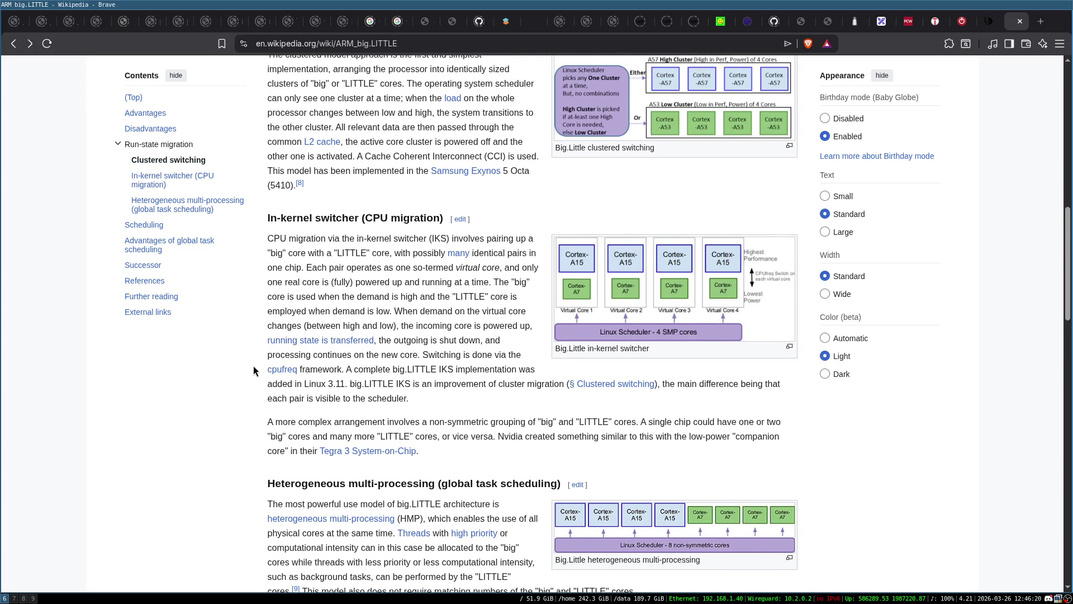
{"action": "scroll", "coordinate": [253, 370], "scroll_direction": "up", "scroll_amount": 15}
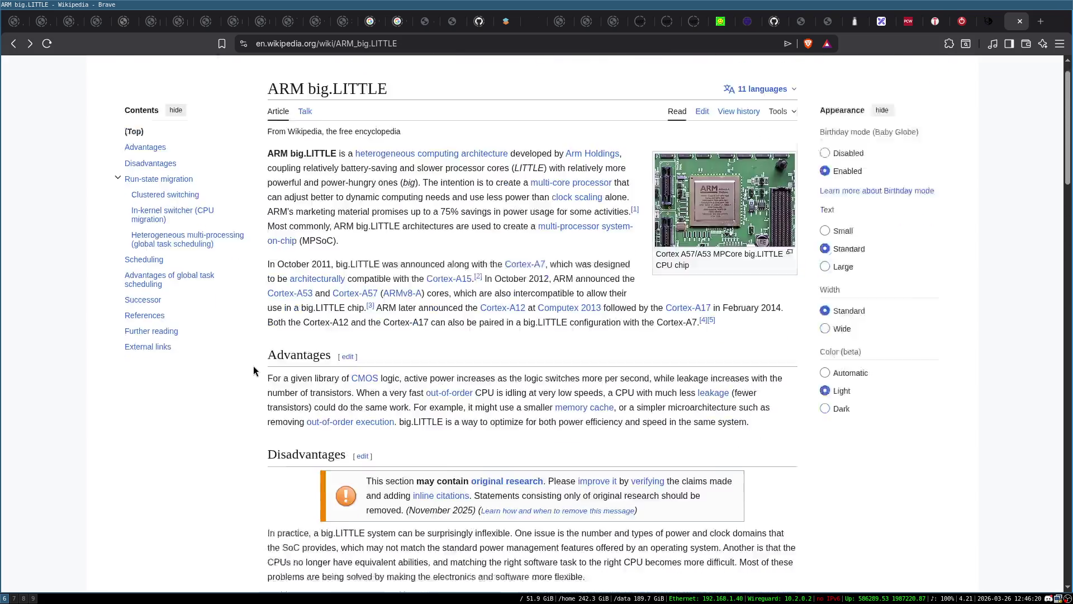
{"action": "scroll", "coordinate": [254, 370], "scroll_direction": "down", "scroll_amount": 9}
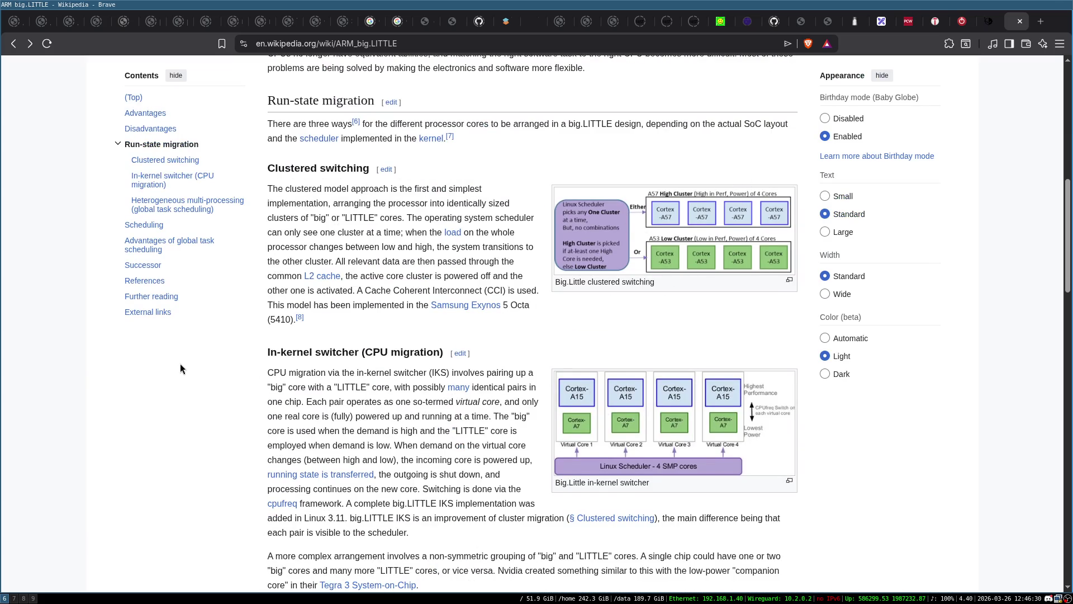
{"action": "scroll", "coordinate": [182, 364], "scroll_direction": "down", "scroll_amount": 5}
{"action": "scroll", "coordinate": [189, 360], "scroll_direction": "down", "scroll_amount": 4}
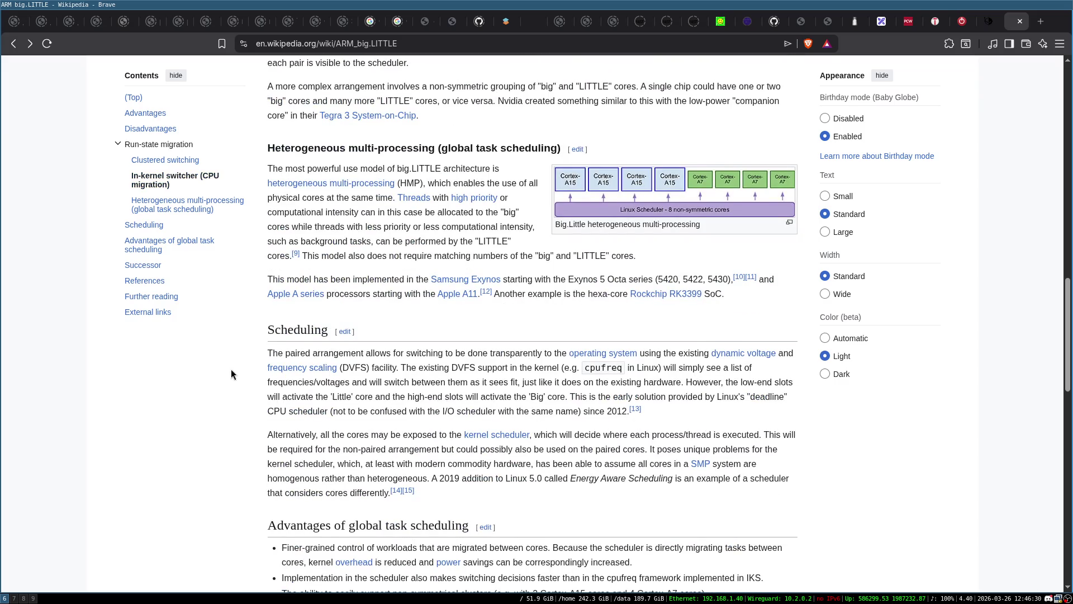
{"action": "scroll", "coordinate": [250, 373], "scroll_direction": "down", "scroll_amount": 4}
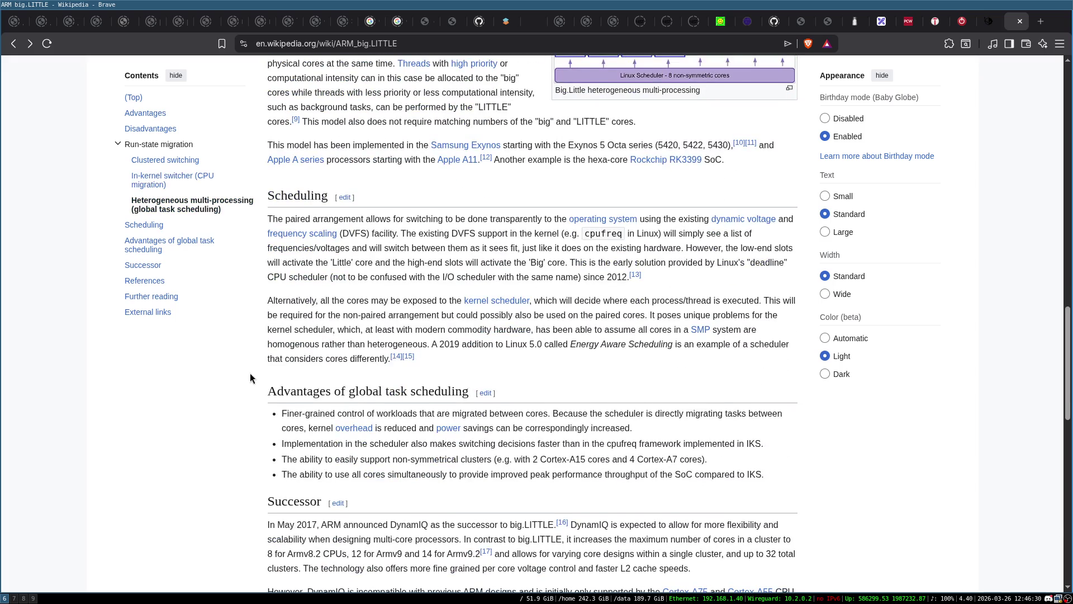
{"action": "scroll", "coordinate": [250, 373], "scroll_direction": "down", "scroll_amount": 2}
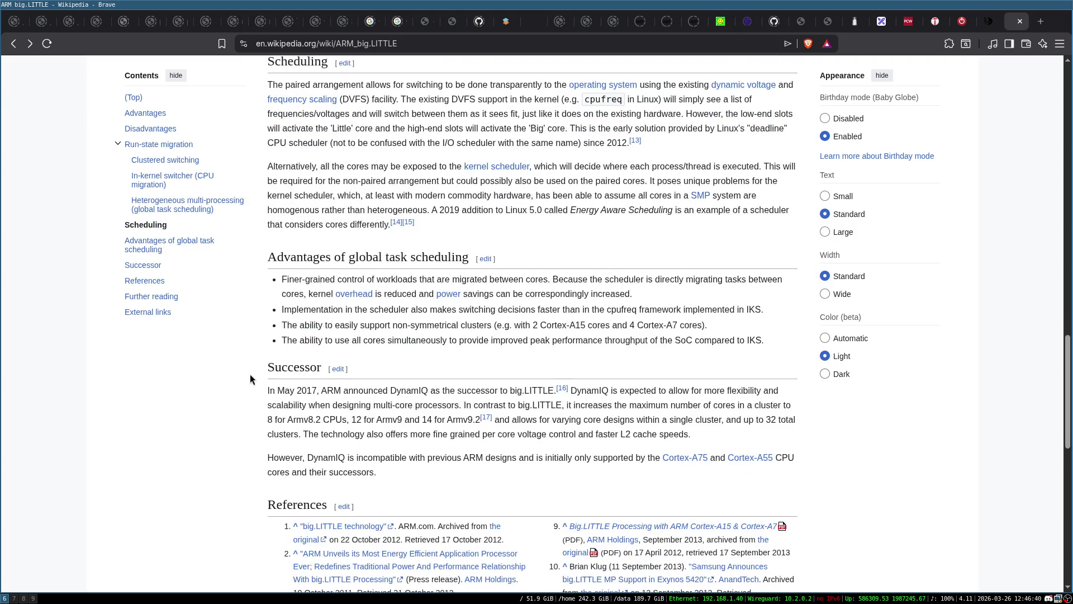
{"action": "scroll", "coordinate": [250, 373], "scroll_direction": "down", "scroll_amount": 1}
{"action": "scroll", "coordinate": [250, 379], "scroll_direction": "down", "scroll_amount": 1}
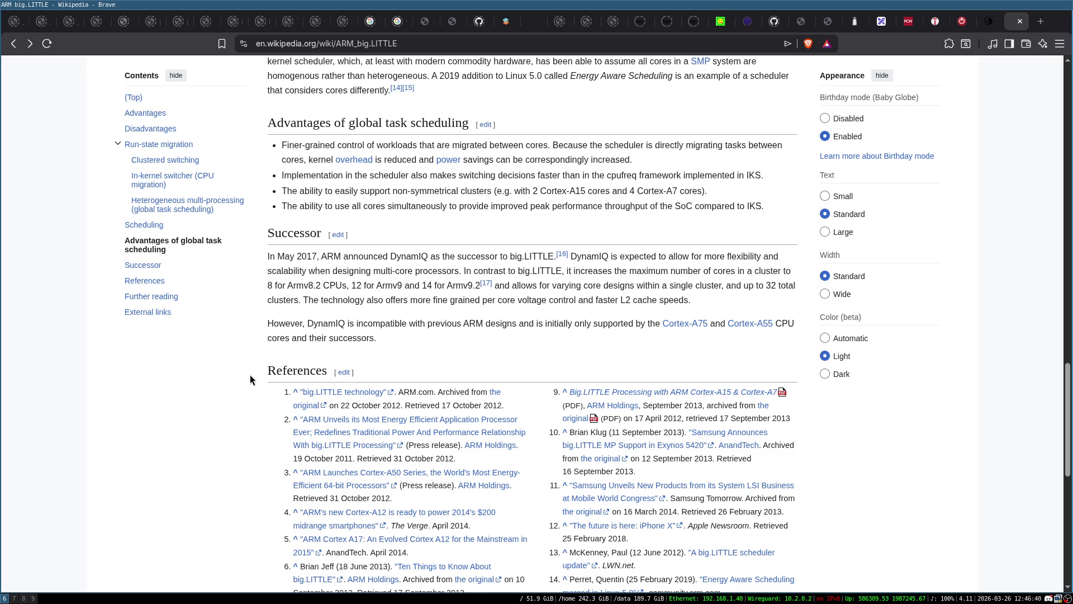
{"action": "scroll", "coordinate": [250, 378], "scroll_direction": "down", "scroll_amount": 3}
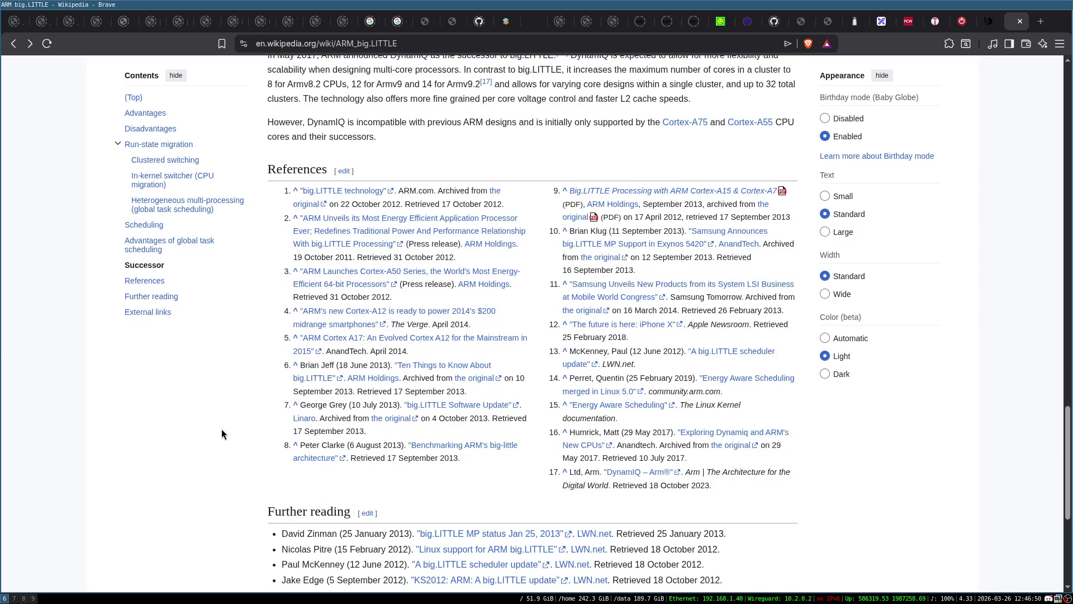
{"action": "scroll", "coordinate": [221, 434], "scroll_direction": "up", "scroll_amount": 1}
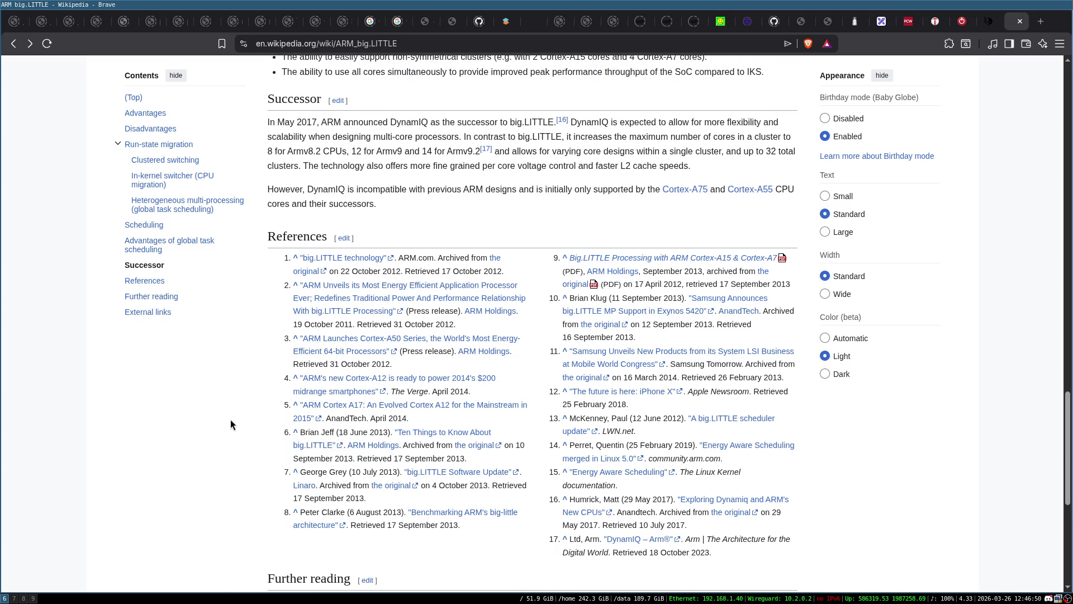
{"action": "scroll", "coordinate": [226, 413], "scroll_direction": "up", "scroll_amount": 4}
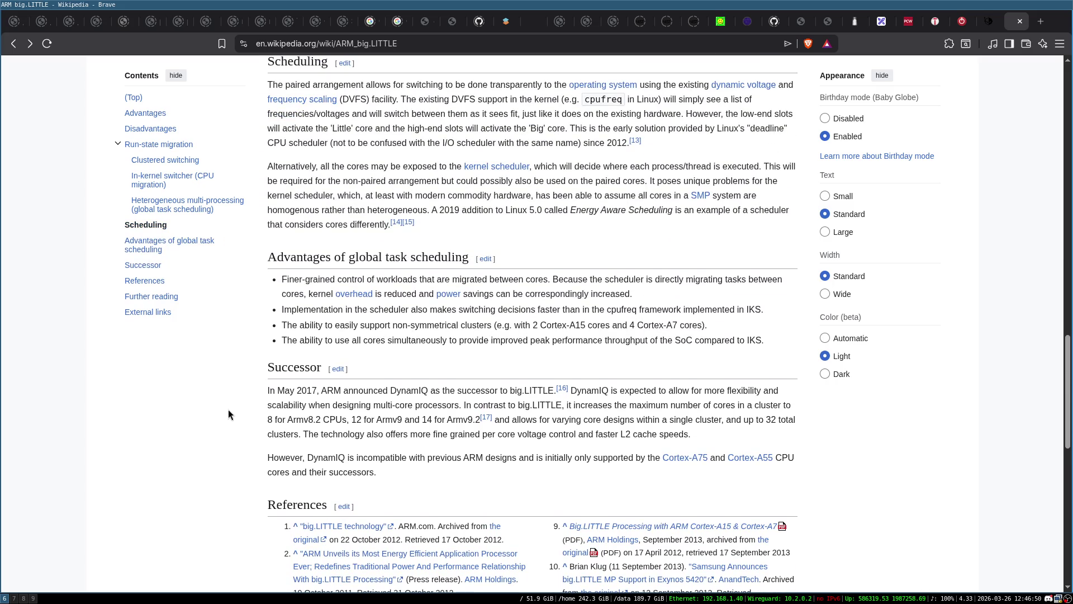
{"action": "scroll", "coordinate": [229, 413], "scroll_direction": "up", "scroll_amount": 5}
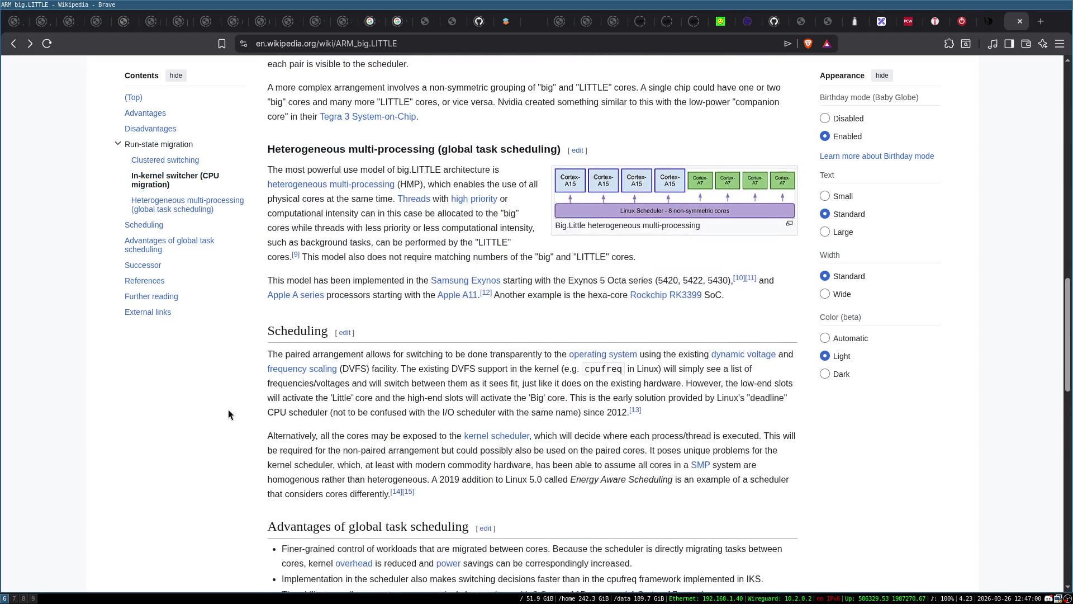
{"action": "scroll", "coordinate": [247, 399], "scroll_direction": "down", "scroll_amount": 2}
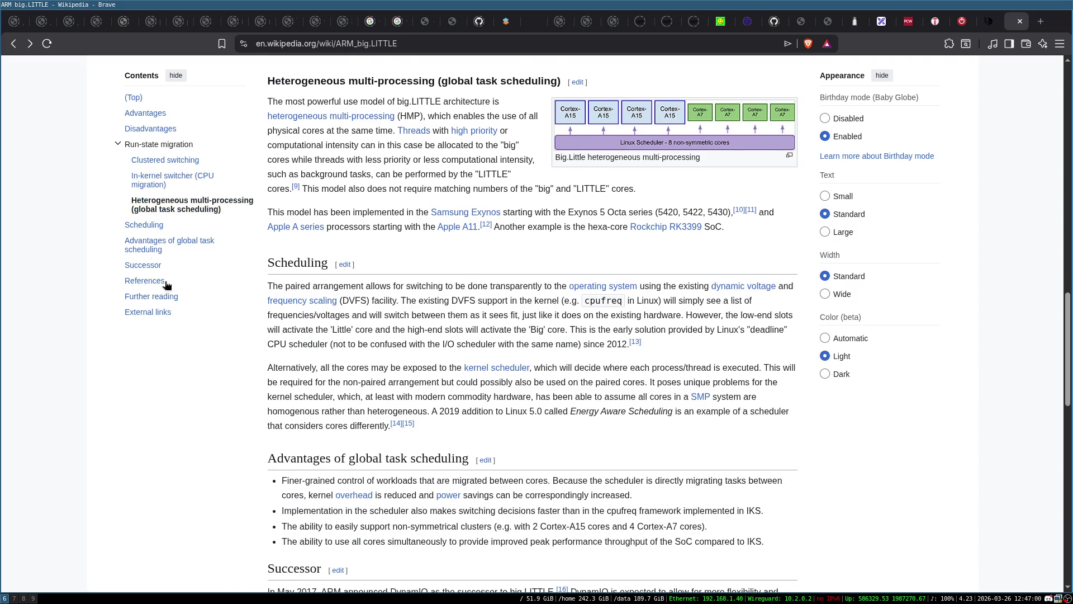
{"action": "scroll", "coordinate": [378, 122], "scroll_direction": "up", "scroll_amount": 8}
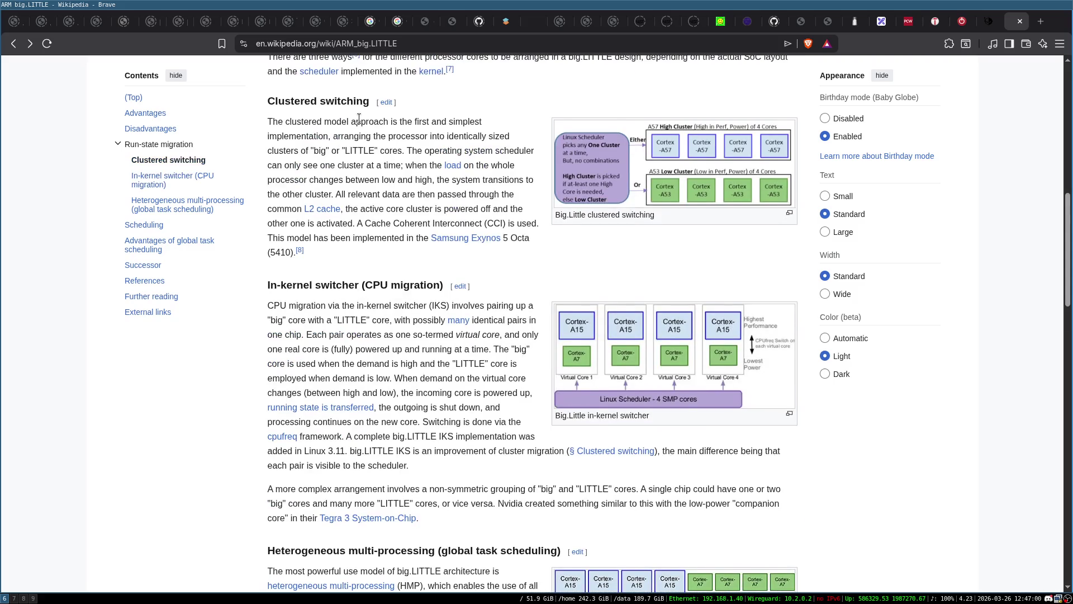
{"action": "scroll", "coordinate": [457, 196], "scroll_direction": "up", "scroll_amount": 6}
{"action": "scroll", "coordinate": [250, 438], "scroll_direction": "up", "scroll_amount": 5}
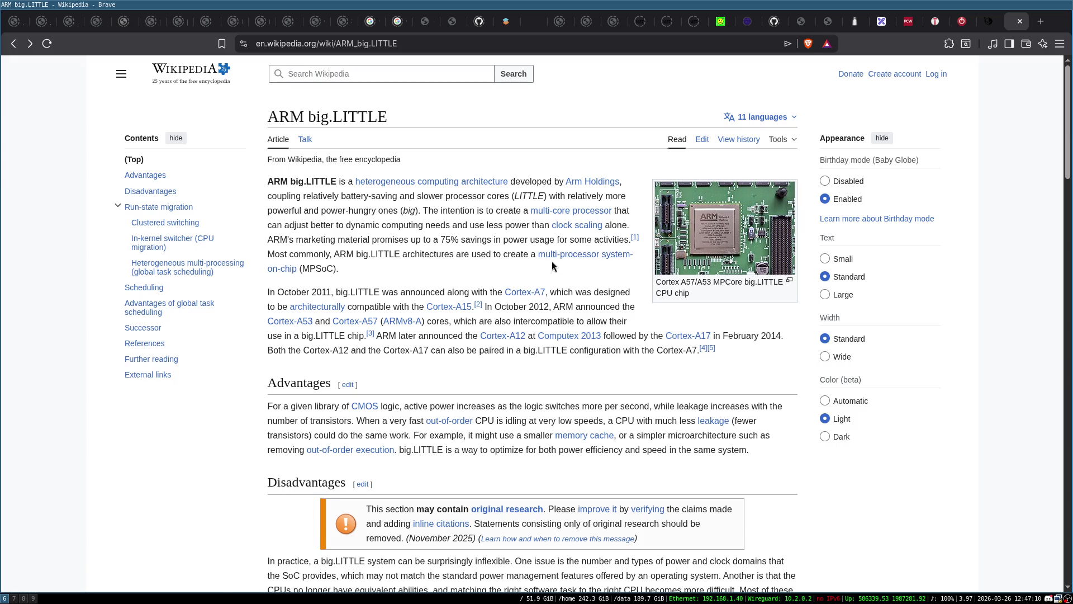
{"action": "scroll", "coordinate": [261, 346], "scroll_direction": "down", "scroll_amount": 2}
{"action": "scroll", "coordinate": [261, 346], "scroll_direction": "down", "scroll_amount": 3}
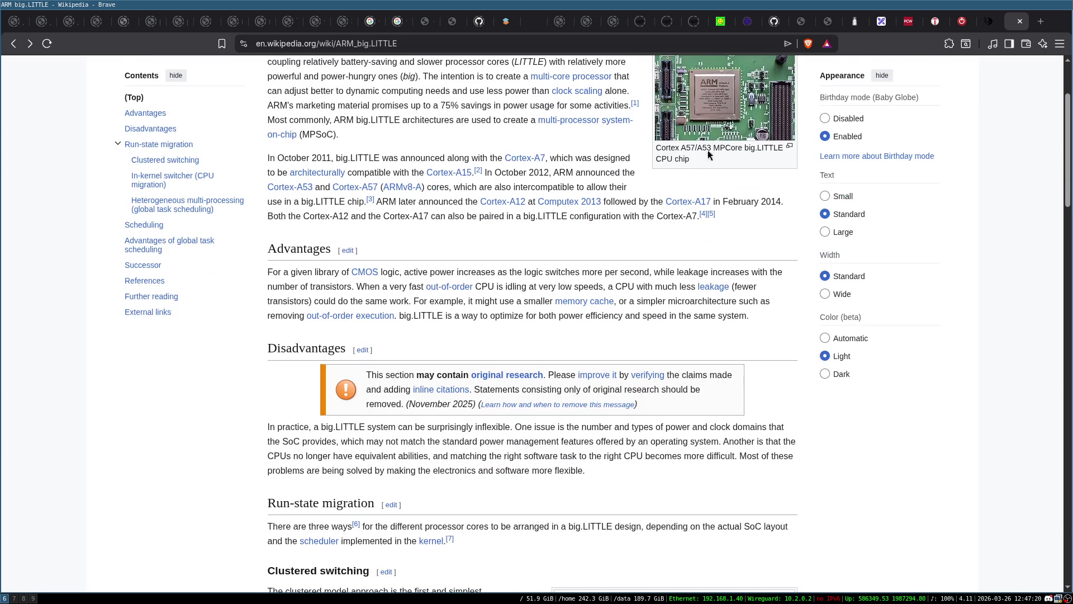
{"action": "scroll", "coordinate": [261, 346], "scroll_direction": "down", "scroll_amount": 2}
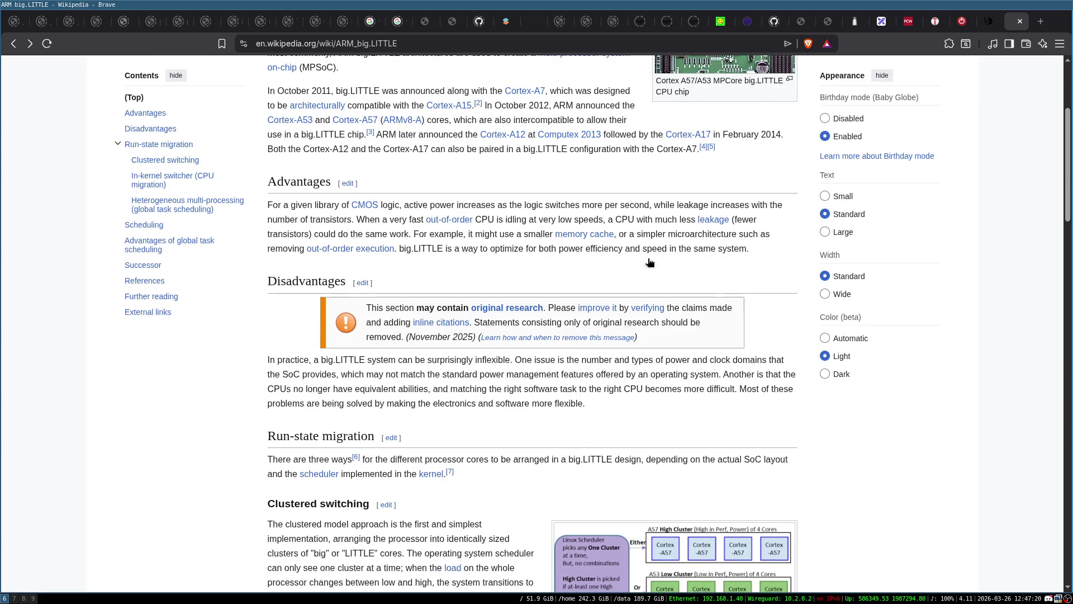
{"action": "scroll", "coordinate": [586, 333], "scroll_direction": "down", "scroll_amount": 5}
Search for 'cell cpu', open Wikipedia's Cell (processor) article and scroll to Architecture
{"action": "key", "text": "ctrl+l"}
{"action": "type", "text": "ce"}
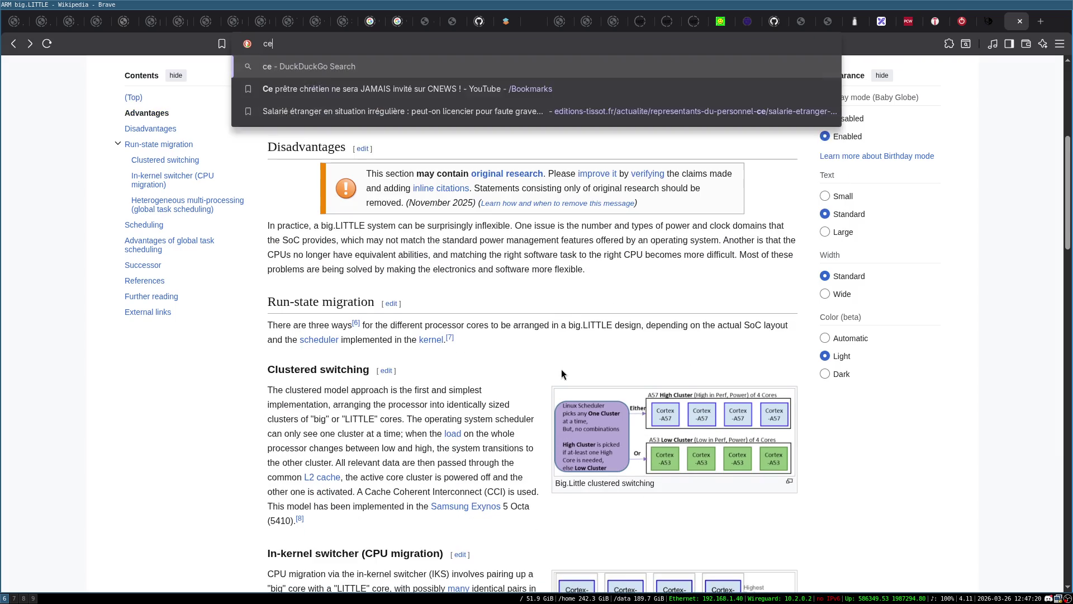
{"action": "type", "text": "ll cpu"}
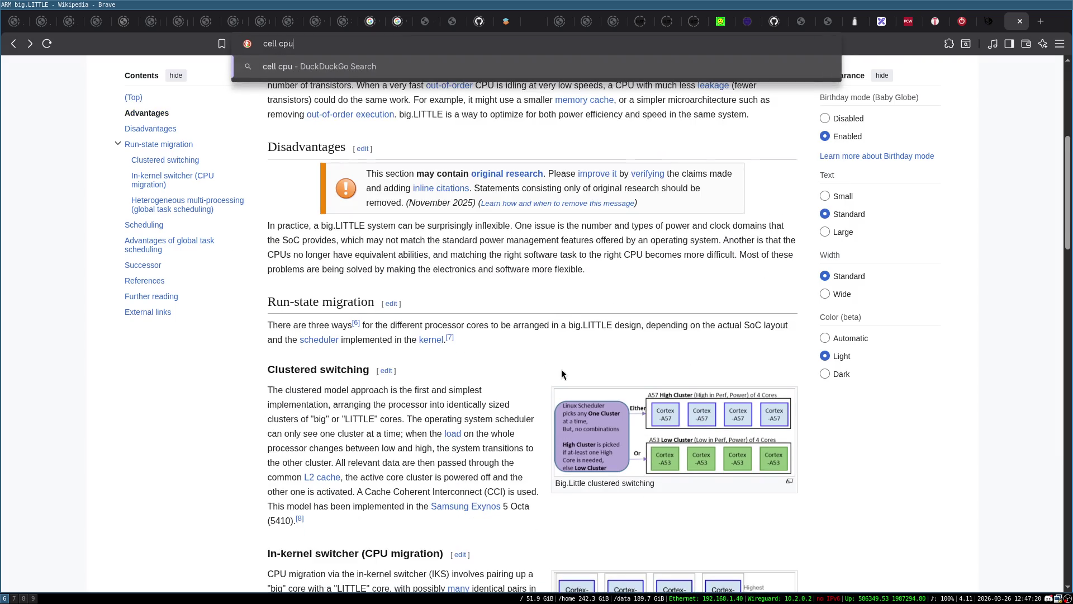
{"action": "key", "text": "Return"}
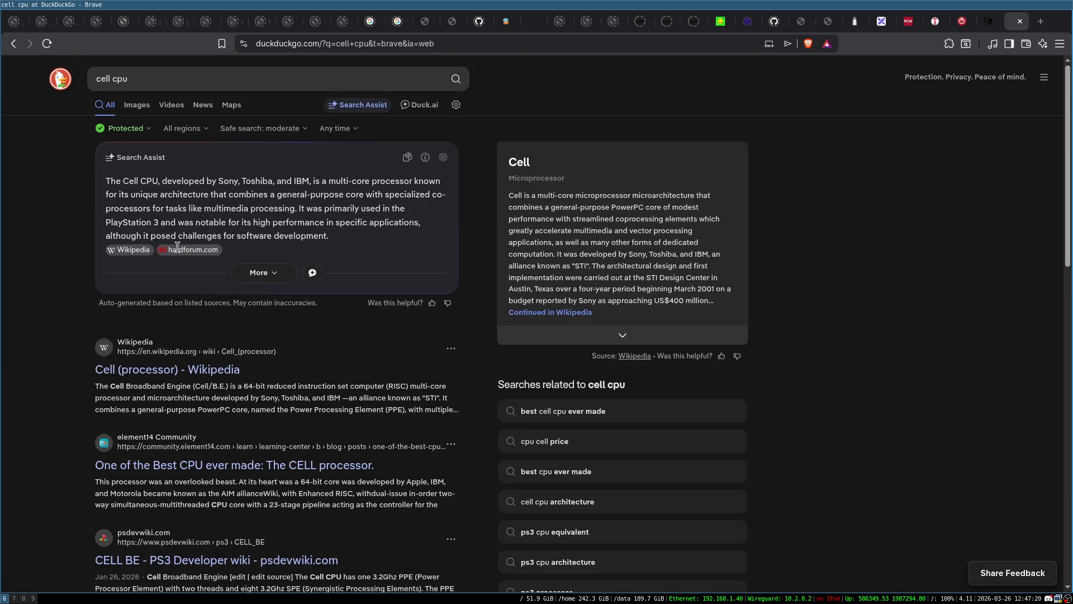
{"action": "left_click", "coordinate": [305, 378]}
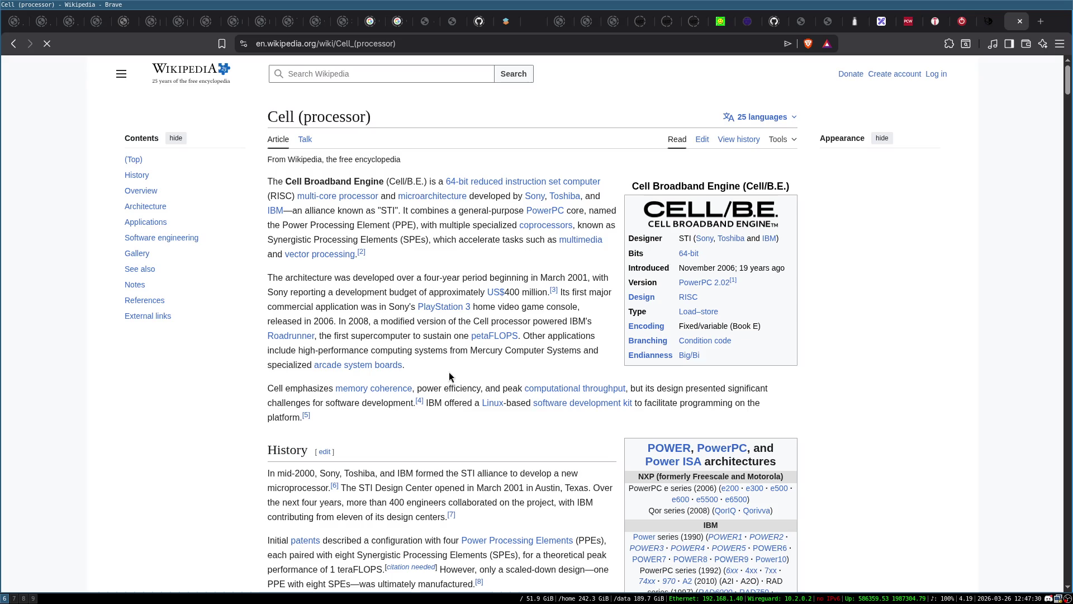
{"action": "scroll", "coordinate": [438, 359], "scroll_direction": "down", "scroll_amount": 5}
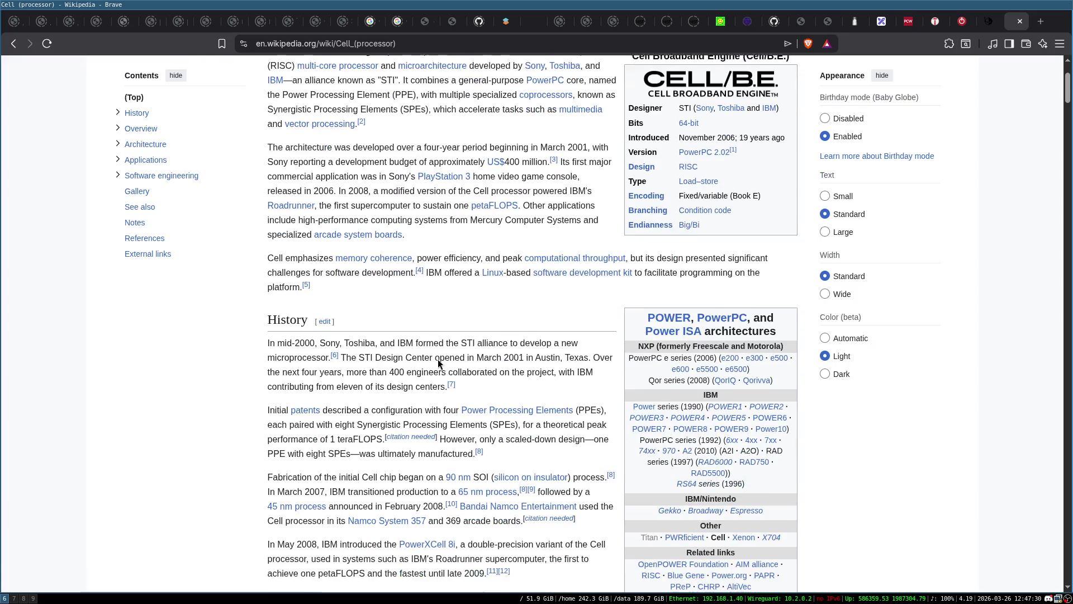
{"action": "scroll", "coordinate": [297, 357], "scroll_direction": "down", "scroll_amount": 3}
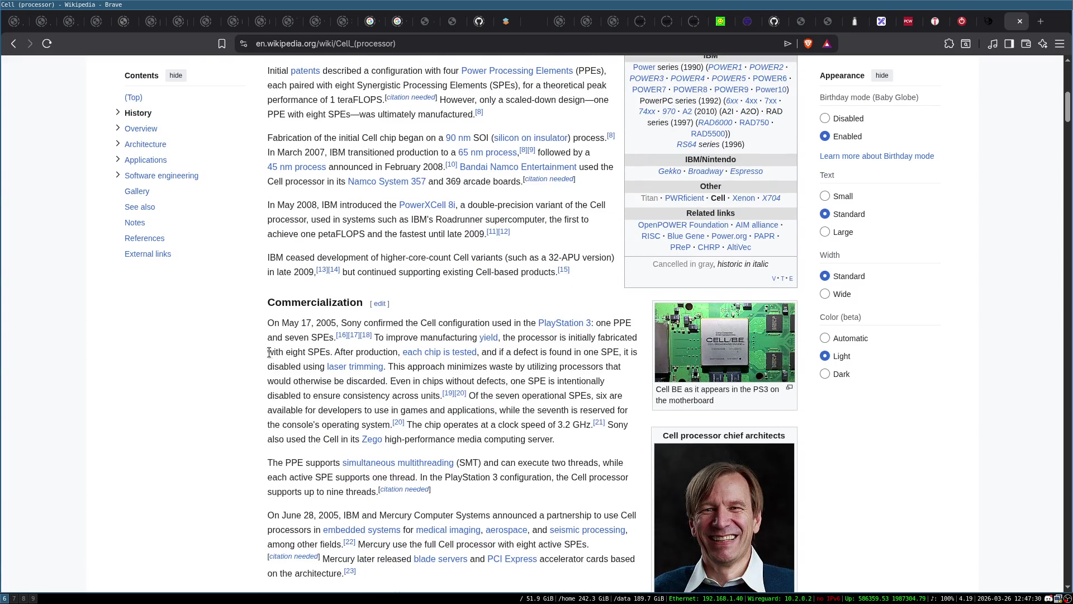
{"action": "scroll", "coordinate": [289, 343], "scroll_direction": "down", "scroll_amount": 20}
{"action": "scroll", "coordinate": [289, 343], "scroll_direction": "down", "scroll_amount": 4}
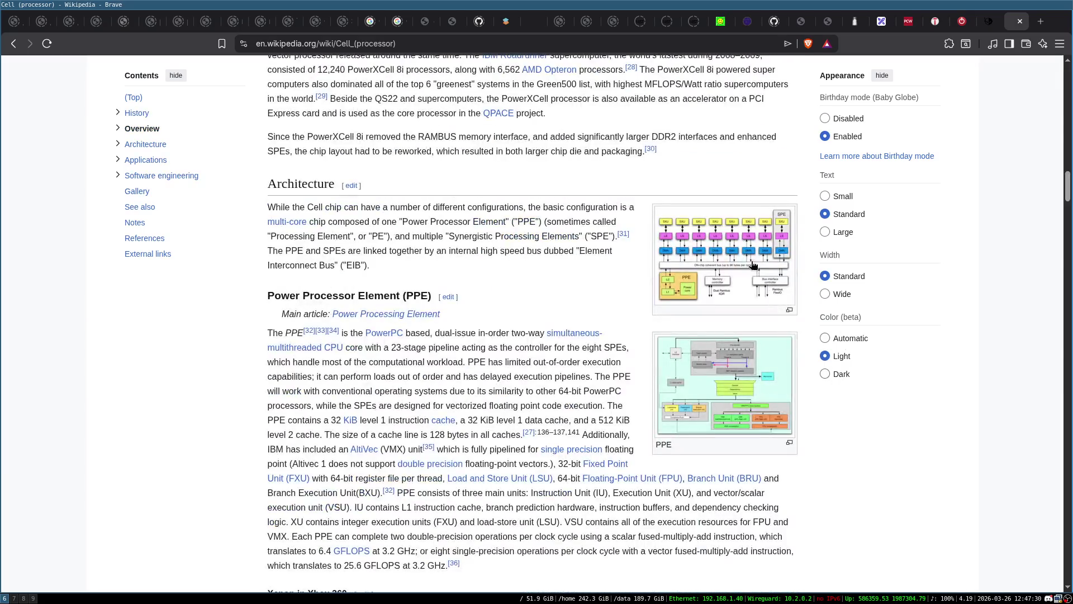
View the Cell architecture schematic enlarged, then read down through the Applications sections
{"action": "left_click", "coordinate": [724, 254]}
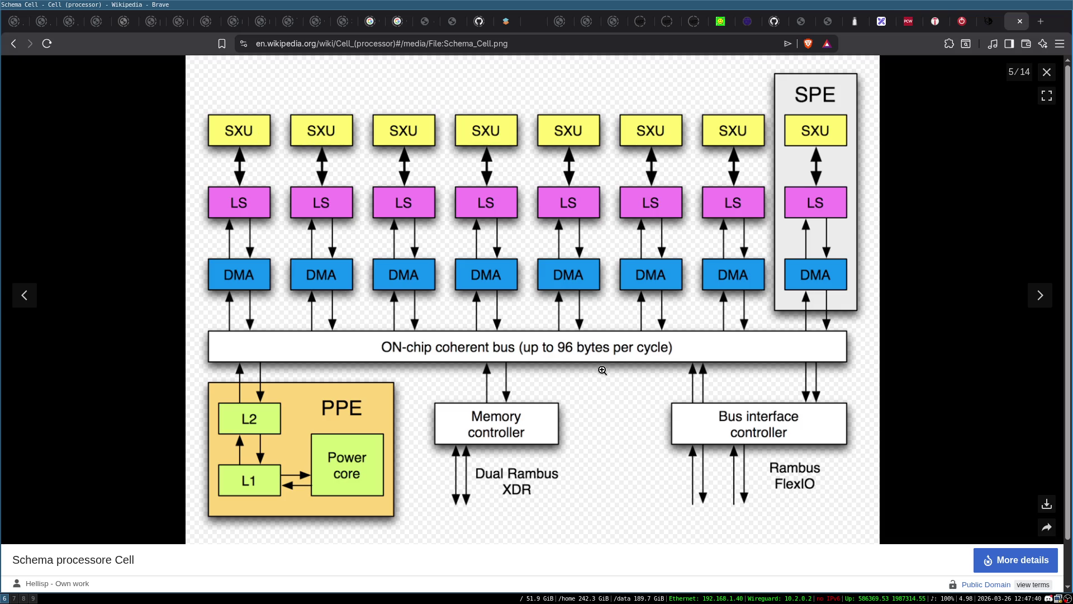
{"action": "key", "text": "Escape"}
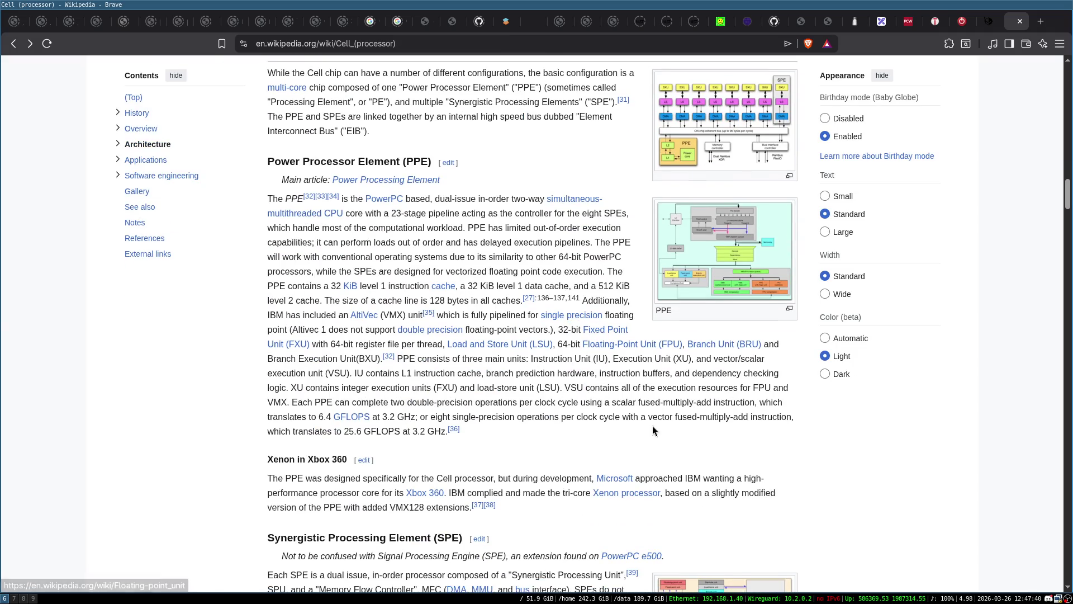
{"action": "scroll", "coordinate": [606, 437], "scroll_direction": "down", "scroll_amount": 5}
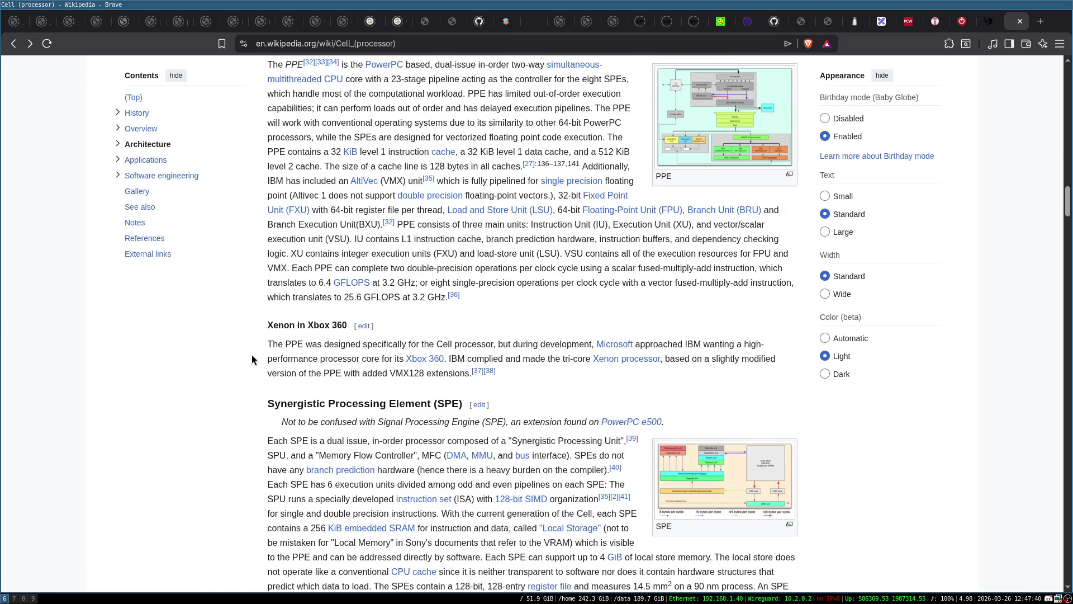
{"action": "scroll", "coordinate": [253, 354], "scroll_direction": "down", "scroll_amount": 5}
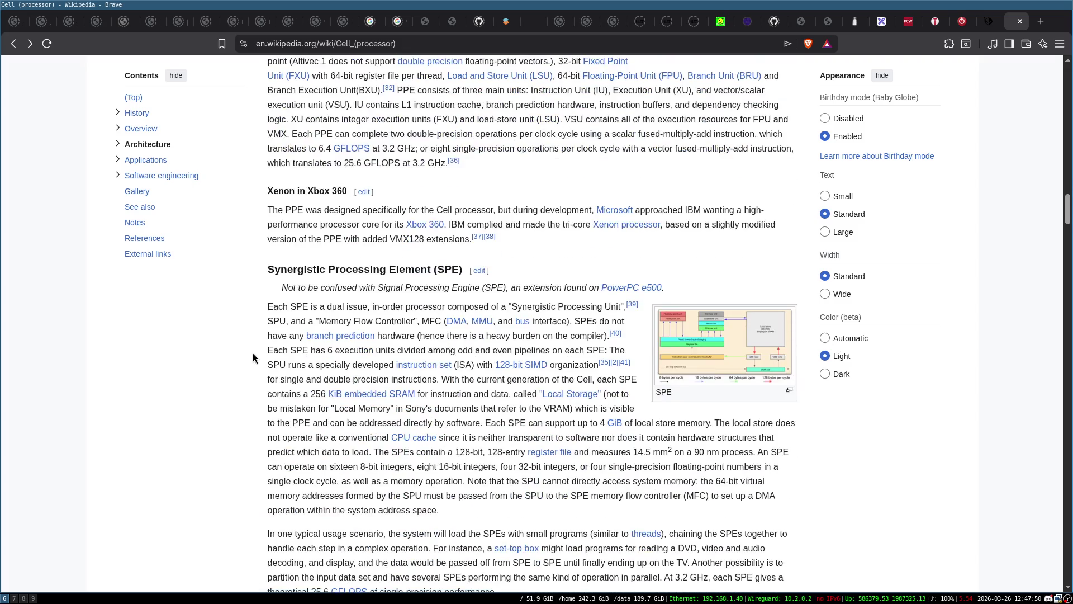
{"action": "scroll", "coordinate": [303, 279], "scroll_direction": "down", "scroll_amount": 10}
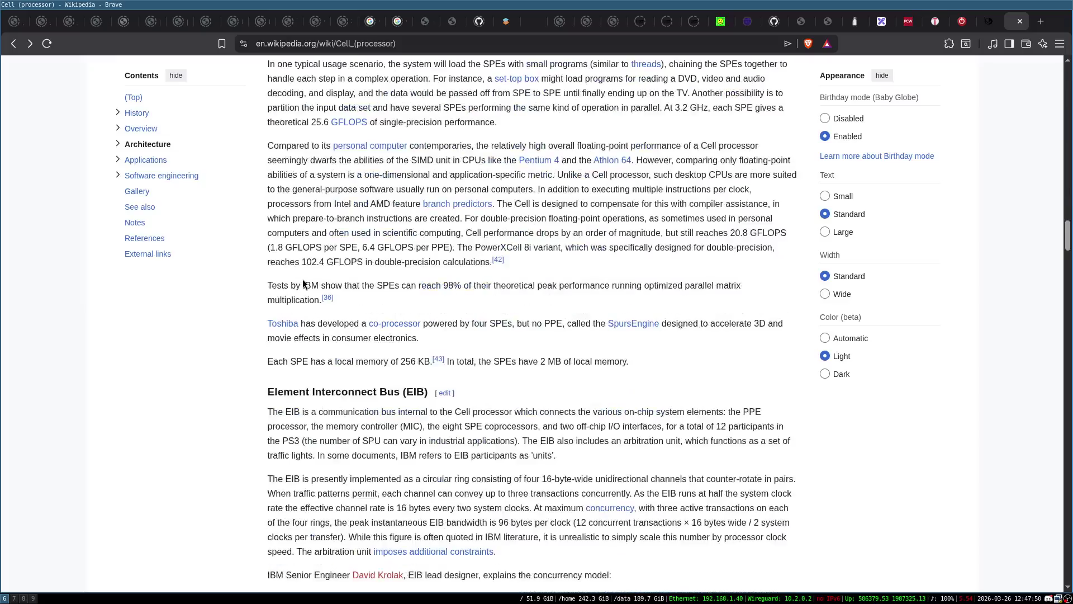
{"action": "scroll", "coordinate": [303, 282], "scroll_direction": "down", "scroll_amount": 13}
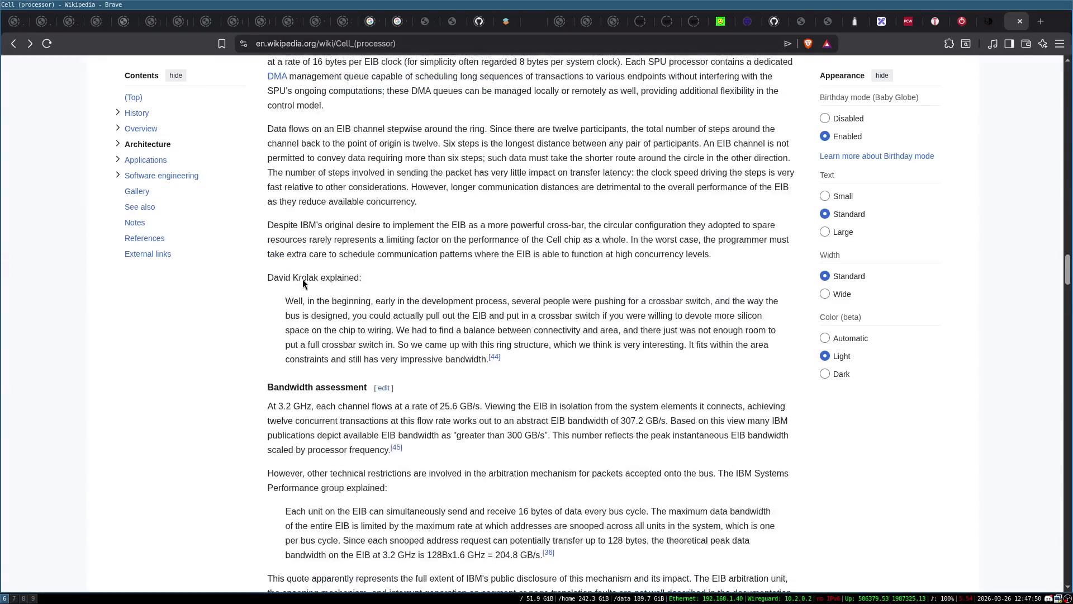
{"action": "scroll", "coordinate": [303, 282], "scroll_direction": "down", "scroll_amount": 15}
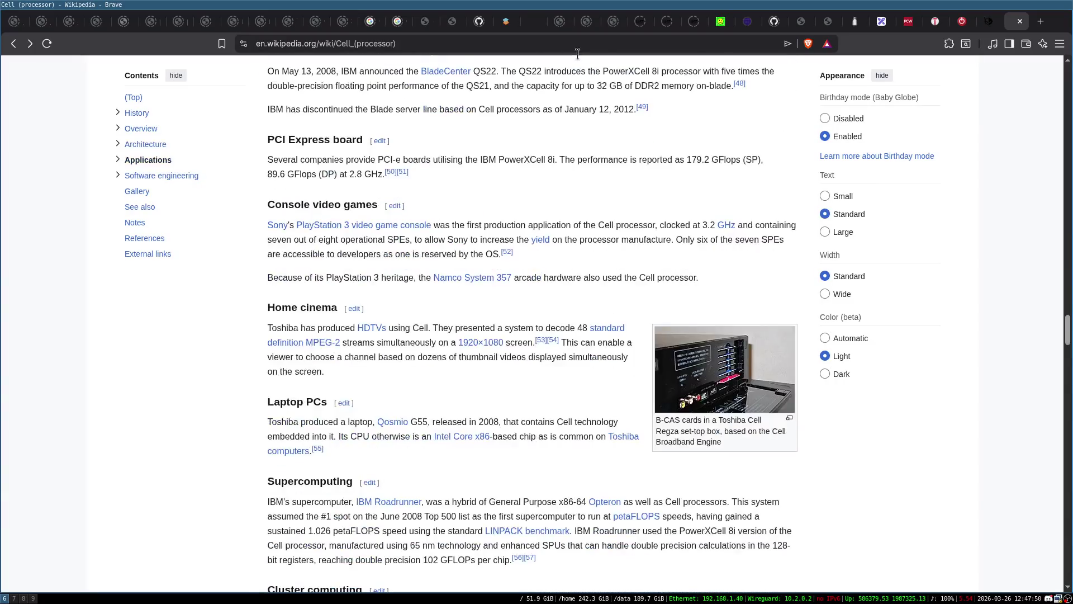
{"action": "scroll", "coordinate": [415, 380], "scroll_direction": "up", "scroll_amount": 12}
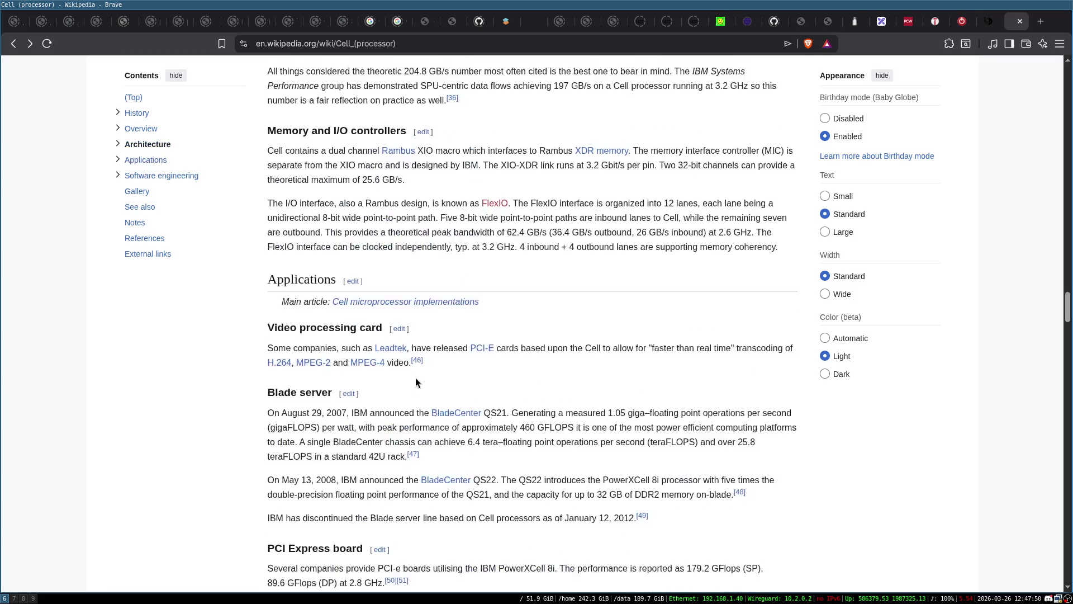
Return to the top of the article and type 'ps3 compute cluster' into the address bar
{"action": "mouse_move", "coordinate": [454, 360]}
{"action": "key", "text": "Home"}
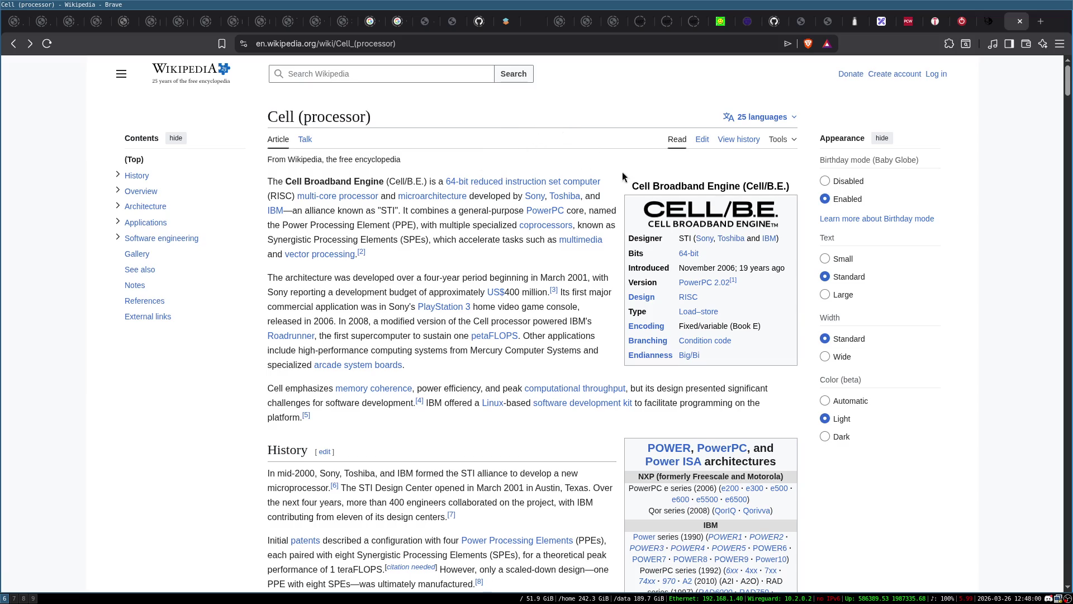
{"action": "key", "text": "ctrl+l"}
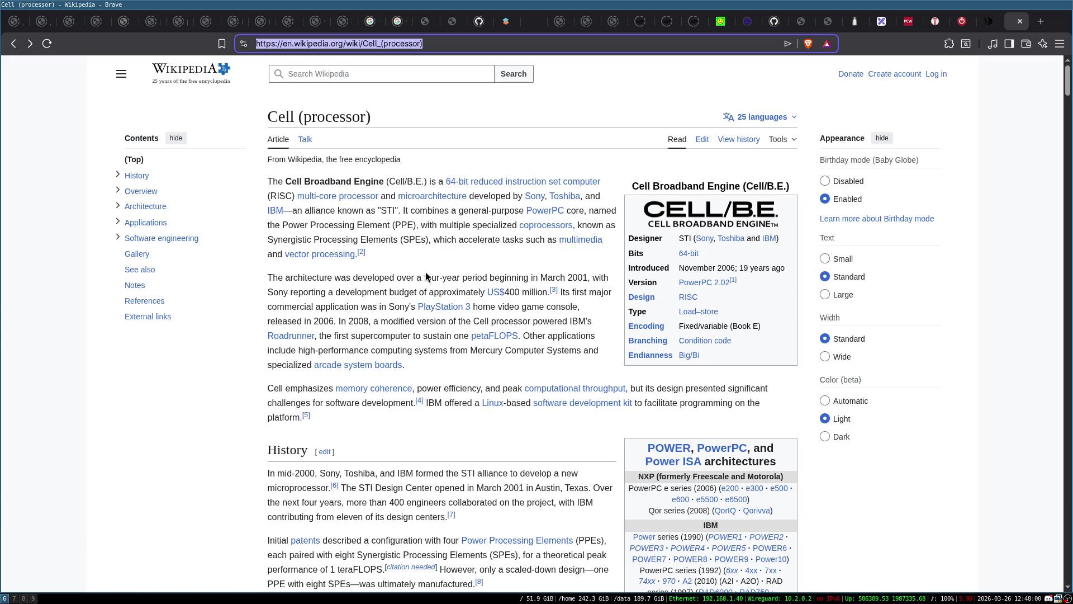
{"action": "type", "text": "ps3 compute "}
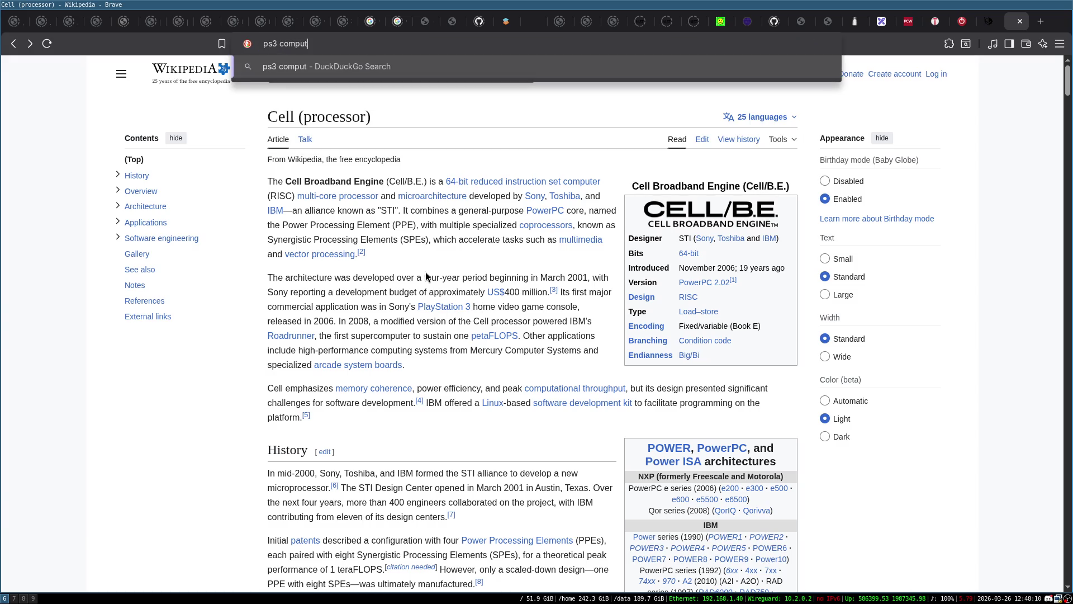
{"action": "type", "text": "cluster"}
Run the 'ps3 compute cluster' image search and enlarge The PlayStation Supercomputer - DCD photo
{"action": "key", "text": "Return"}
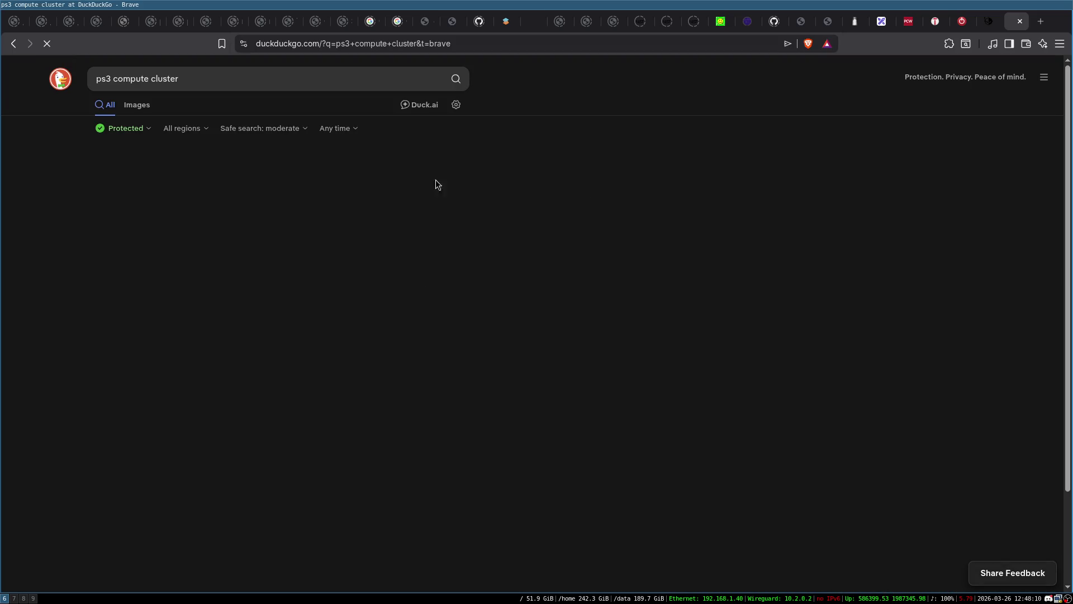
{"action": "left_click", "coordinate": [136, 105]}
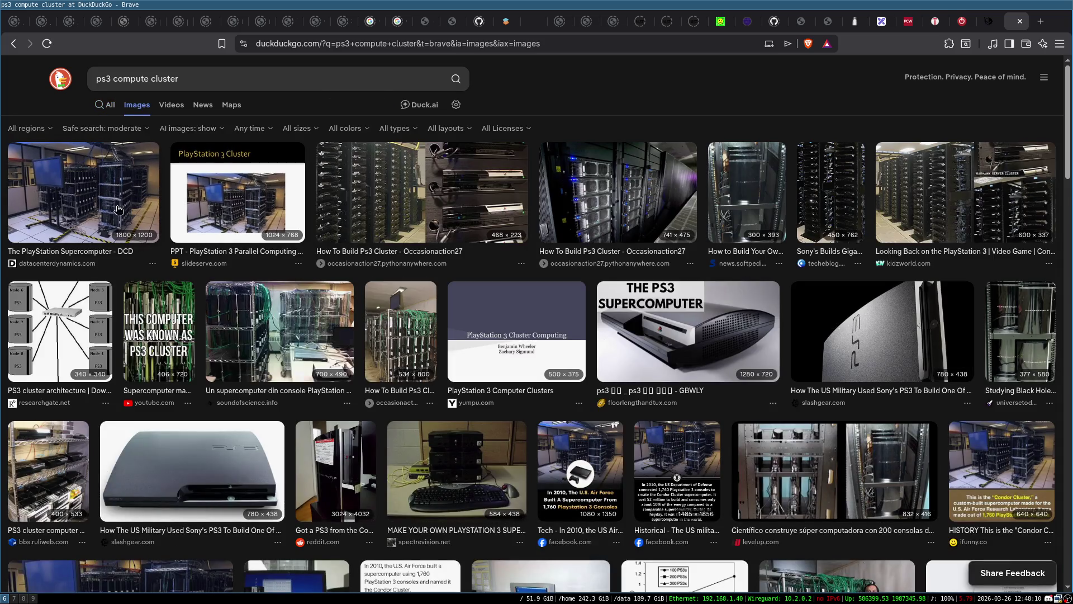
{"action": "left_click", "coordinate": [124, 202]}
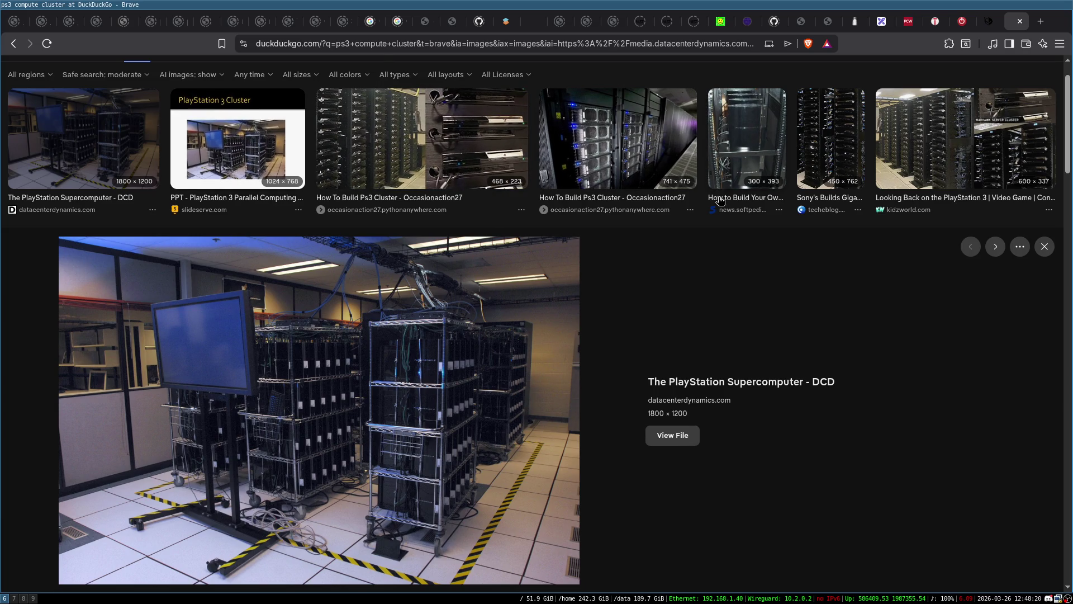
{"action": "scroll", "coordinate": [448, 248], "scroll_direction": "down", "scroll_amount": 5}
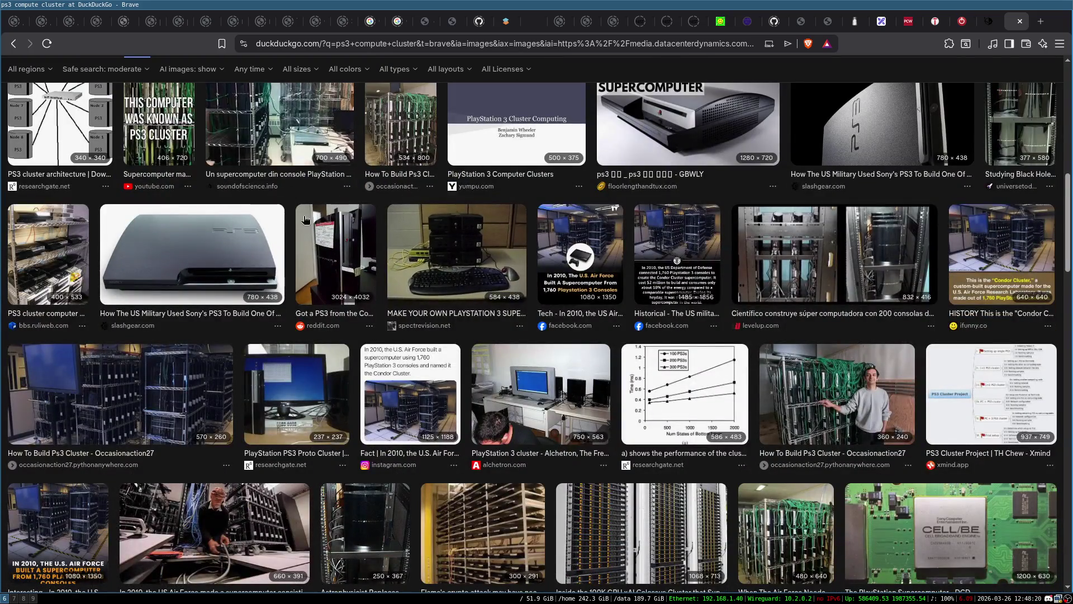
{"action": "scroll", "coordinate": [449, 249], "scroll_direction": "up", "scroll_amount": 3}
Preview the stacked PS3 consoles photo, revisit the DCD photo, then close the search tab
{"action": "left_click", "coordinate": [317, 258]}
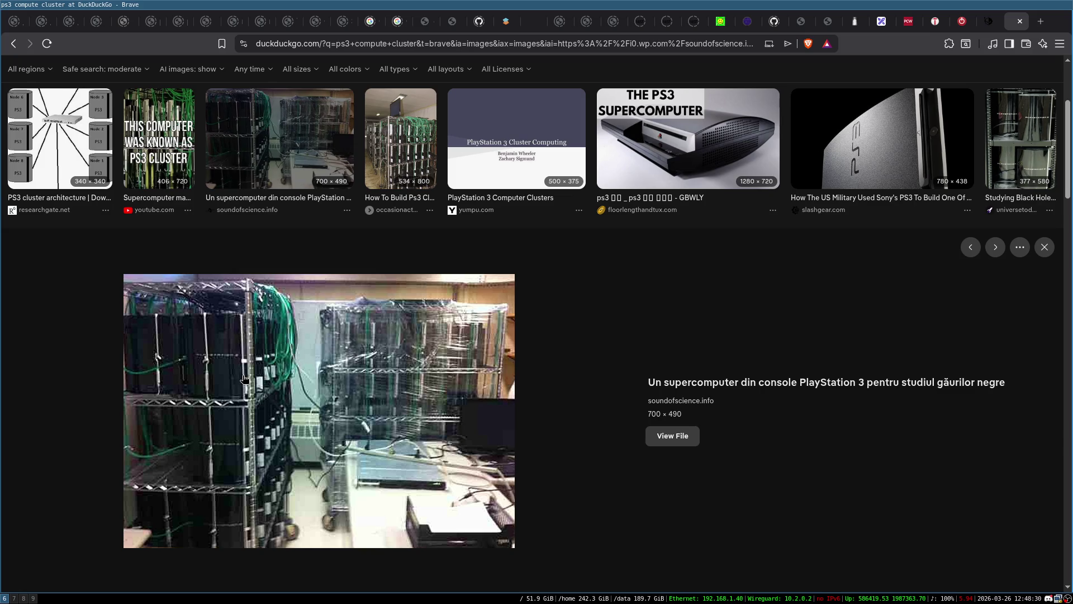
{"action": "scroll", "coordinate": [240, 346], "scroll_direction": "up", "scroll_amount": 1}
{"action": "scroll", "coordinate": [240, 346], "scroll_direction": "up", "scroll_amount": 3}
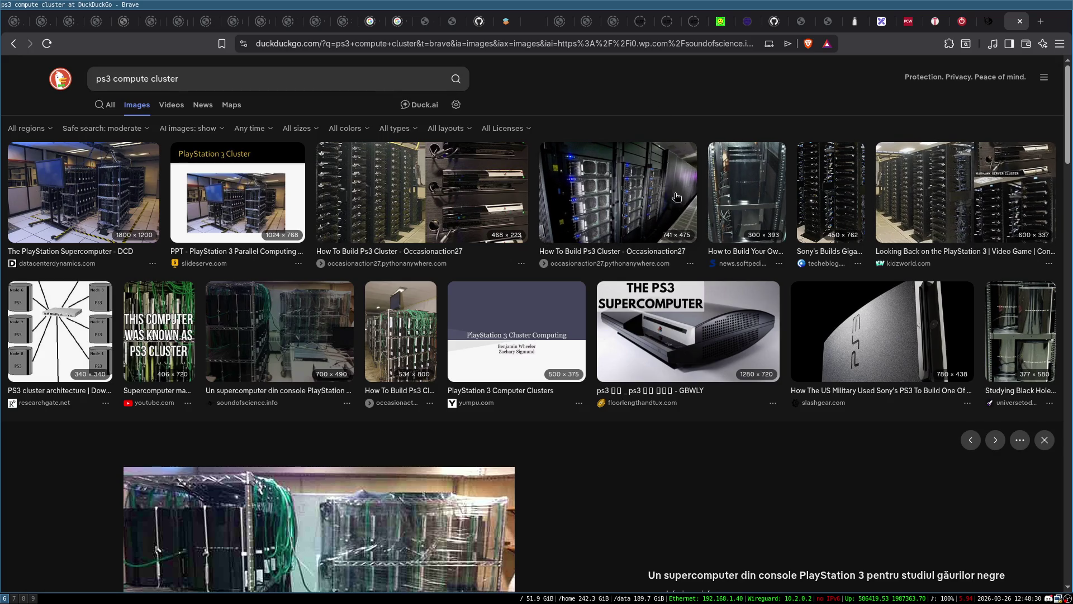
{"action": "left_click", "coordinate": [83, 193]}
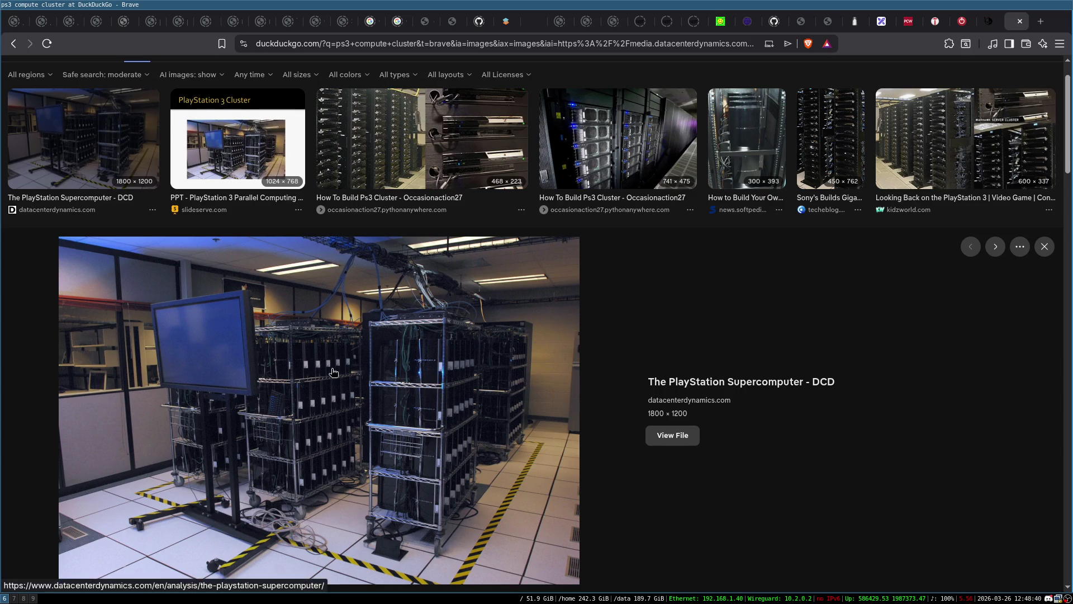
{"action": "scroll", "coordinate": [386, 389], "scroll_direction": "down", "scroll_amount": 10}
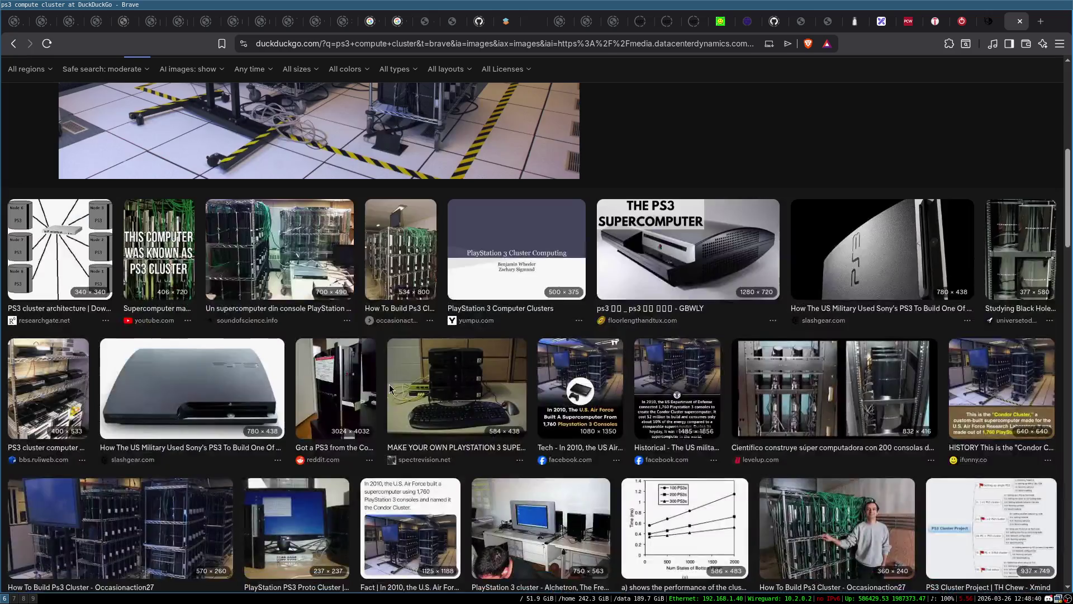
{"action": "scroll", "coordinate": [390, 387], "scroll_direction": "down", "scroll_amount": 5}
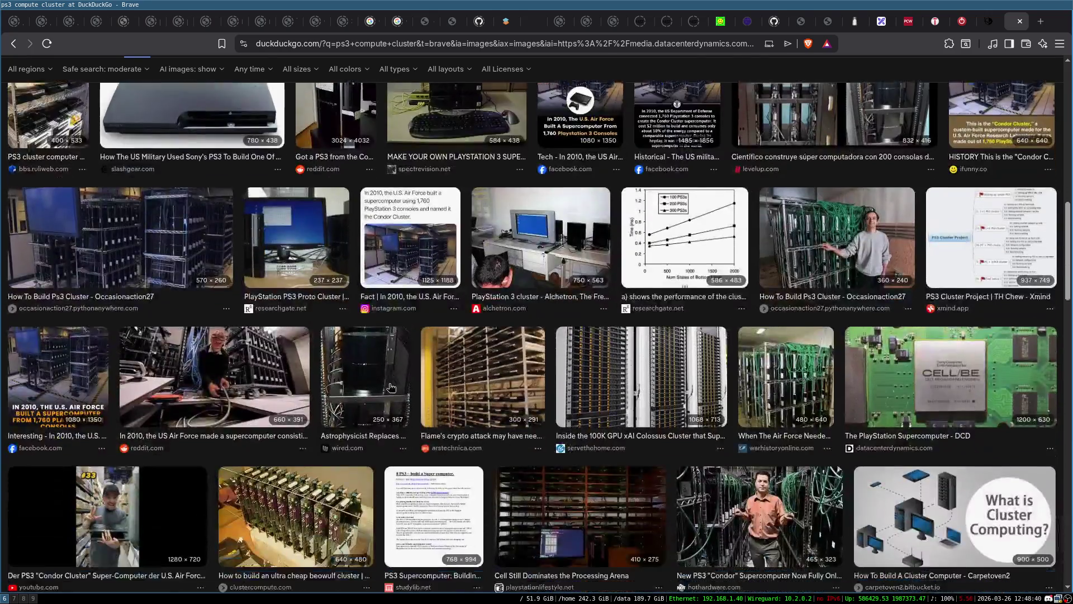
{"action": "key", "text": "ctrl+w"}
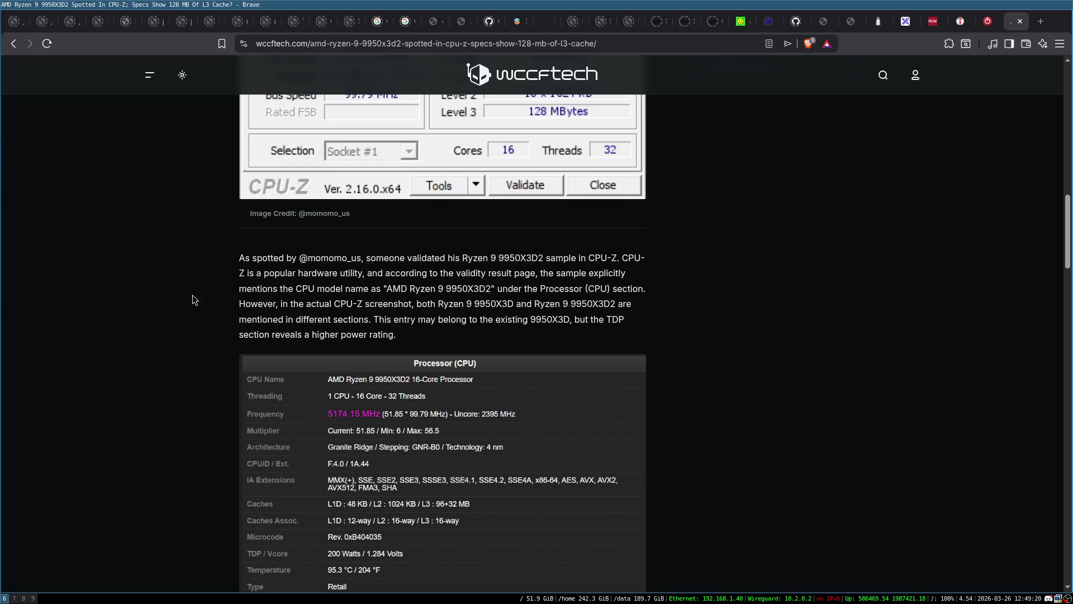
{"action": "scroll", "coordinate": [228, 263], "scroll_direction": "down", "scroll_amount": 1}
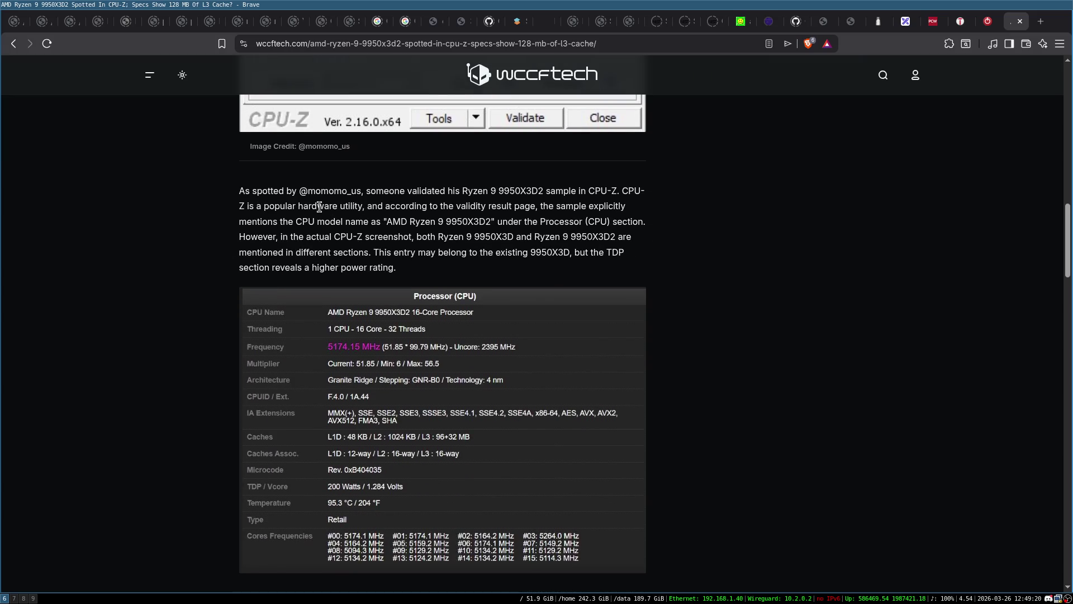
{"action": "scroll", "coordinate": [215, 279], "scroll_direction": "down", "scroll_amount": 1}
{"action": "scroll", "coordinate": [214, 279], "scroll_direction": "up", "scroll_amount": 1}
{"action": "scroll", "coordinate": [214, 285], "scroll_direction": "up", "scroll_amount": 1}
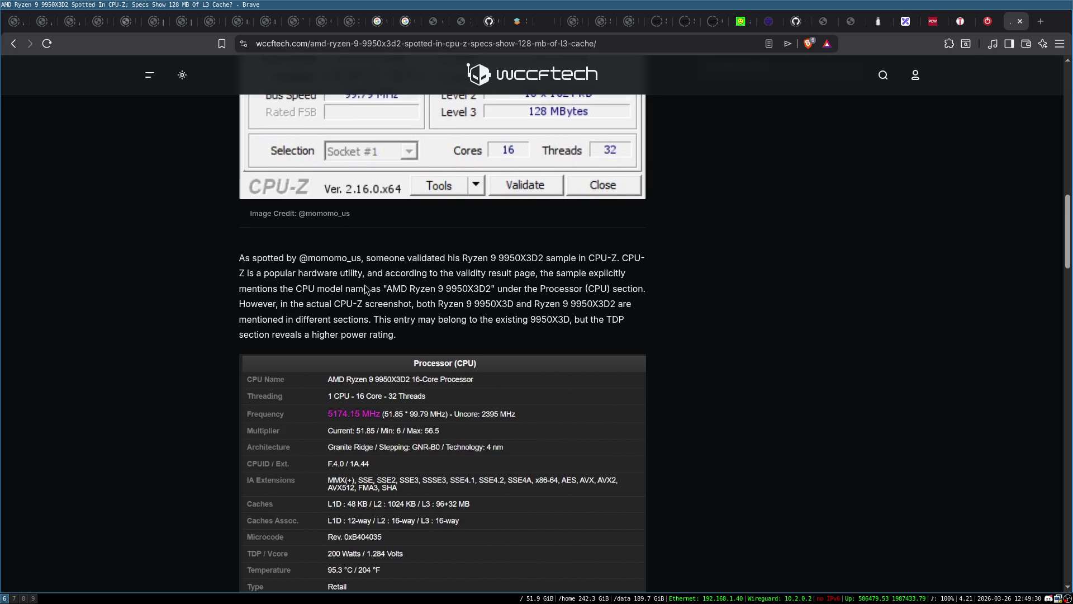
{"action": "scroll", "coordinate": [407, 317], "scroll_direction": "down", "scroll_amount": 1}
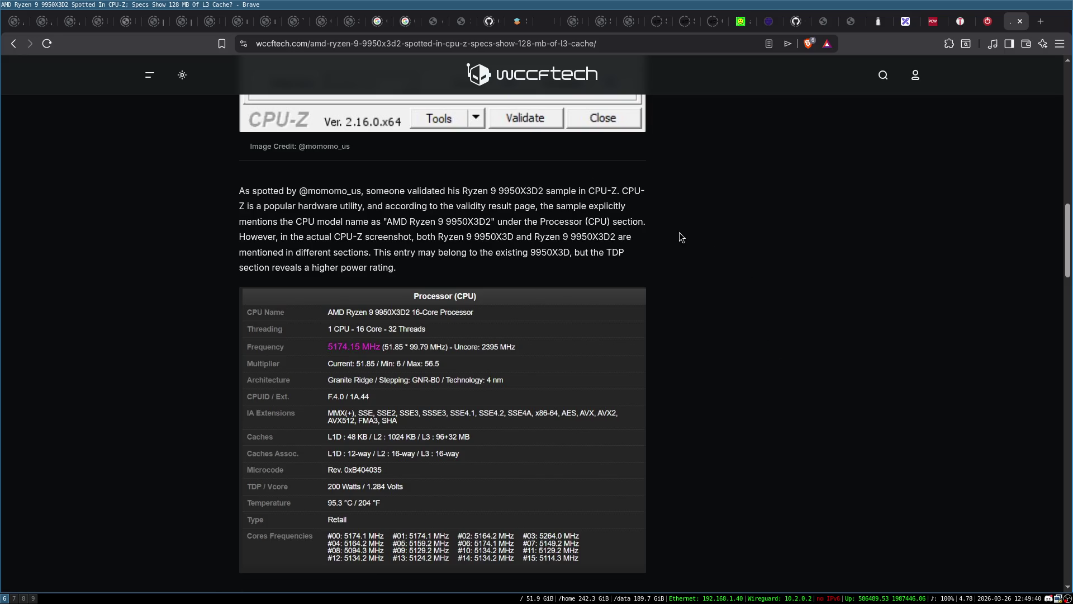
{"action": "scroll", "coordinate": [689, 277], "scroll_direction": "up", "scroll_amount": 2}
{"action": "scroll", "coordinate": [718, 301], "scroll_direction": "up", "scroll_amount": 1}
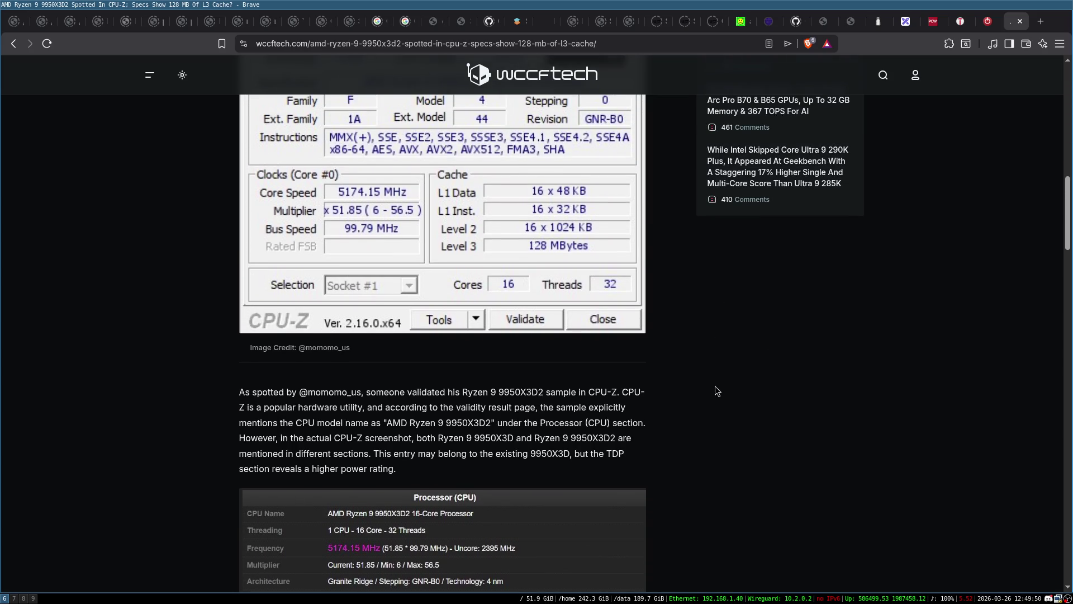
{"action": "scroll", "coordinate": [744, 327], "scroll_direction": "down", "scroll_amount": 7}
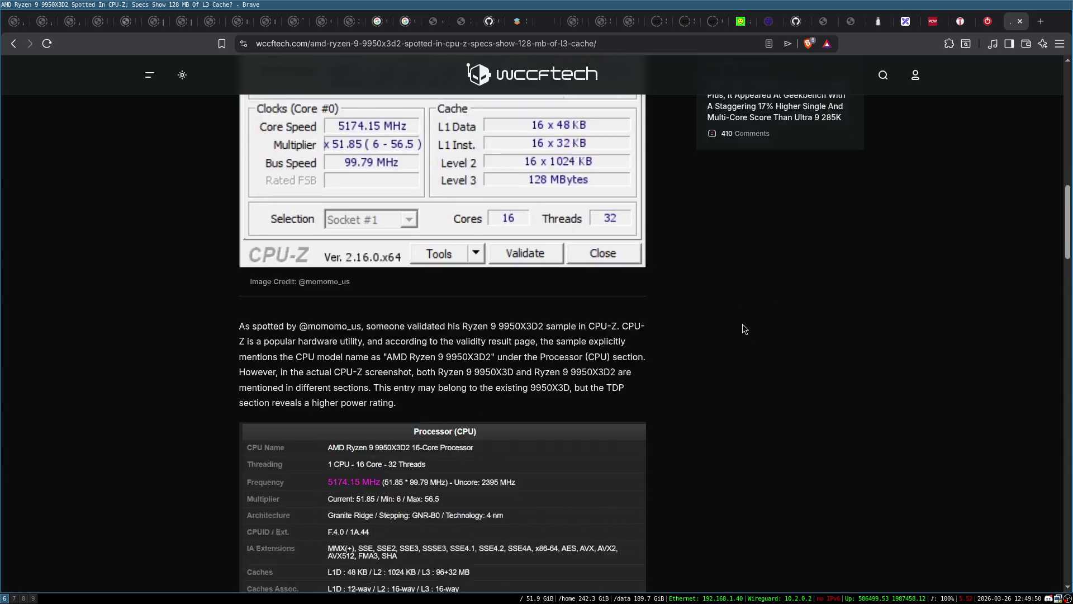
{"action": "scroll", "coordinate": [742, 325], "scroll_direction": "down", "scroll_amount": 3}
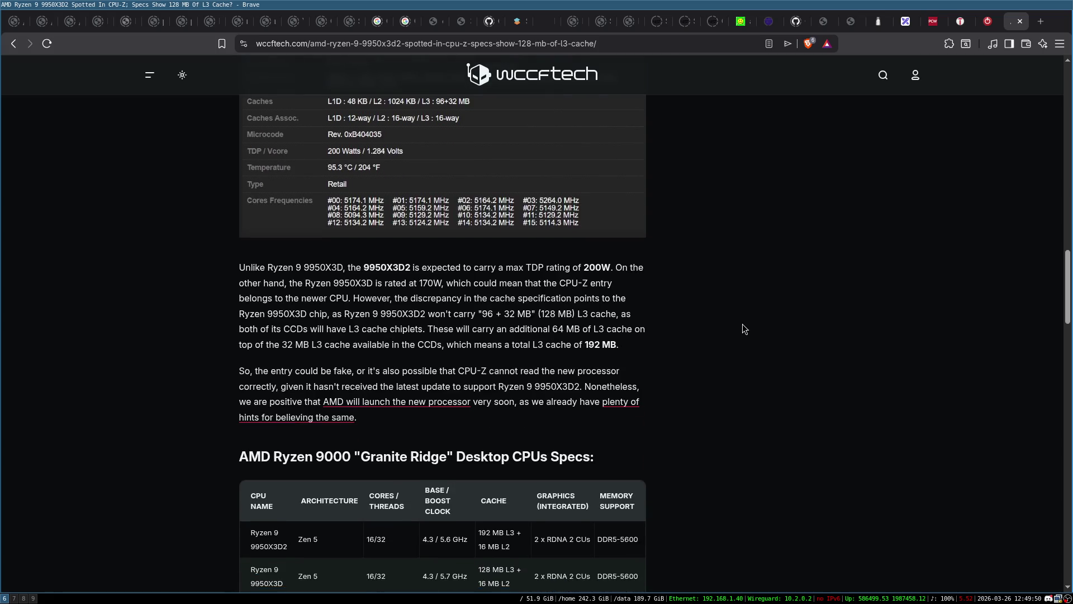
{"action": "scroll", "coordinate": [742, 323], "scroll_direction": "down", "scroll_amount": 1}
{"action": "scroll", "coordinate": [742, 323], "scroll_direction": "up", "scroll_amount": 1}
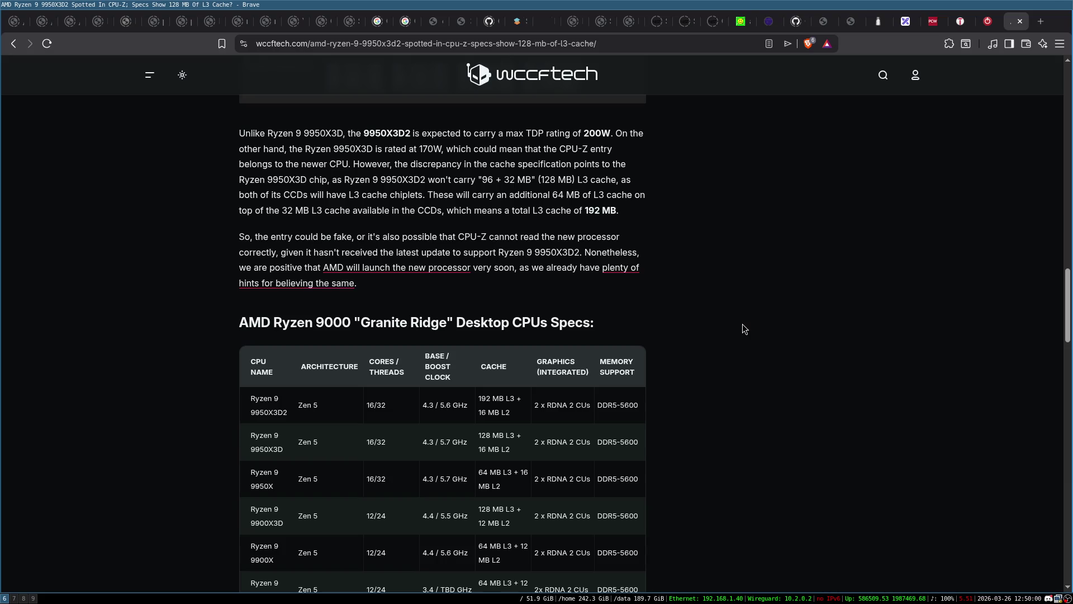
{"action": "scroll", "coordinate": [739, 324], "scroll_direction": "up", "scroll_amount": 3}
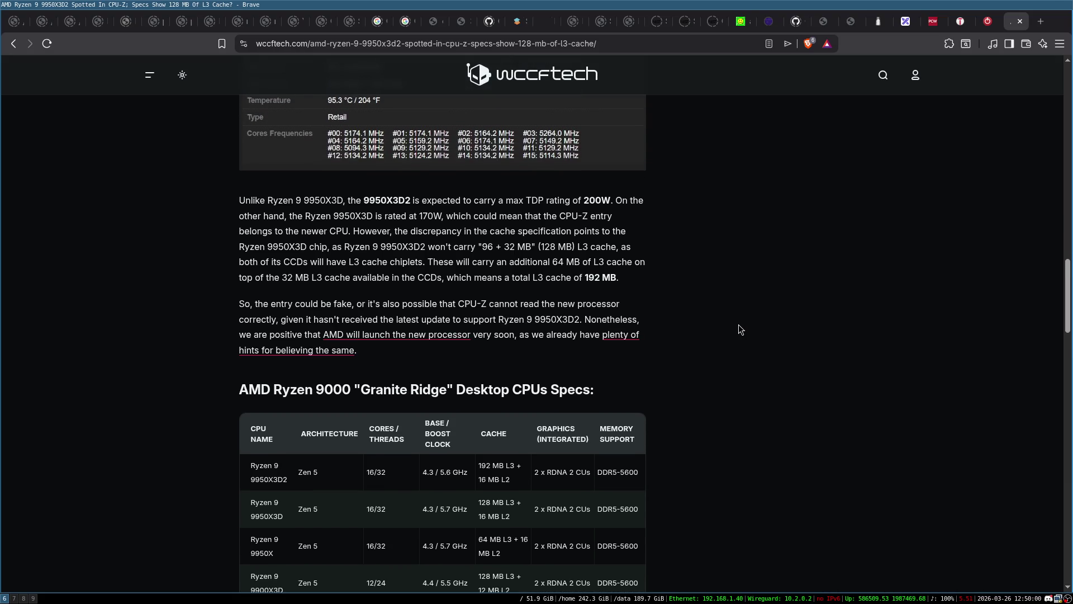
{"action": "scroll", "coordinate": [739, 324], "scroll_direction": "up", "scroll_amount": 8}
Scroll the wccftech article to the CPU-Z screenshot showing 16 x 1024 KB L2 and 128 MBytes L3
{"action": "scroll", "coordinate": [454, 290], "scroll_direction": "down", "scroll_amount": 3}
{"action": "scroll", "coordinate": [636, 185], "scroll_direction": "up", "scroll_amount": 6}
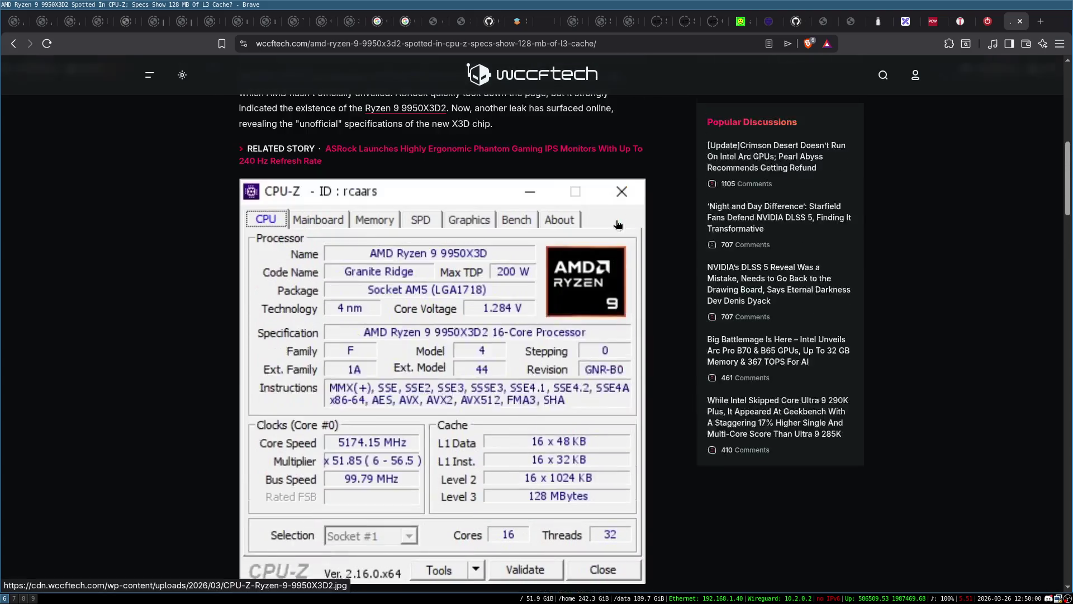
{"action": "scroll", "coordinate": [504, 266], "scroll_direction": "down", "scroll_amount": 2}
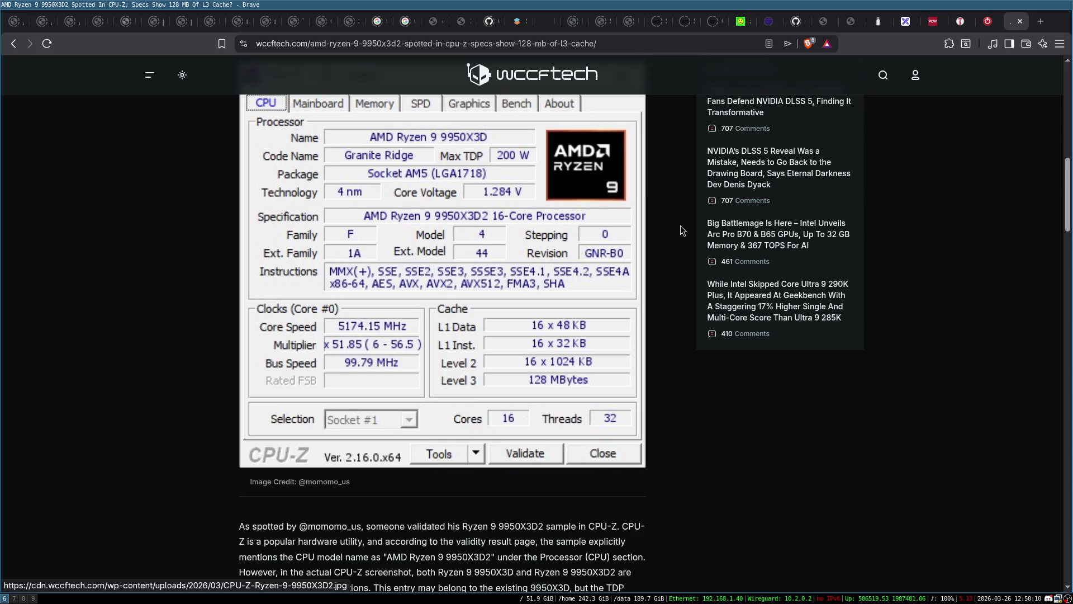
{"action": "scroll", "coordinate": [683, 232], "scroll_direction": "down", "scroll_amount": 5}
{"action": "scroll", "coordinate": [683, 234], "scroll_direction": "up", "scroll_amount": 2}
{"action": "scroll", "coordinate": [470, 274], "scroll_direction": "up", "scroll_amount": 5}
{"action": "scroll", "coordinate": [494, 291], "scroll_direction": "down", "scroll_amount": 1}
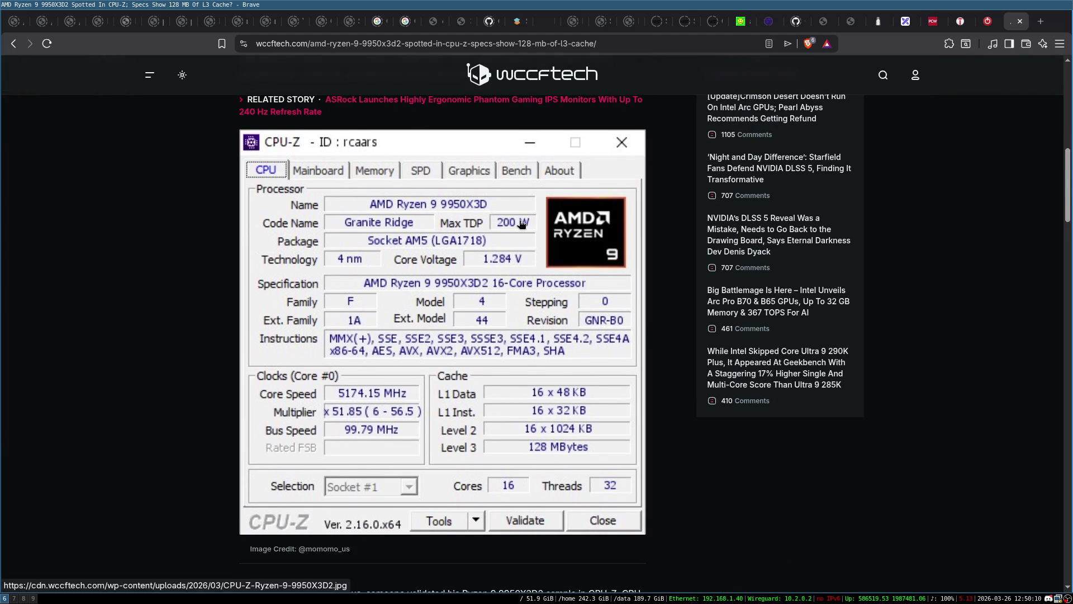
{"action": "scroll", "coordinate": [406, 215], "scroll_direction": "up", "scroll_amount": 2}
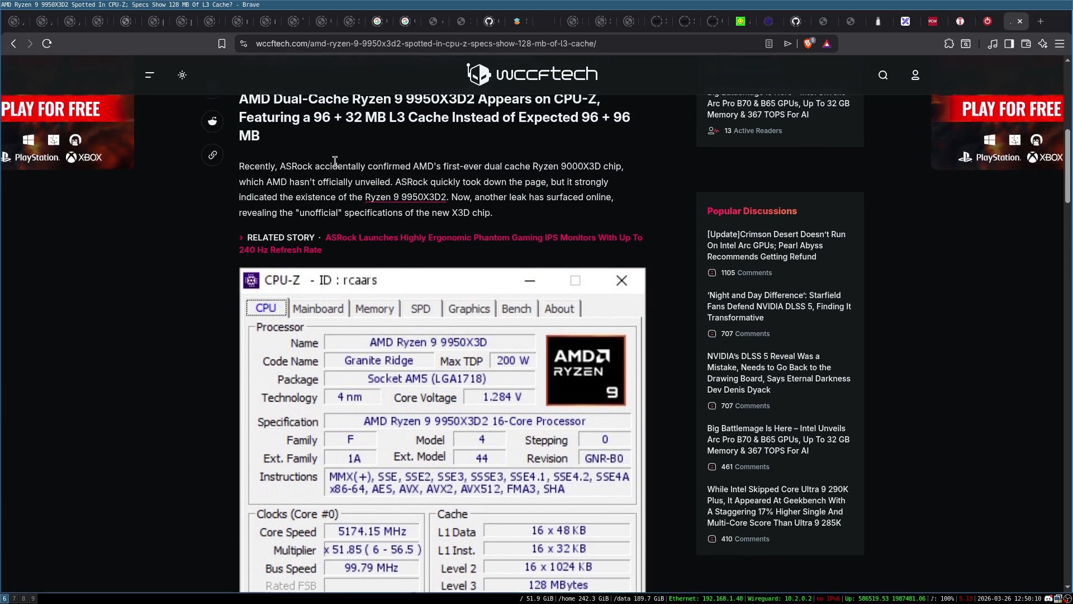
{"action": "scroll", "coordinate": [323, 184], "scroll_direction": "up", "scroll_amount": 1}
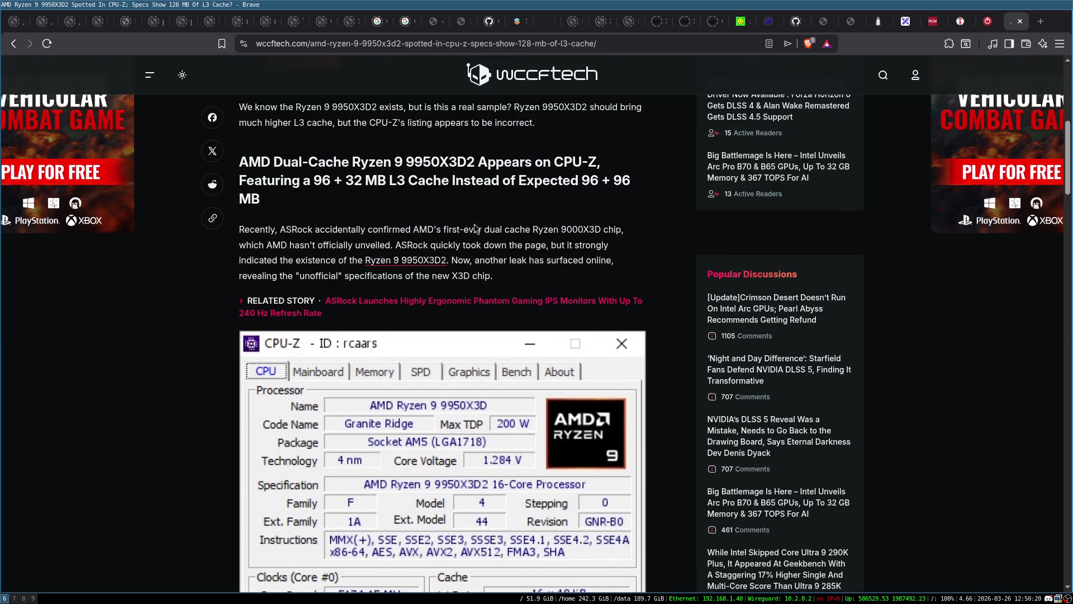
{"action": "scroll", "coordinate": [527, 256], "scroll_direction": "down", "scroll_amount": 9}
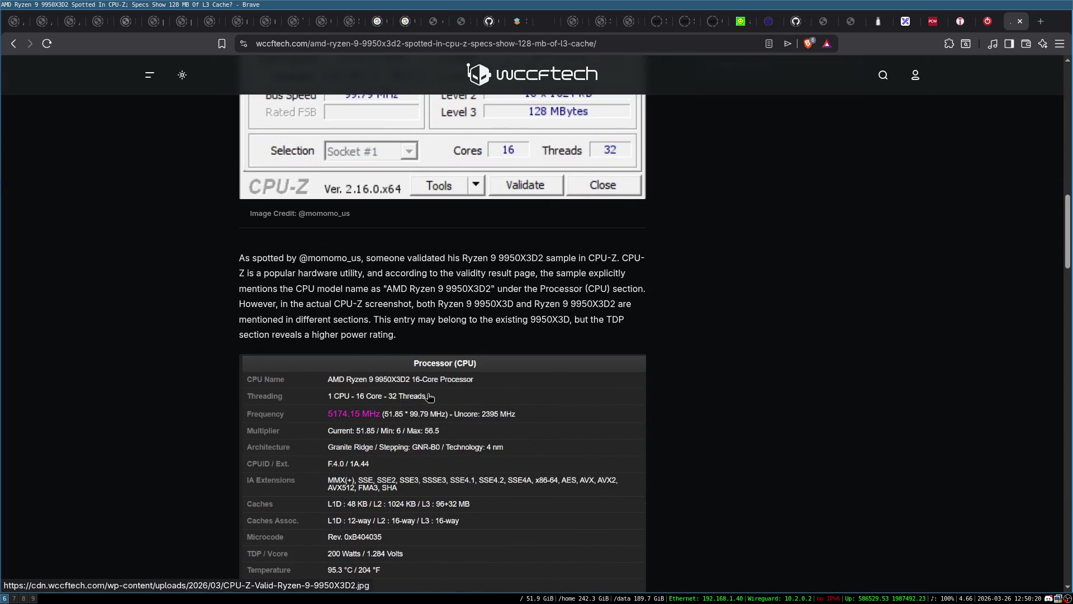
{"action": "scroll", "coordinate": [447, 391], "scroll_direction": "down", "scroll_amount": 1}
{"action": "scroll", "coordinate": [454, 386], "scroll_direction": "down", "scroll_amount": 2}
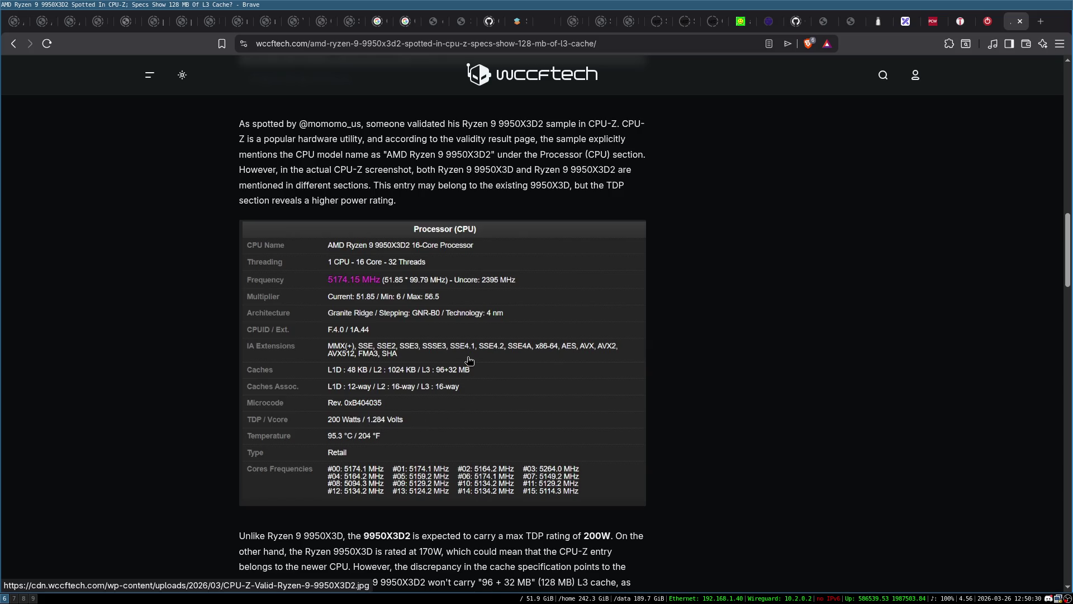
{"action": "scroll", "coordinate": [296, 342], "scroll_direction": "up", "scroll_amount": 3}
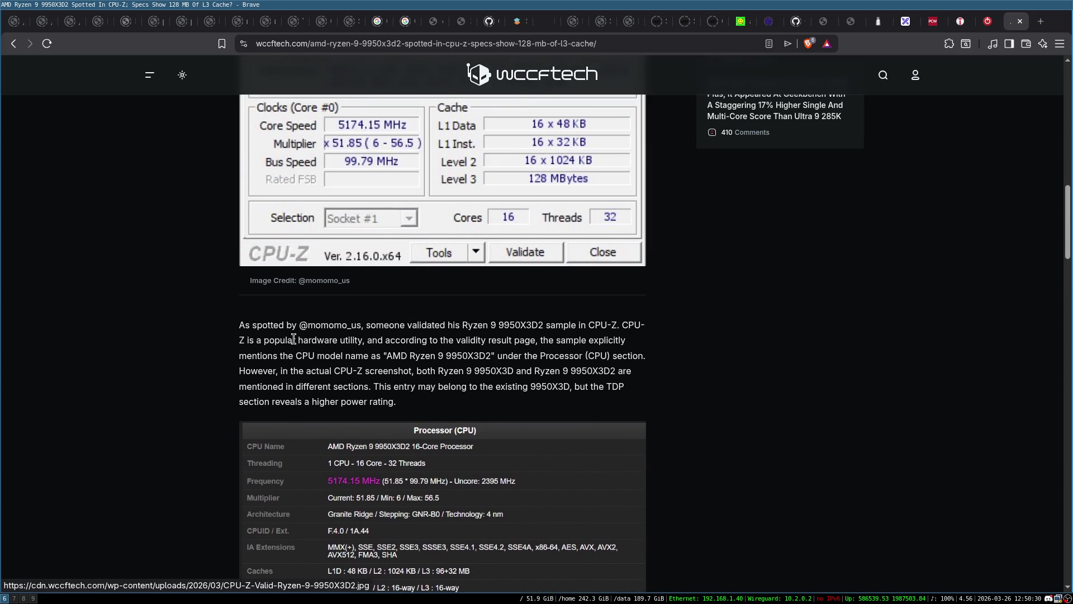
{"action": "scroll", "coordinate": [294, 339], "scroll_direction": "up", "scroll_amount": 4}
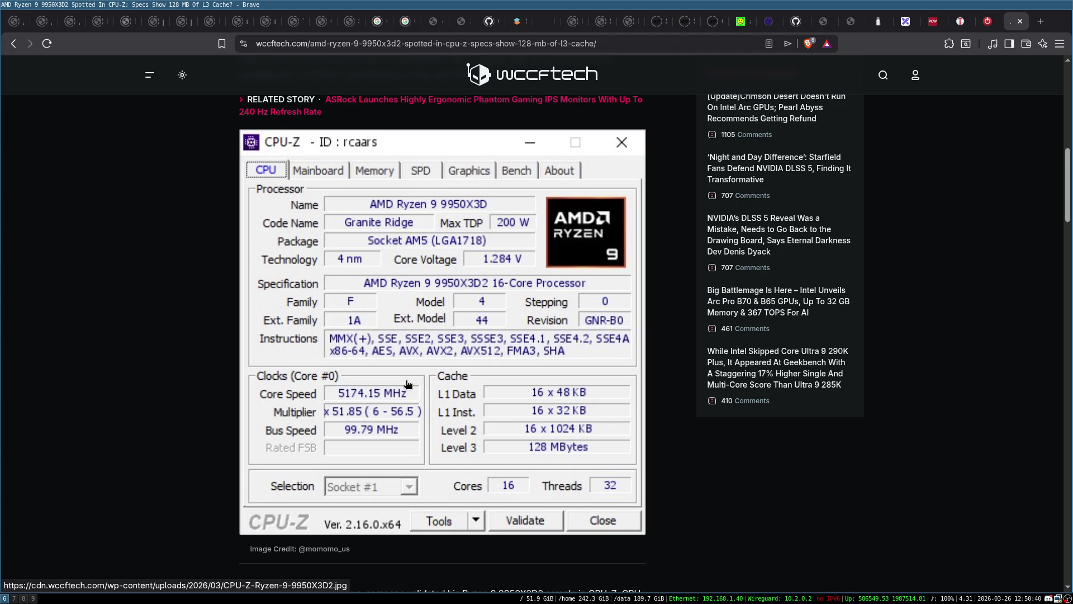
{"action": "scroll", "coordinate": [406, 385], "scroll_direction": "down", "scroll_amount": 3}
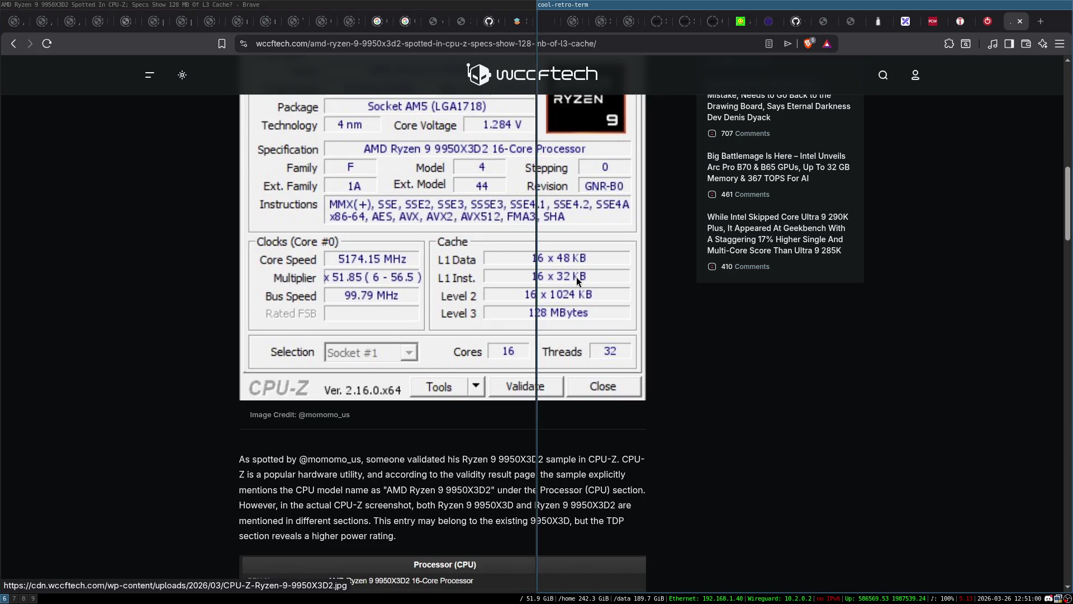
In a new terminal, ssh into shiva and print its cpu0 cache index0 (L1 data) attributes
{"action": "key", "text": "super+Return"}
{"action": "type", "text": "ssh shiva"}
{"action": "key", "text": "Return"}
{"action": "type", "text": "cat "}
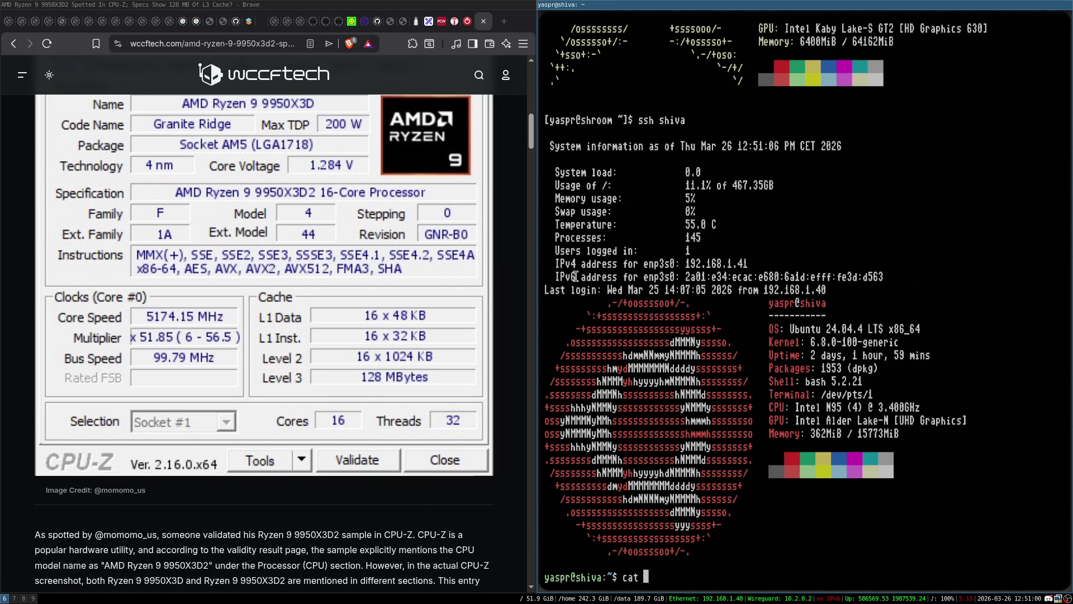
{"action": "type", "text": "/sys/dev"}
{"action": "type", "text": "ices/"}
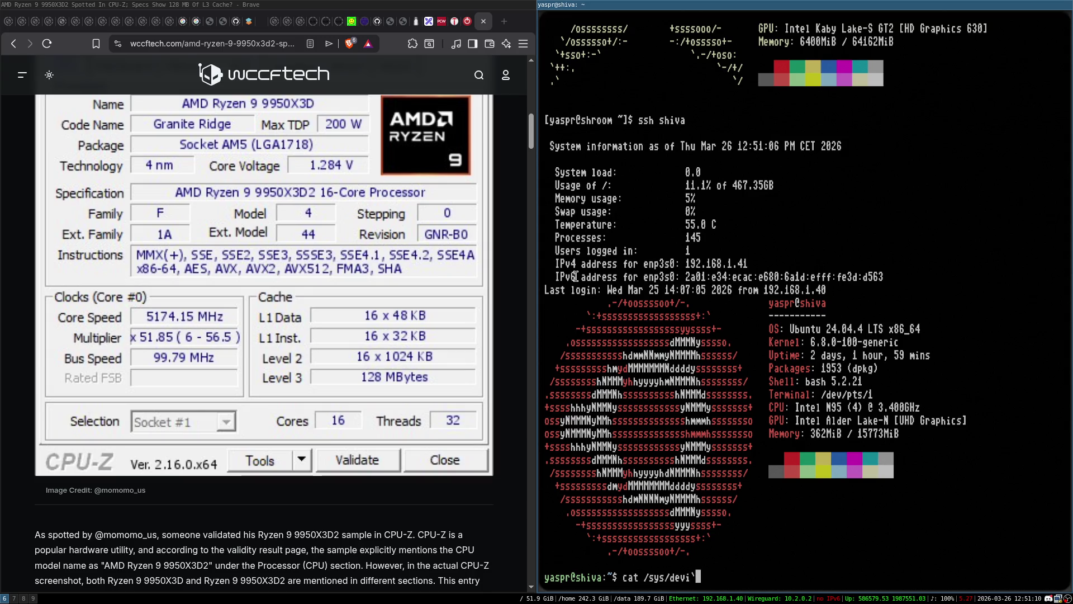
{"action": "type", "text": "sys"}
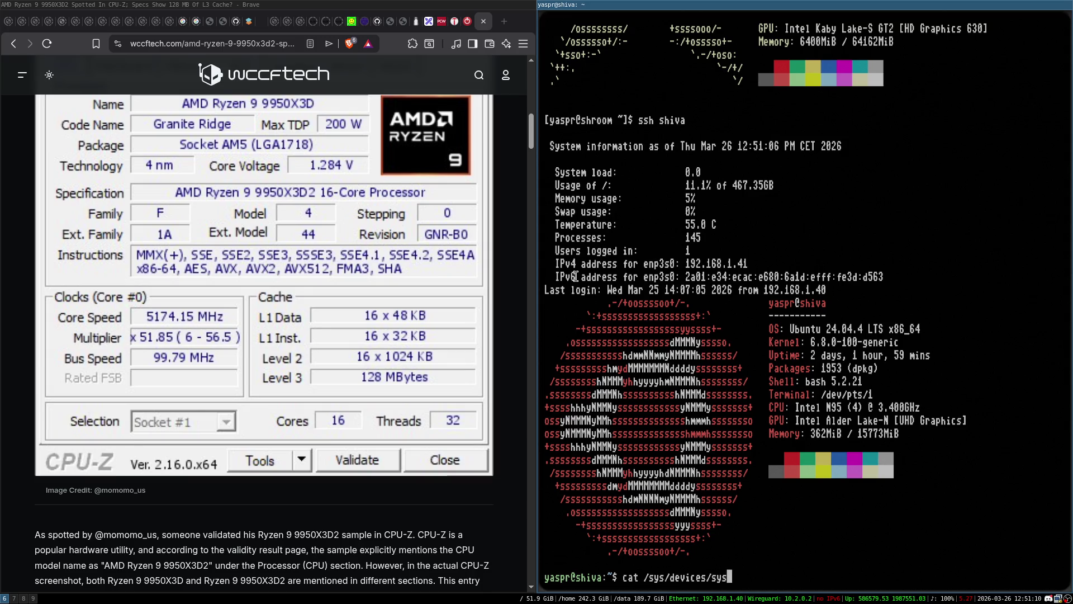
{"action": "type", "text": "tem/cpu/cpu"}
{"action": "type", "text": "0/"}
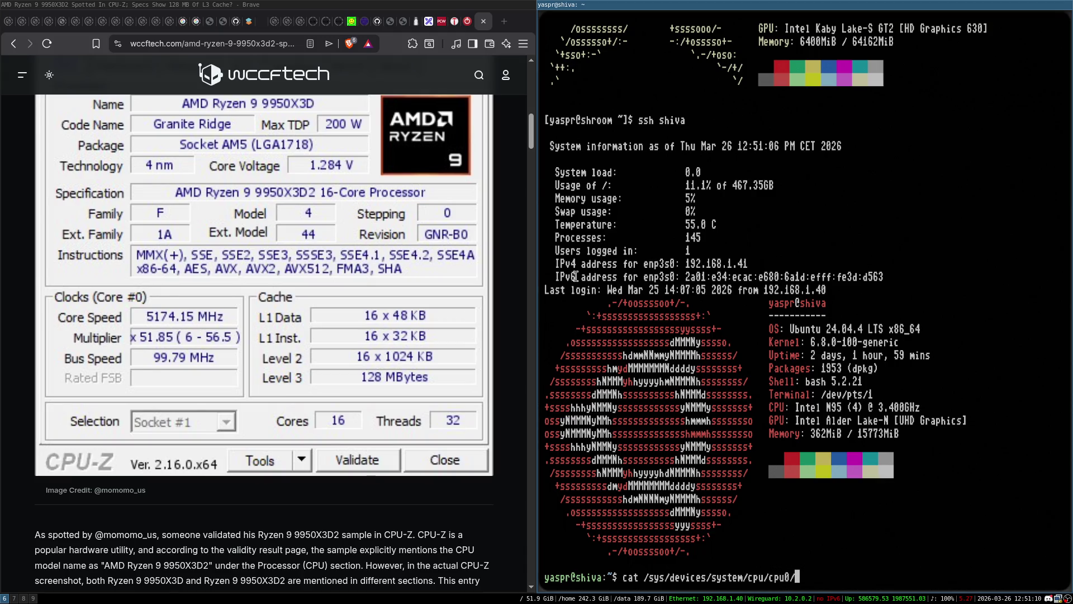
{"action": "type", "text": "cache/index0/"}
{"action": "key", "text": "BackSpace"}
{"action": "type", "text": "/*"}
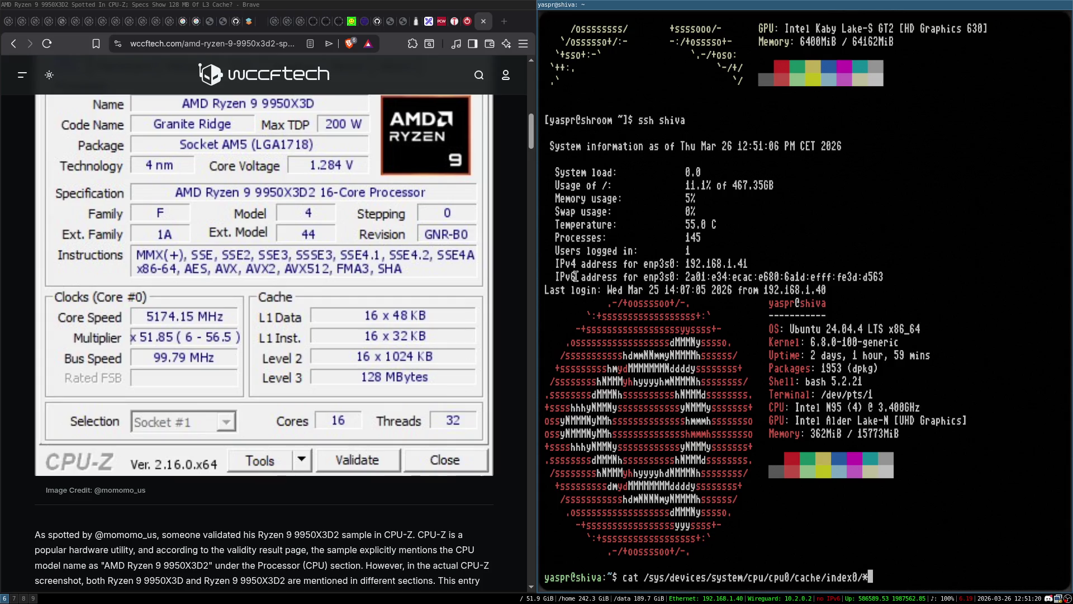
{"action": "key", "text": "Return"}
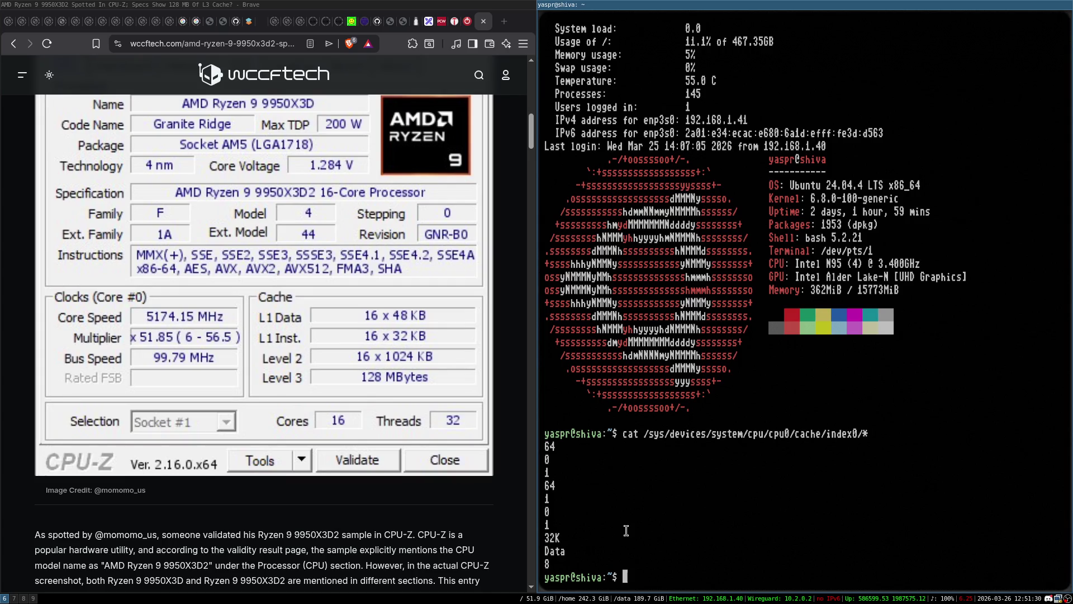
Print shiva's cpu0 cache index1 (L1 instruction cache) attributes
{"action": "key", "text": "Up"}
{"action": "key", "text": "Left"}
{"action": "key", "text": "BackSpace"}
{"action": "type", "text": "1"}
{"action": "key", "text": "Return"}
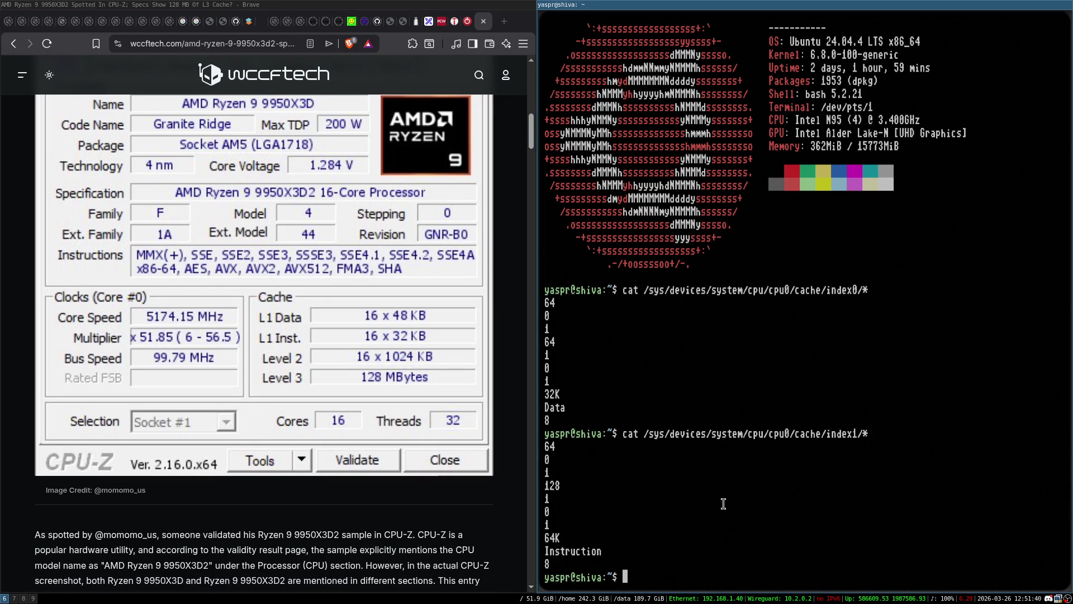
Run lscpu on shiva, highlight the Intel N95 model name, then clear the screen
{"action": "type", "text": "lscpu"}
{"action": "key", "text": "Return"}
{"action": "scroll", "coordinate": [828, 435], "scroll_direction": "up", "scroll_amount": 3}
{"action": "scroll", "coordinate": [828, 436], "scroll_direction": "up", "scroll_amount": 7}
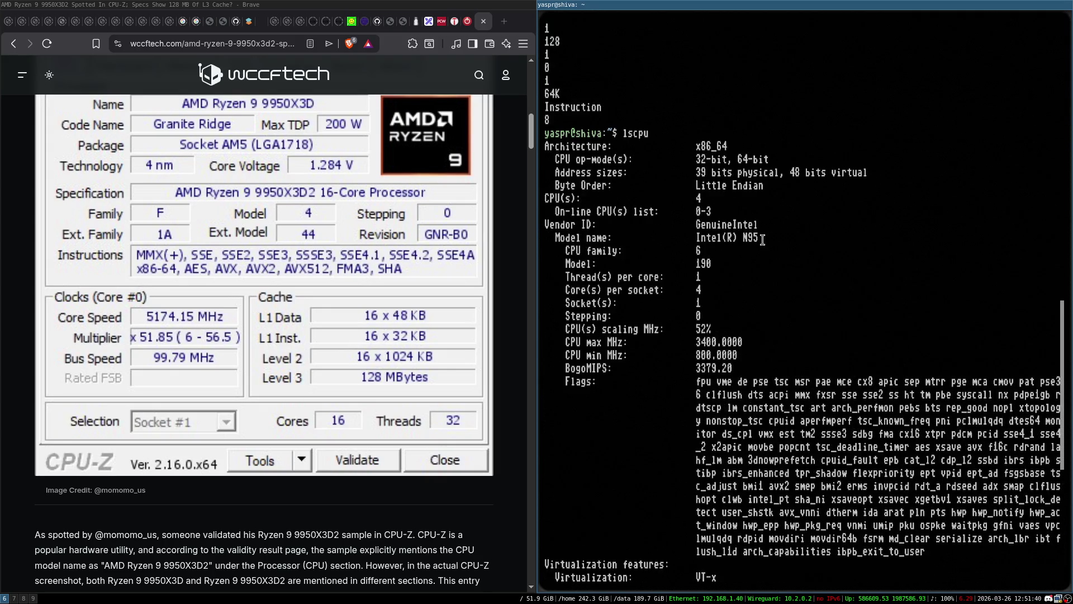
{"action": "double_click", "coordinate": [751, 237]}
{"action": "left_click", "coordinate": [741, 237]}
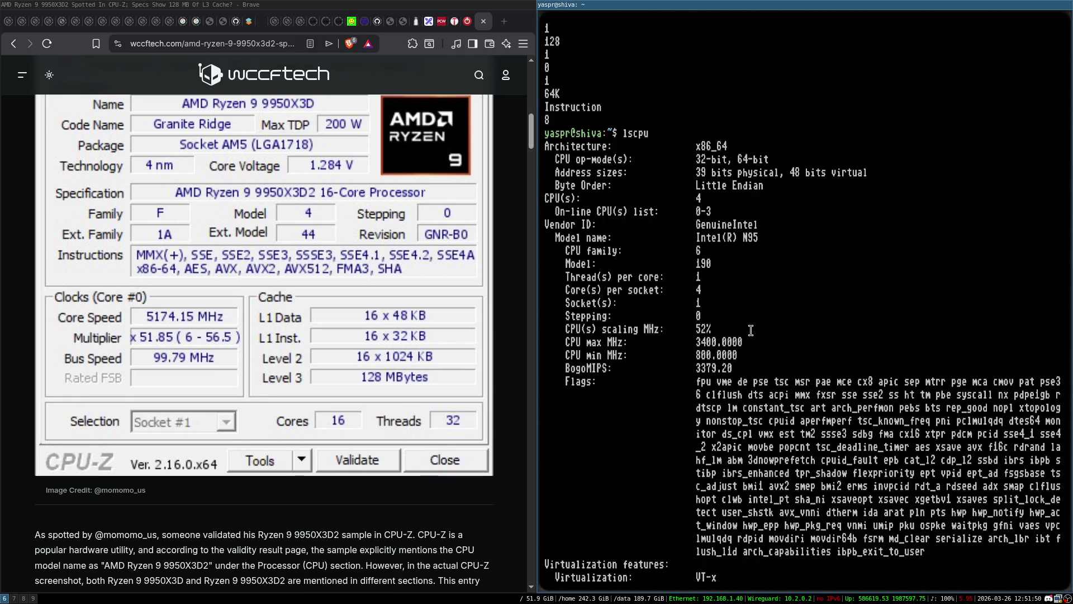
{"action": "scroll", "coordinate": [750, 330], "scroll_direction": "down", "scroll_amount": 1}
{"action": "key", "text": "ctrl+l"}
Exit shiva and ssh into the krishna machine
{"action": "type", "text": "exit"}
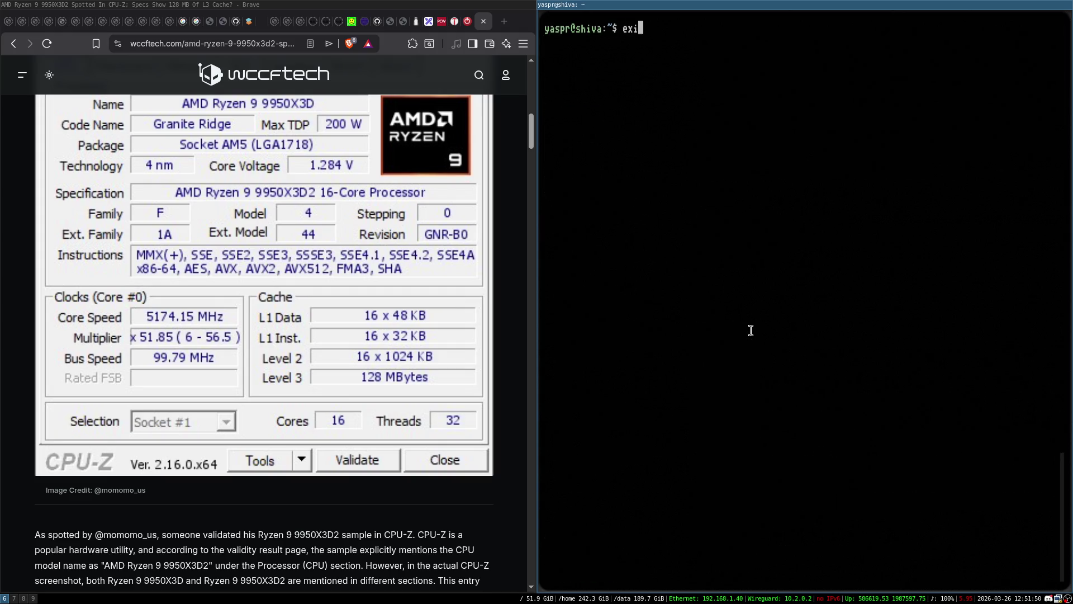
{"action": "key", "text": "Return"}
{"action": "key", "text": "Up"}
{"action": "key", "text": "BackSpace"}
{"action": "key", "text": "BackSpace"}
{"action": "key", "text": "BackSpace"}
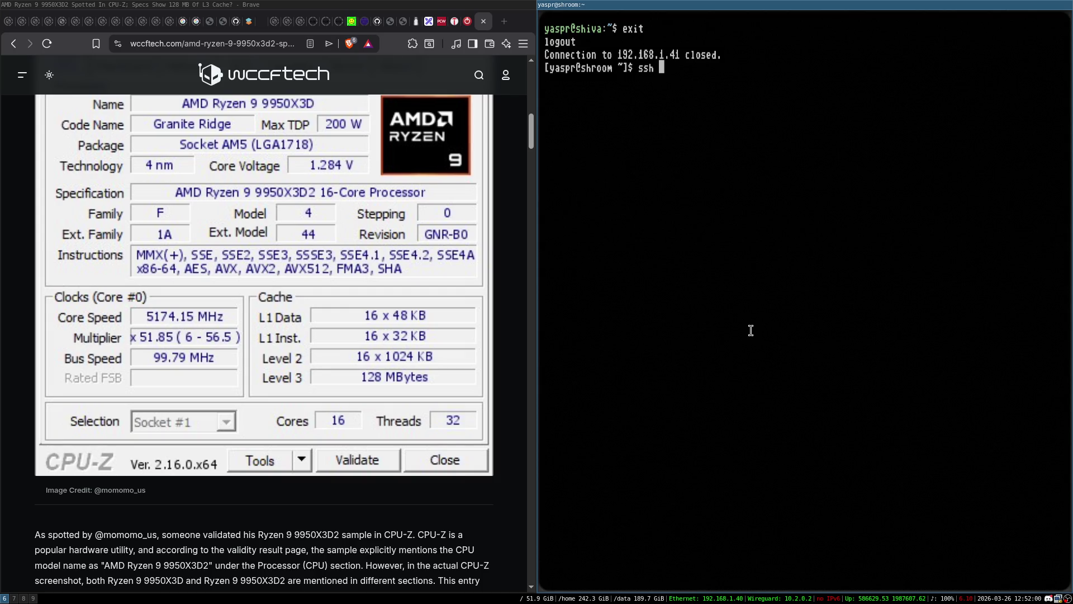
{"action": "type", "text": "krishna"}
{"action": "key", "text": "Return"}
Run lscpu on krishna and highlight its x5-Z8350 model name
{"action": "type", "text": "ls"}
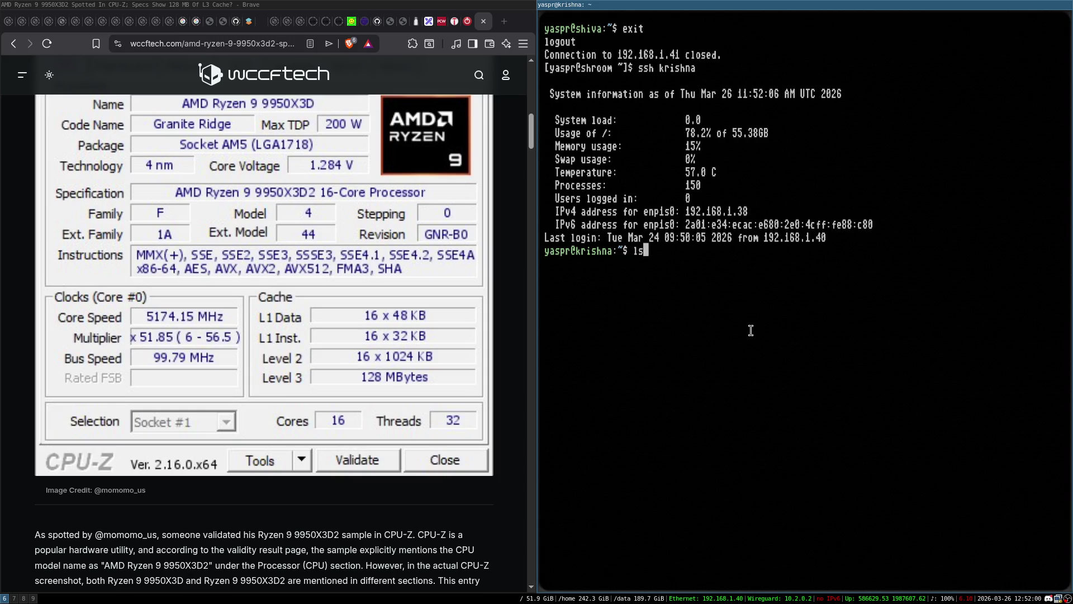
{"action": "type", "text": "cpu"}
{"action": "key", "text": "ctrl+l"}
{"action": "key", "text": "BackSpace"}
{"action": "key", "text": "BackSpace"}
{"action": "key", "text": "BackSpace"}
{"action": "type", "text": "ls"}
{"action": "key", "text": "Return"}
{"action": "key", "text": "ctrl+l"}
{"action": "type", "text": "lscpu"}
{"action": "key", "text": "Return"}
{"action": "scroll", "coordinate": [840, 288], "scroll_direction": "up", "scroll_amount": 6}
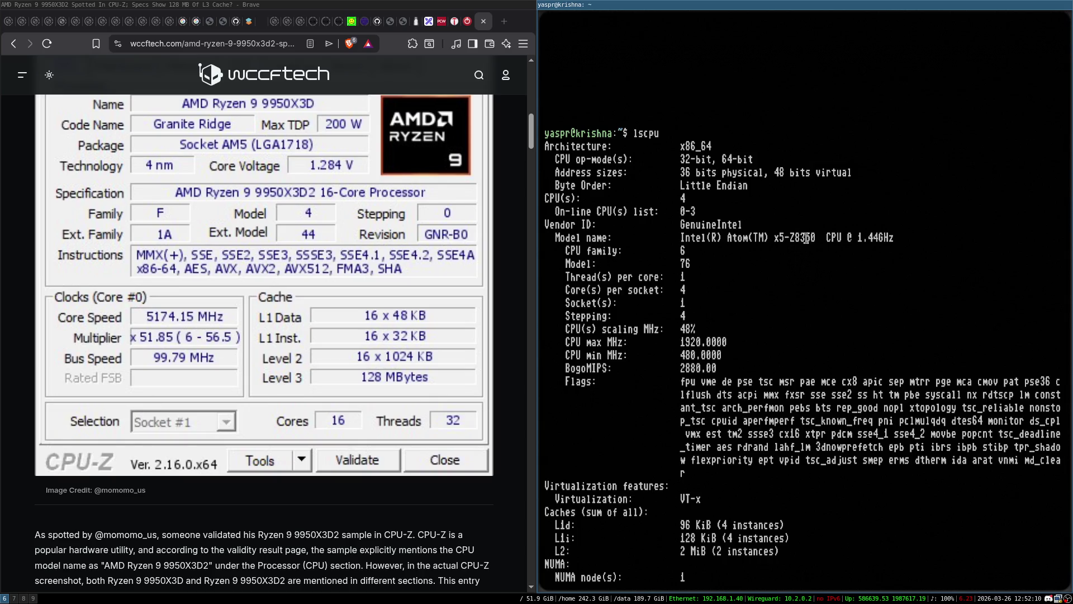
{"action": "double_click", "coordinate": [816, 241]}
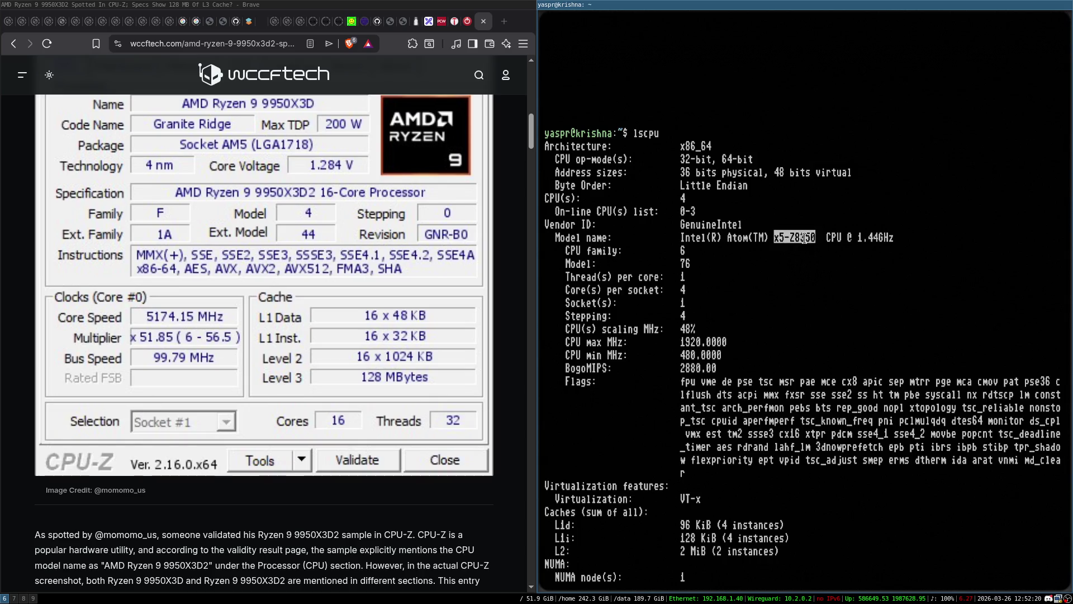
{"action": "left_click", "coordinate": [802, 236]}
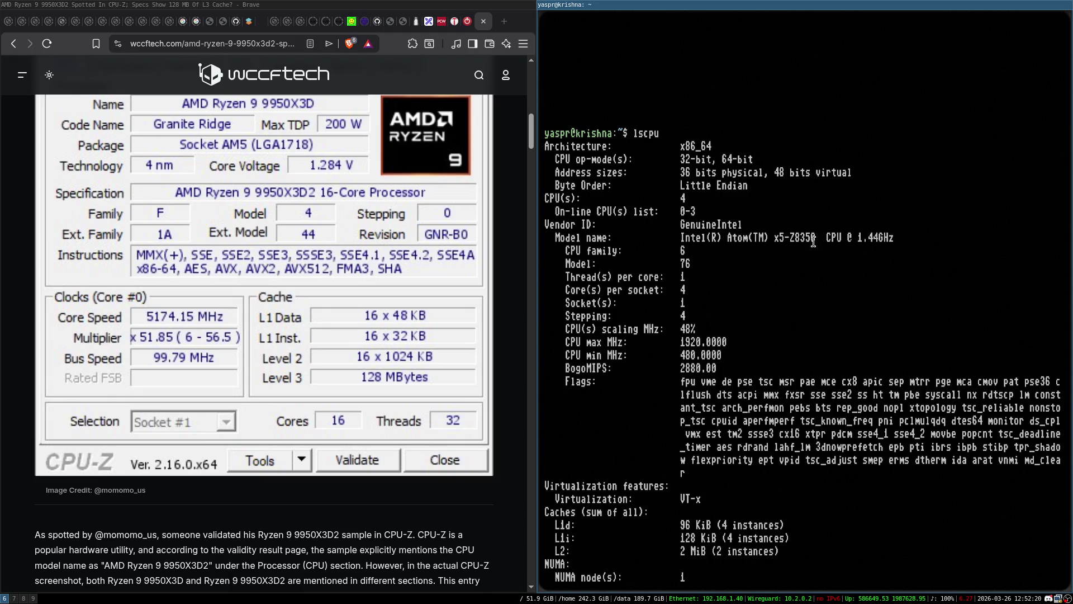
{"action": "scroll", "coordinate": [813, 242], "scroll_direction": "down", "scroll_amount": 2}
Print krishna's cpu0 cache index0 and index1 (L1 data and instruction) attributes
{"action": "key", "text": "ctrl+l"}
{"action": "type", "text": "cat /sys/"}
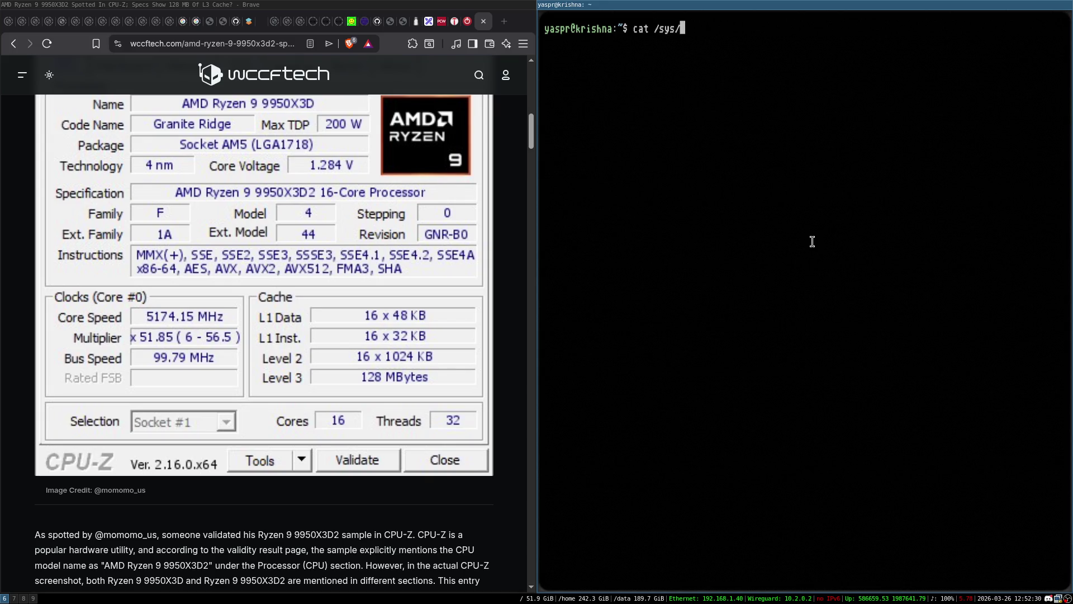
{"action": "type", "text": "devices/sys"}
{"action": "type", "text": "tem/cpu/cpu"}
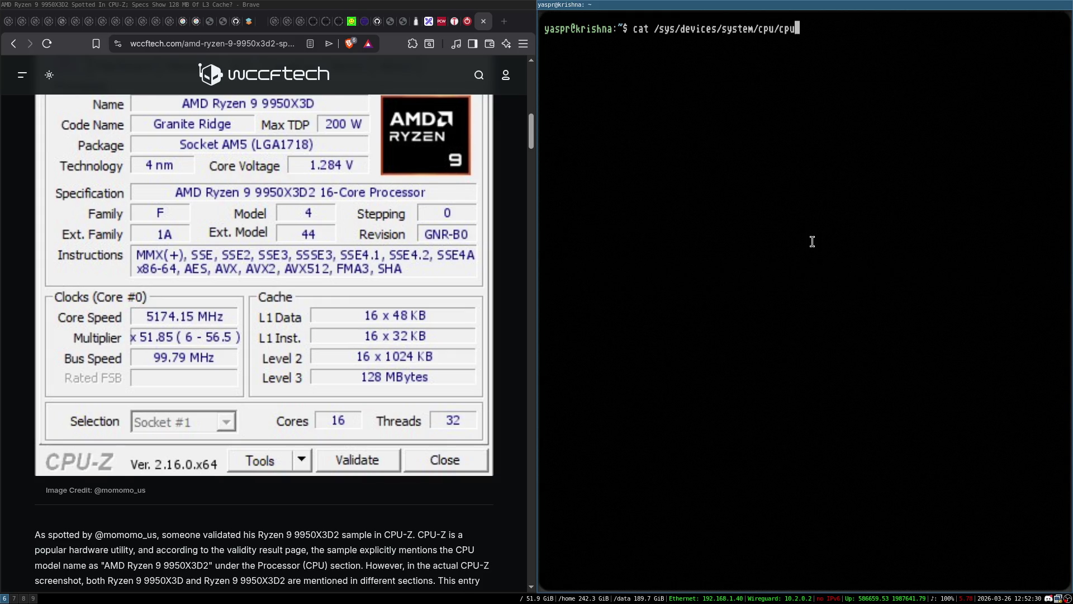
{"action": "type", "text": "0/cache/index0"}
{"action": "type", "text": "/"}
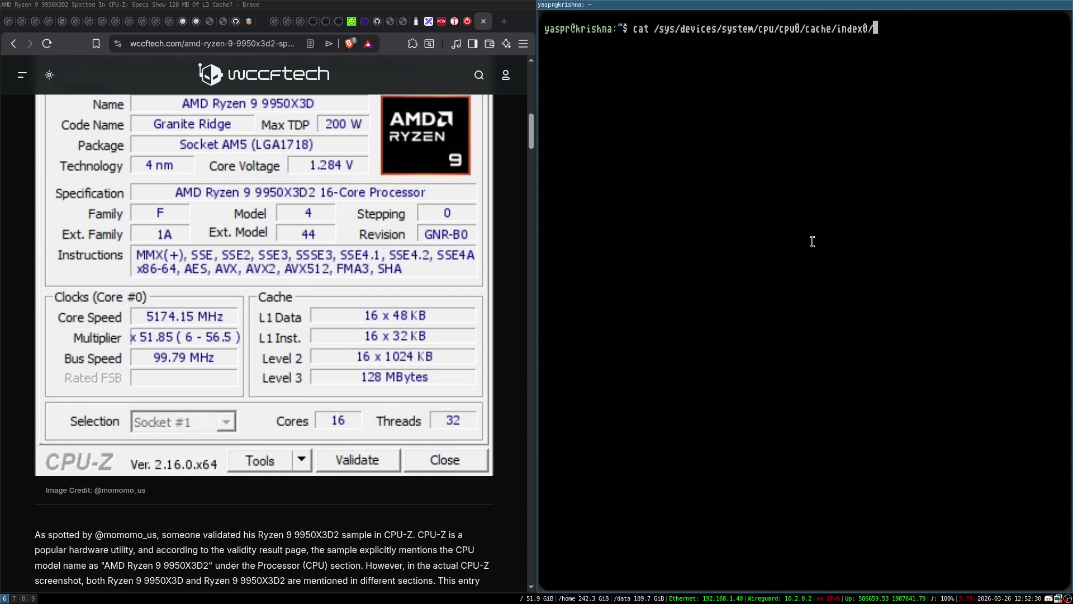
{"action": "type", "text": "*"}
{"action": "key", "text": "Return"}
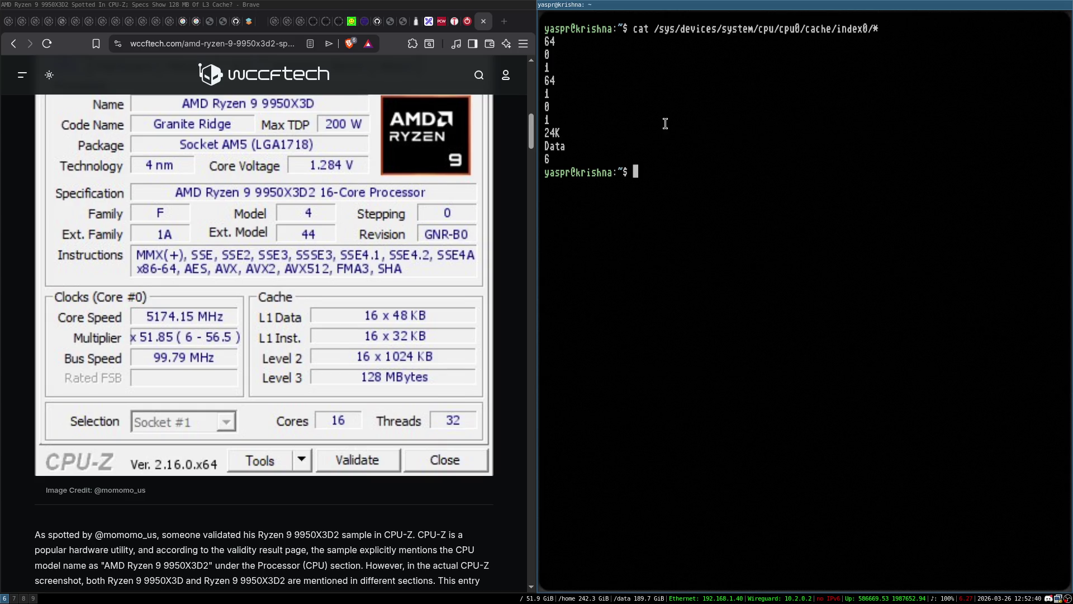
{"action": "key", "text": "Up"}
{"action": "key", "text": "Left"}
{"action": "key", "text": "Left"}
{"action": "key", "text": "Return"}
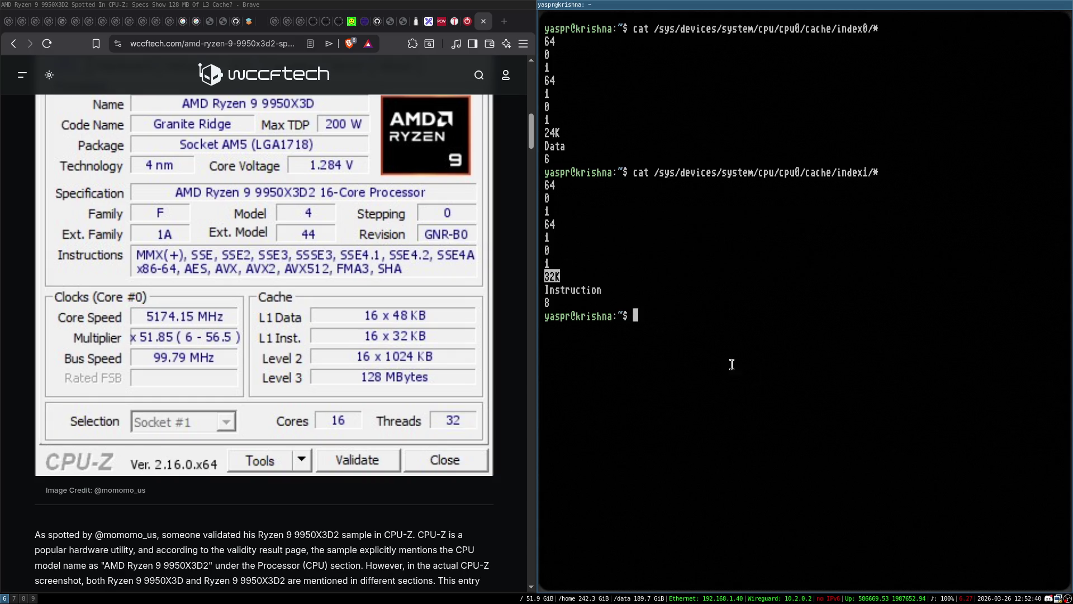
Log out of krishna and close the terminal with exit twice
{"action": "type", "text": "exit"}
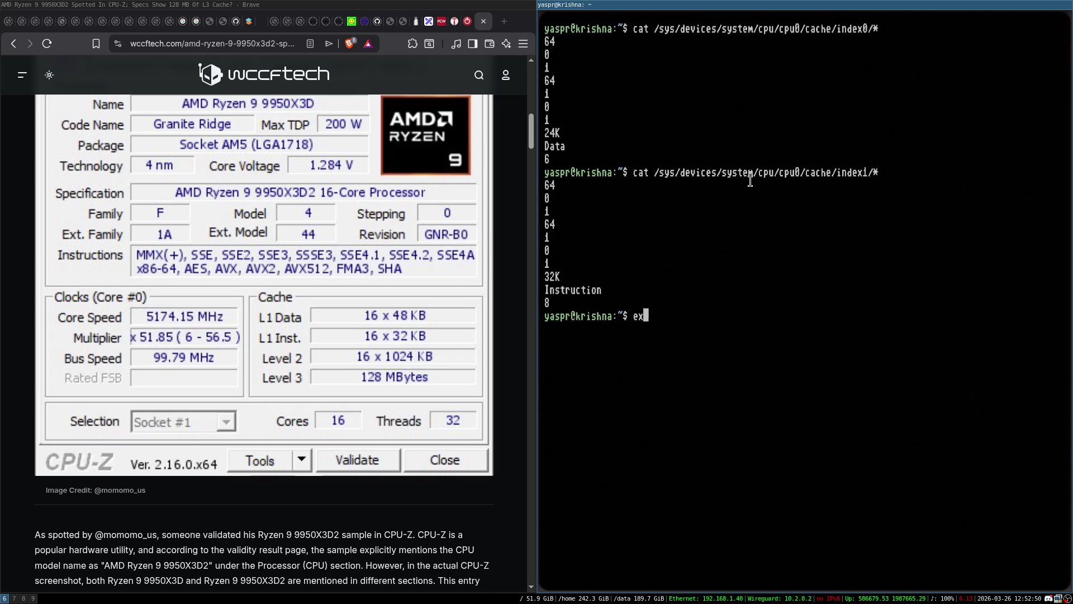
{"action": "key", "text": "Return"}
{"action": "type", "text": "exit"}
{"action": "key", "text": "Return"}
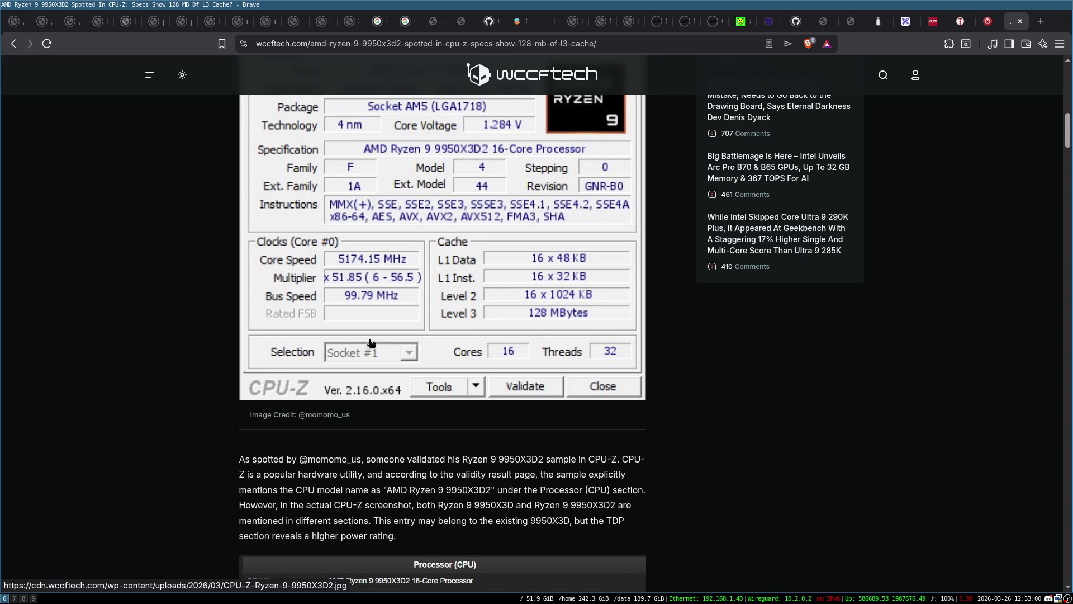
Scroll the wccftech article to its Processor (CPU) table, then switch to the Excalidraw tab
{"action": "scroll", "coordinate": [697, 364], "scroll_direction": "down", "scroll_amount": 3}
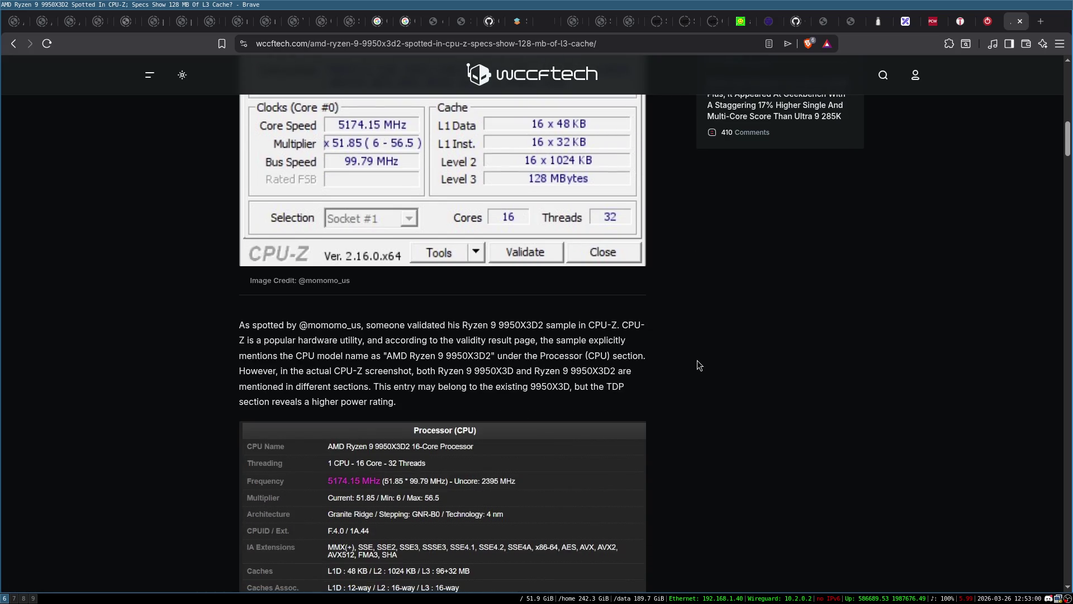
{"action": "scroll", "coordinate": [697, 362], "scroll_direction": "down", "scroll_amount": 5}
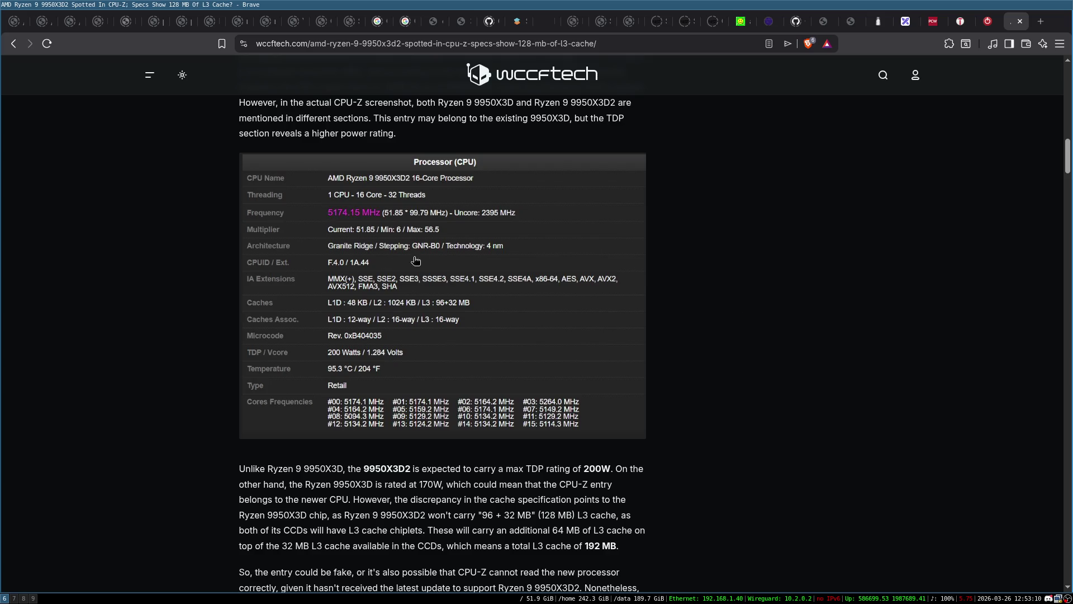
{"action": "scroll", "coordinate": [458, 267], "scroll_direction": "up", "scroll_amount": 8}
{"action": "scroll", "coordinate": [456, 317], "scroll_direction": "down", "scroll_amount": 4}
{"action": "scroll", "coordinate": [456, 316], "scroll_direction": "down", "scroll_amount": 4}
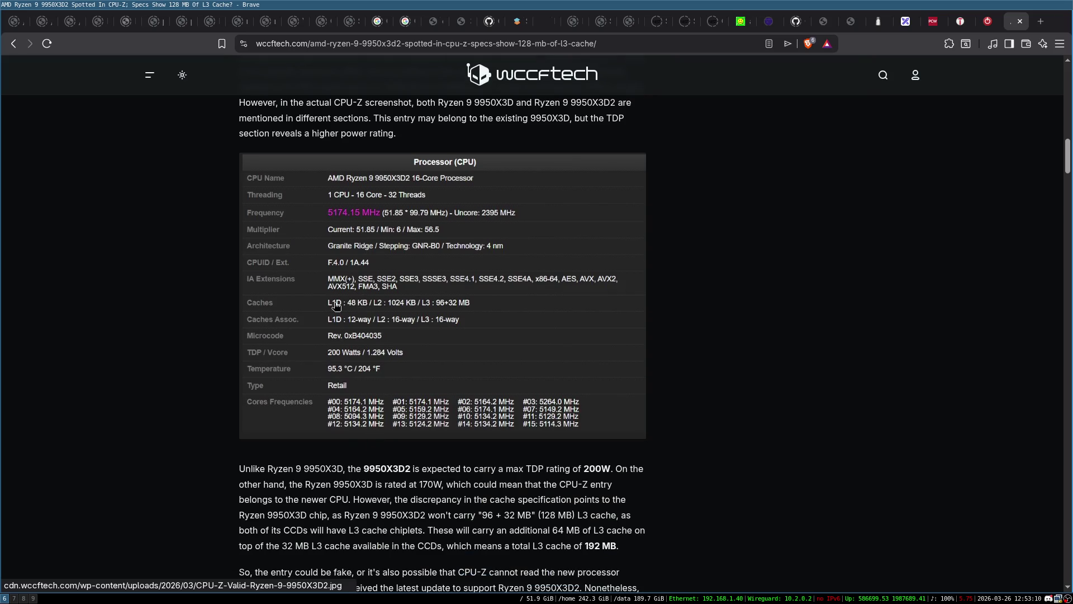
{"action": "left_click", "coordinate": [906, 25]}
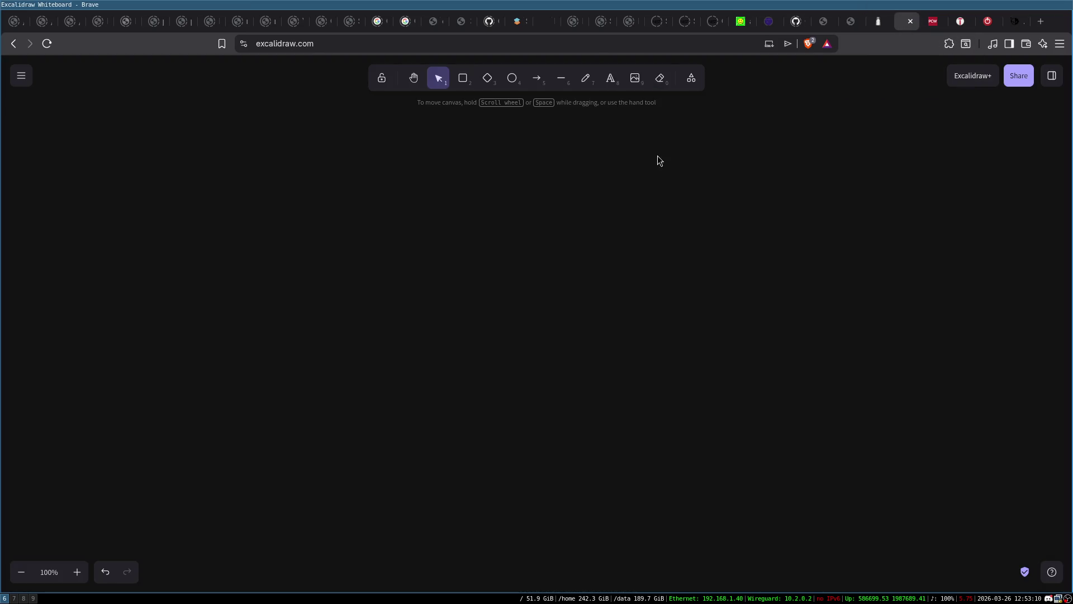
Draw two side-by-side wide boxes, each labelled 256-bit
{"action": "left_click", "coordinate": [462, 78]}
{"action": "mouse_move", "coordinate": [306, 224]}
{"action": "left_mouse_down"}
{"action": "mouse_move", "coordinate": [431, 283]}
{"action": "mouse_move", "coordinate": [447, 251]}
{"action": "mouse_move", "coordinate": [570, 250]}
{"action": "mouse_move", "coordinate": [527, 237]}
{"action": "left_mouse_up"}
{"action": "key", "text": "ctrl+d"}
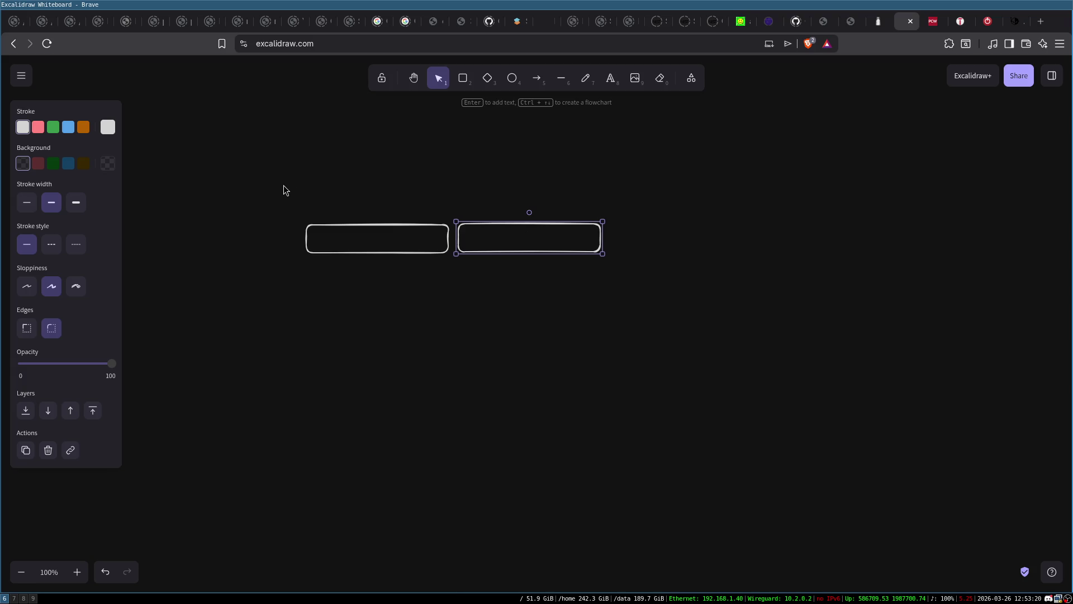
{"action": "double_click", "coordinate": [367, 243]}
{"action": "type", "text": "256"}
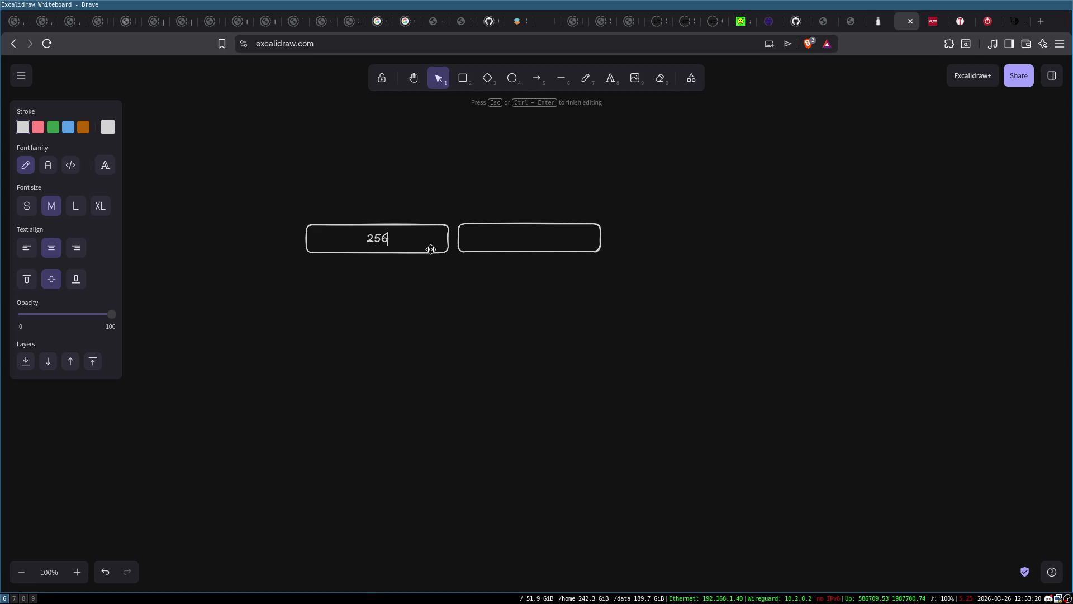
{"action": "type", "text": "-bit"}
{"action": "double_click", "coordinate": [534, 235]}
{"action": "type", "text": "256b"}
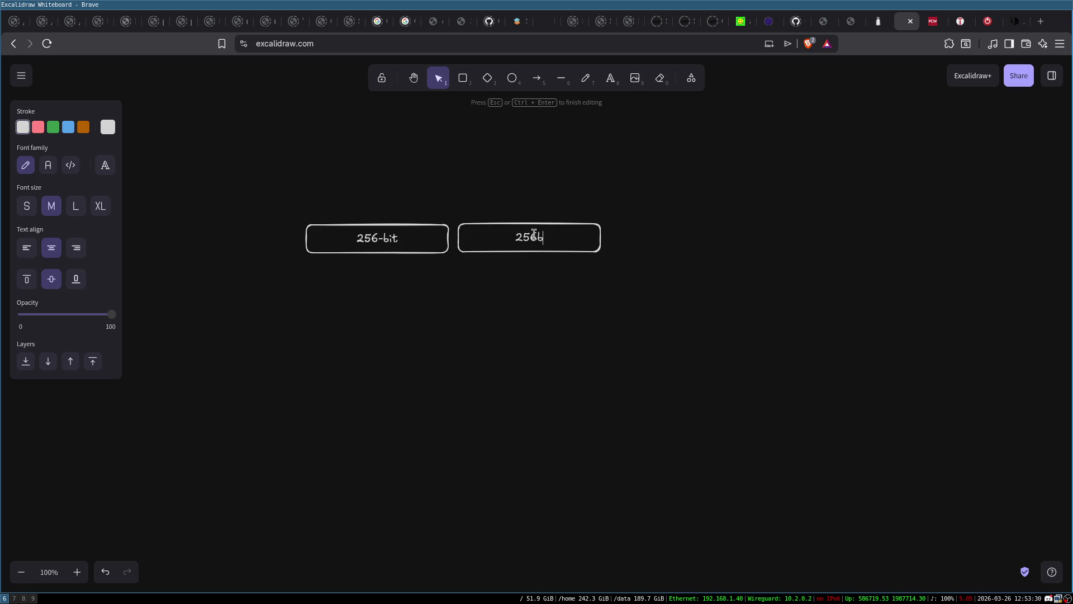
{"action": "key", "text": "BackSpace"}
{"action": "type", "text": "-bit"}
{"action": "left_click", "coordinate": [320, 220]}
Enclose both boxes in a large rectangle and add an Avx512 title above it
{"action": "key", "text": "r"}
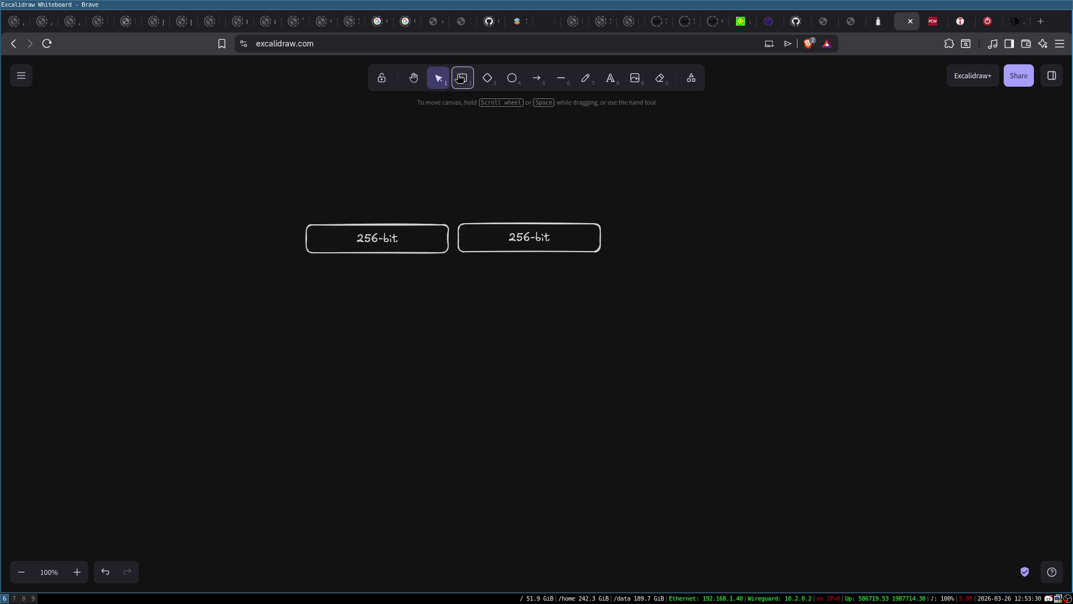
{"action": "mouse_move", "coordinate": [272, 189]}
{"action": "left_mouse_down"}
{"action": "mouse_move", "coordinate": [683, 319]}
{"action": "mouse_move", "coordinate": [635, 274]}
{"action": "mouse_move", "coordinate": [627, 285]}
{"action": "left_mouse_up"}
{"action": "double_click", "coordinate": [431, 171]}
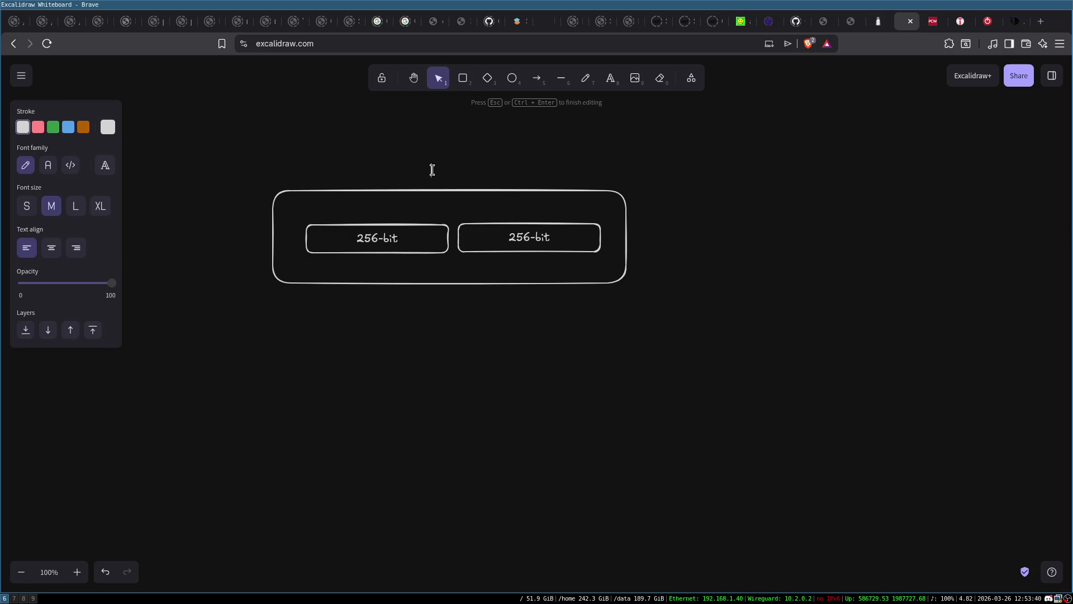
{"action": "type", "text": "Avx512"}
{"action": "left_click", "coordinate": [622, 195]}
{"action": "left_click", "coordinate": [453, 171]}
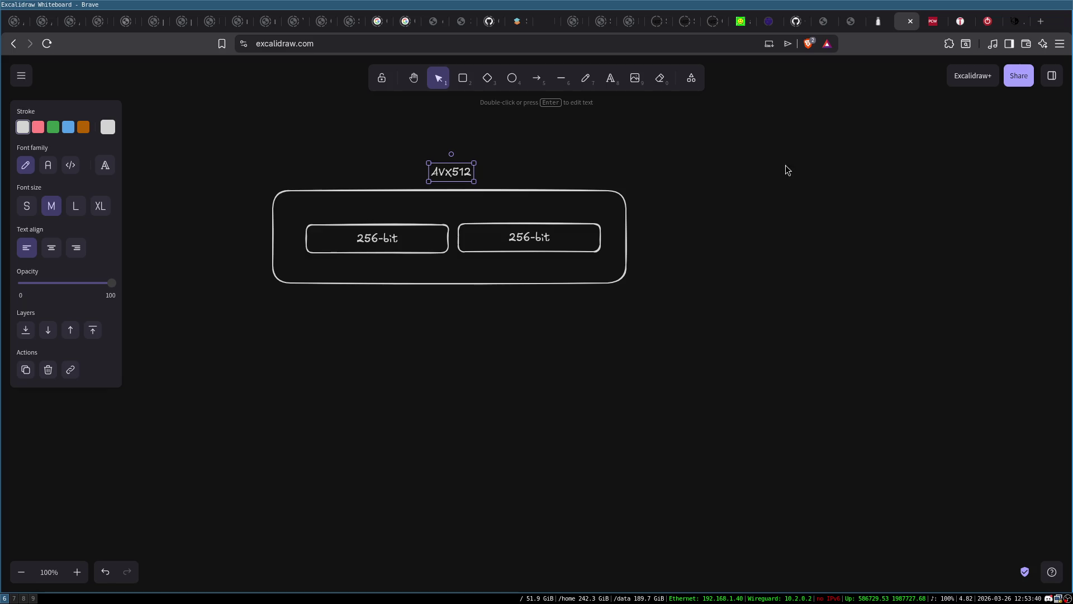
Delete the outer box, title and both 256-bit boxes, leaving the canvas empty
{"action": "left_click", "coordinate": [374, 241]}
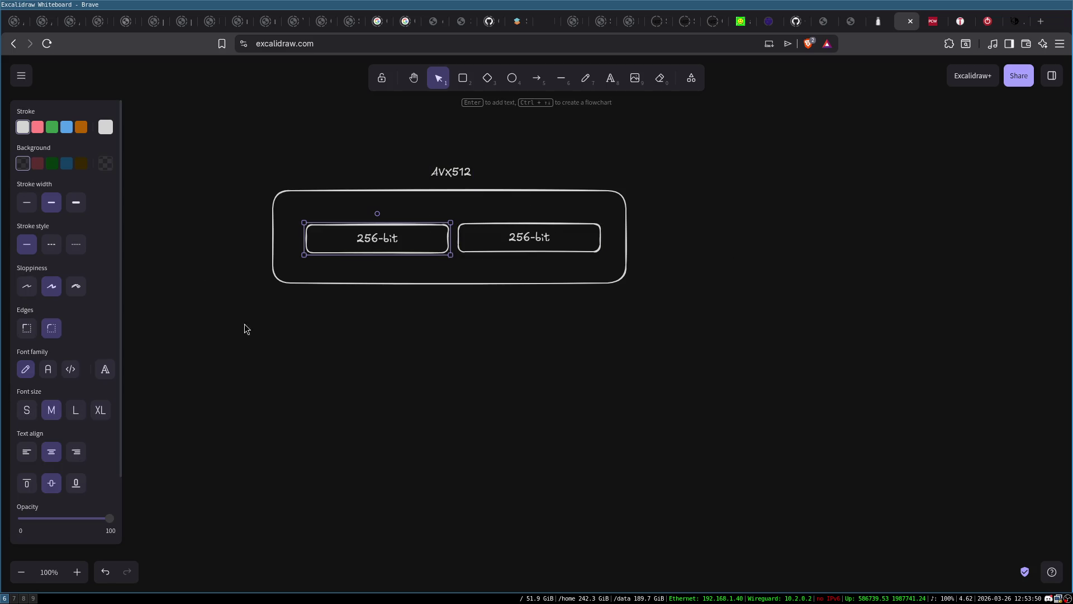
{"action": "left_click_drag", "start_coordinate": [226, 147], "coordinate": [666, 310]}
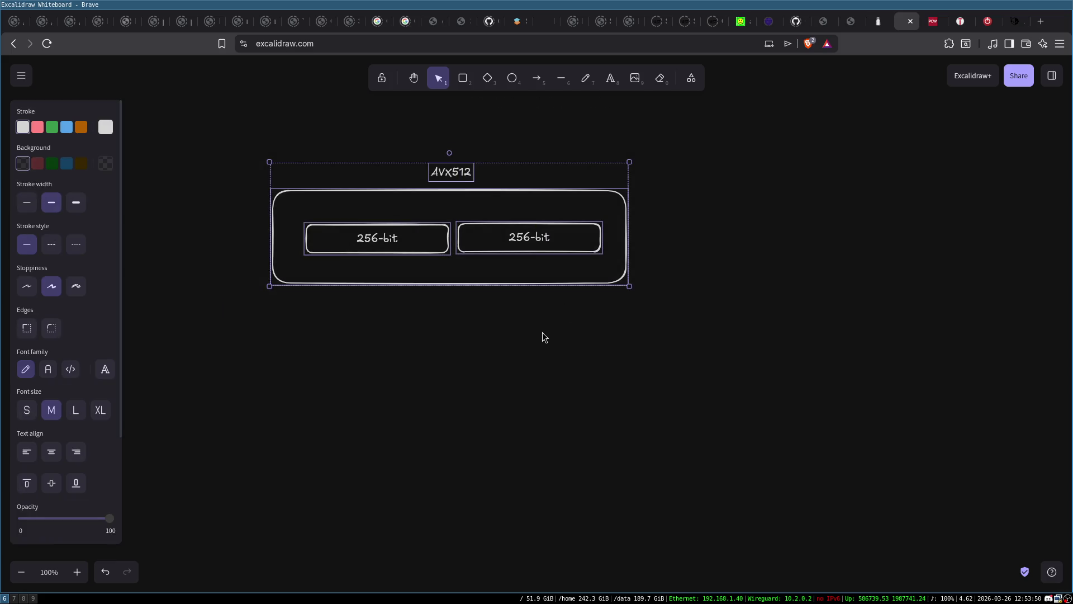
{"action": "left_click", "coordinate": [470, 319]}
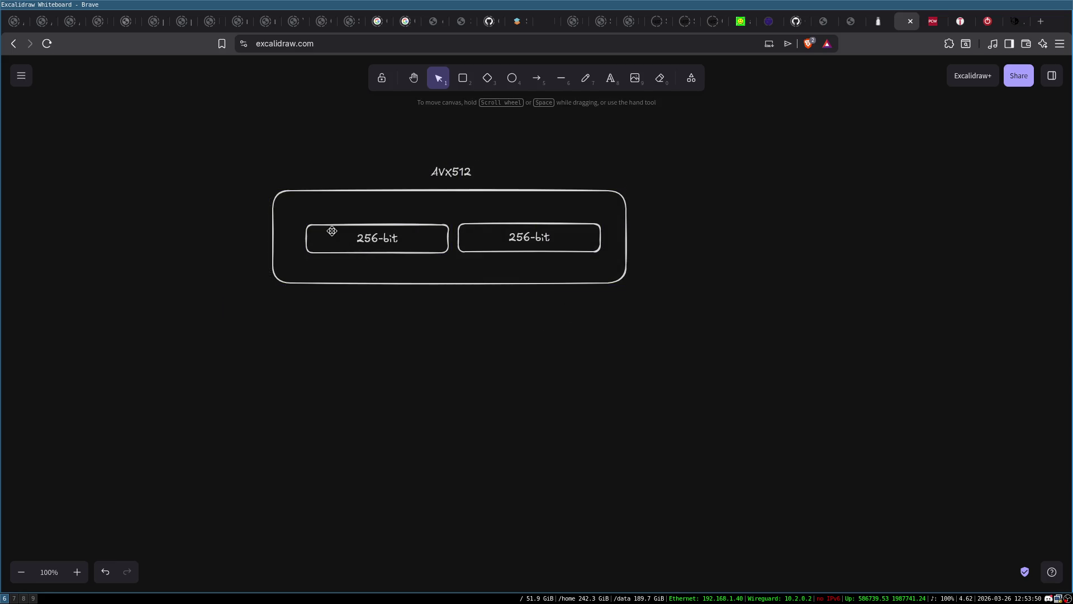
{"action": "double_click", "coordinate": [385, 194]}
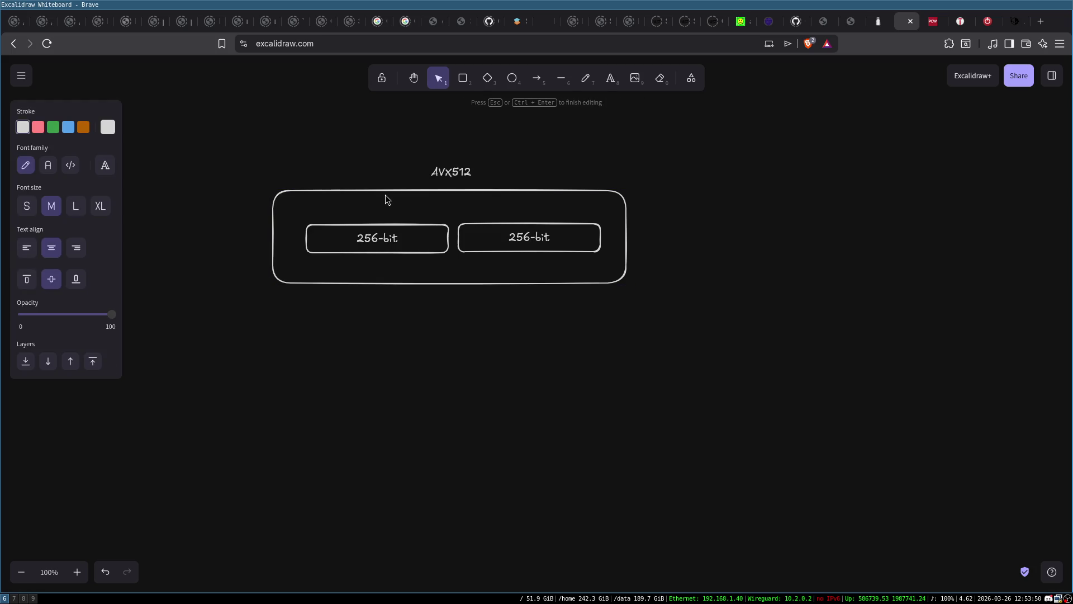
{"action": "key", "text": "Escape"}
{"action": "key", "text": "Delete"}
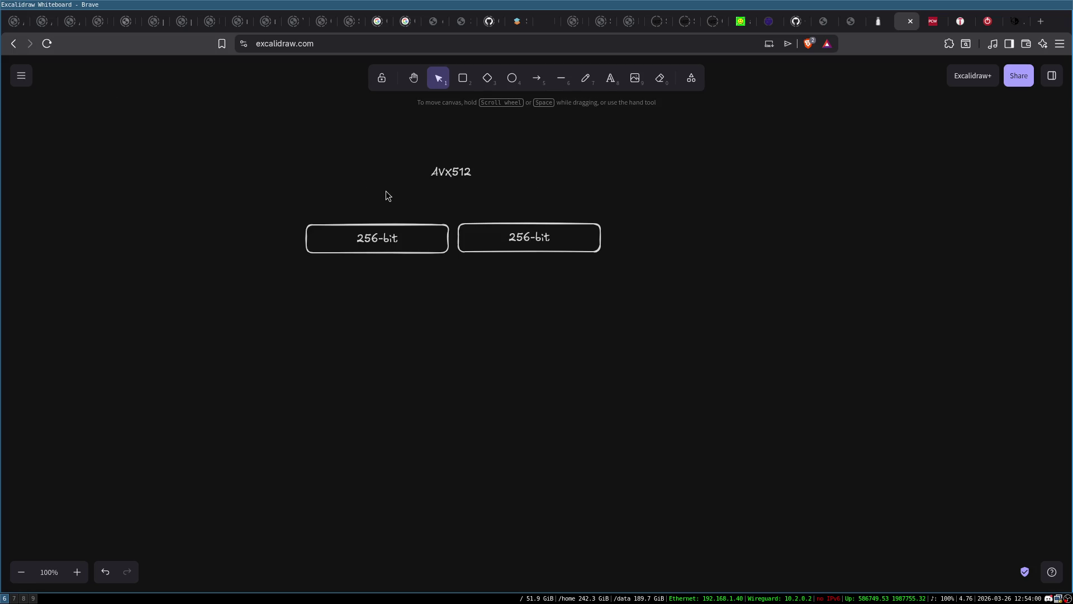
{"action": "left_click_drag", "start_coordinate": [259, 127], "coordinate": [662, 320]}
{"action": "key", "text": "Delete"}
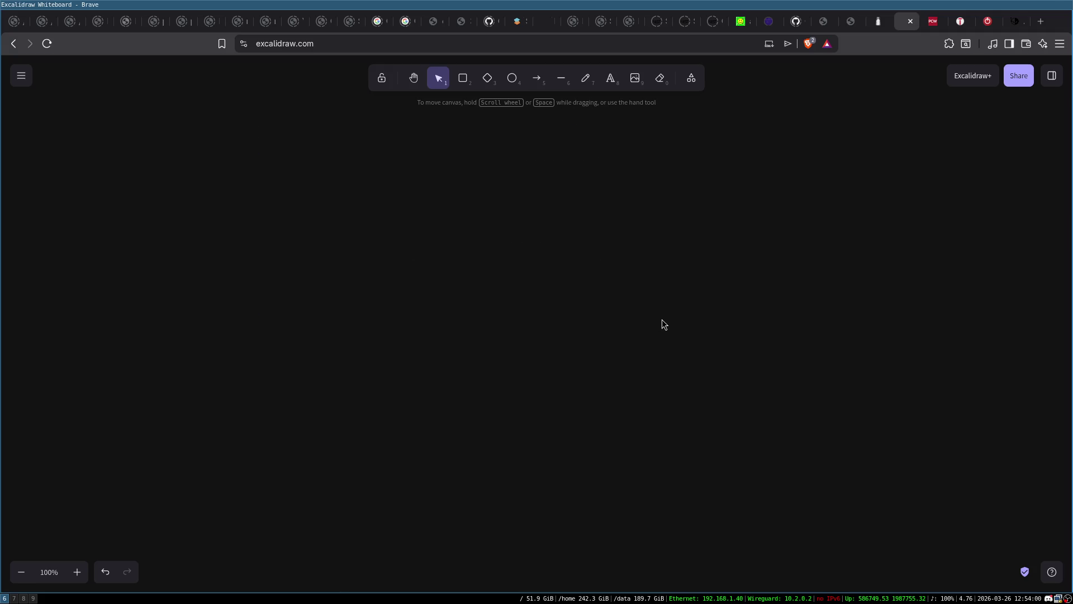
In a new tab, load the wikichip Haswell block diagram suggestion
{"action": "key", "text": "ctrl+t"}
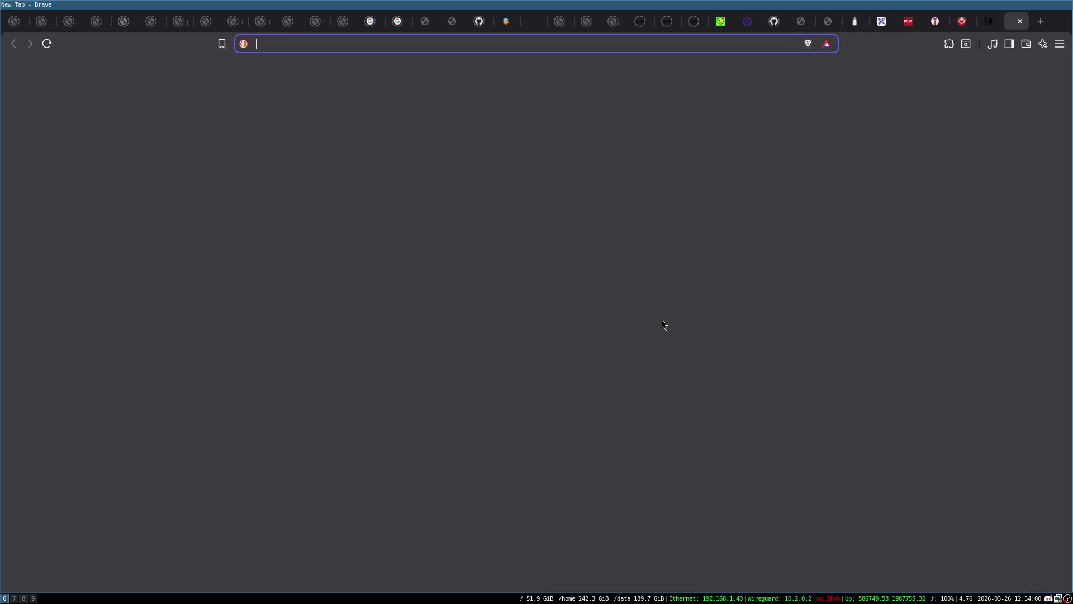
{"action": "type", "text": "wikichip"}
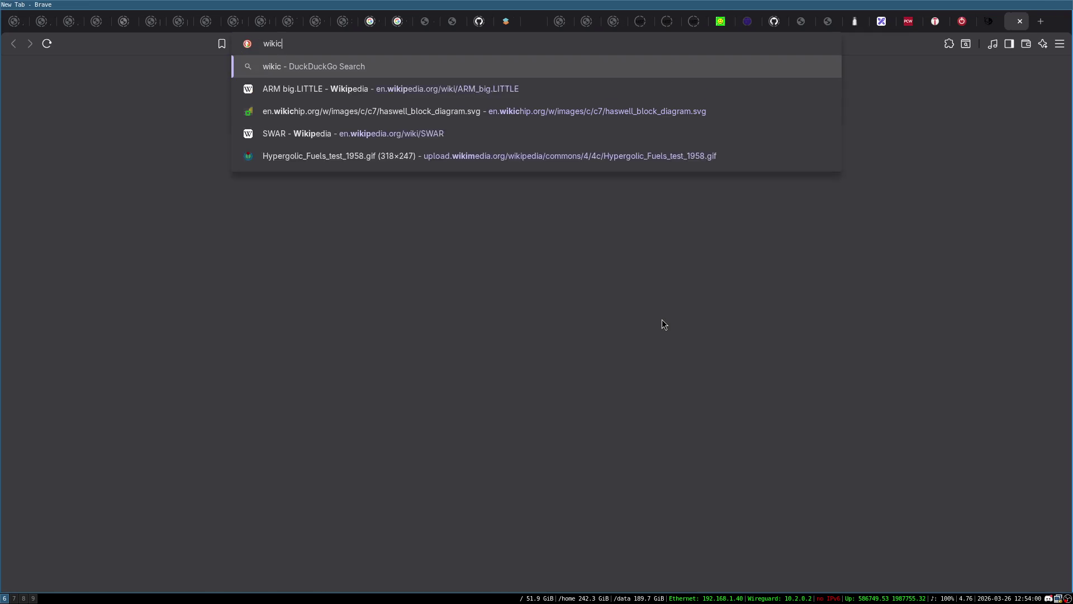
{"action": "key", "text": "Down"}
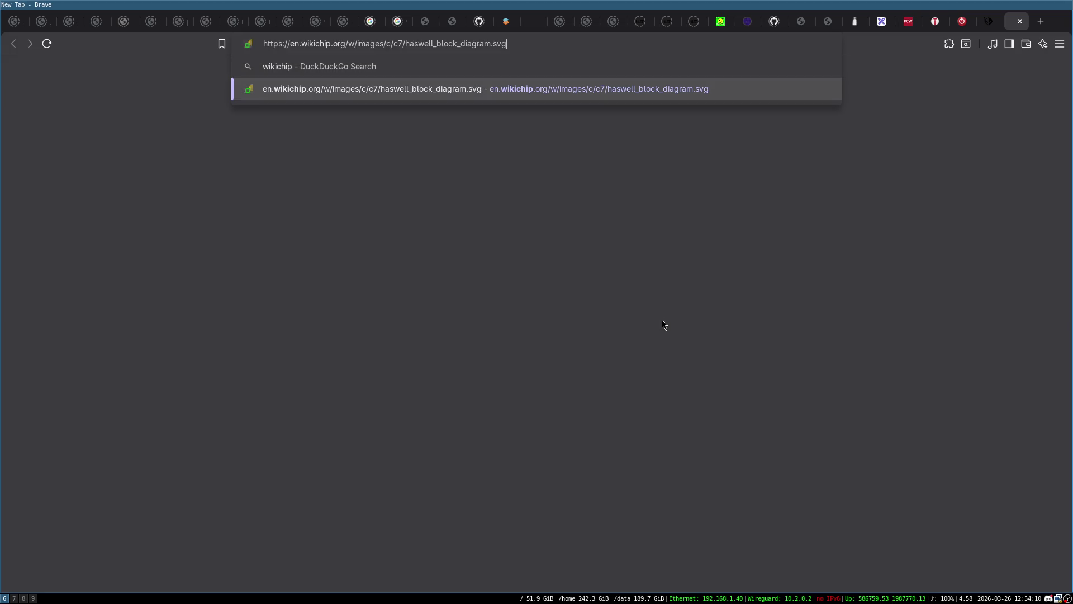
{"action": "key", "text": "Return"}
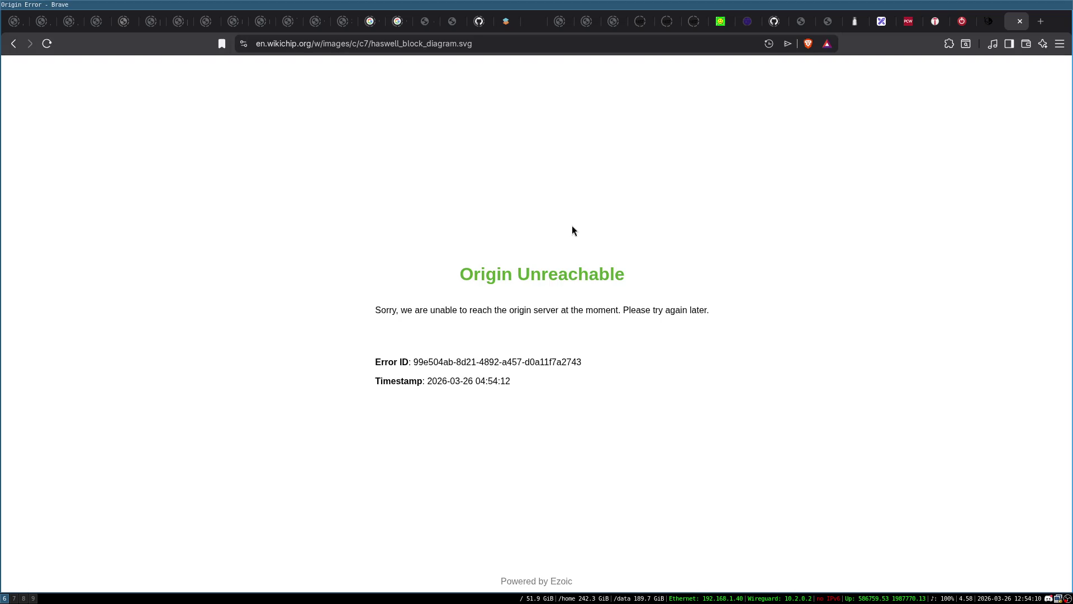
Search for 'skylake diagram' and show the image results
{"action": "left_click", "coordinate": [488, 43]}
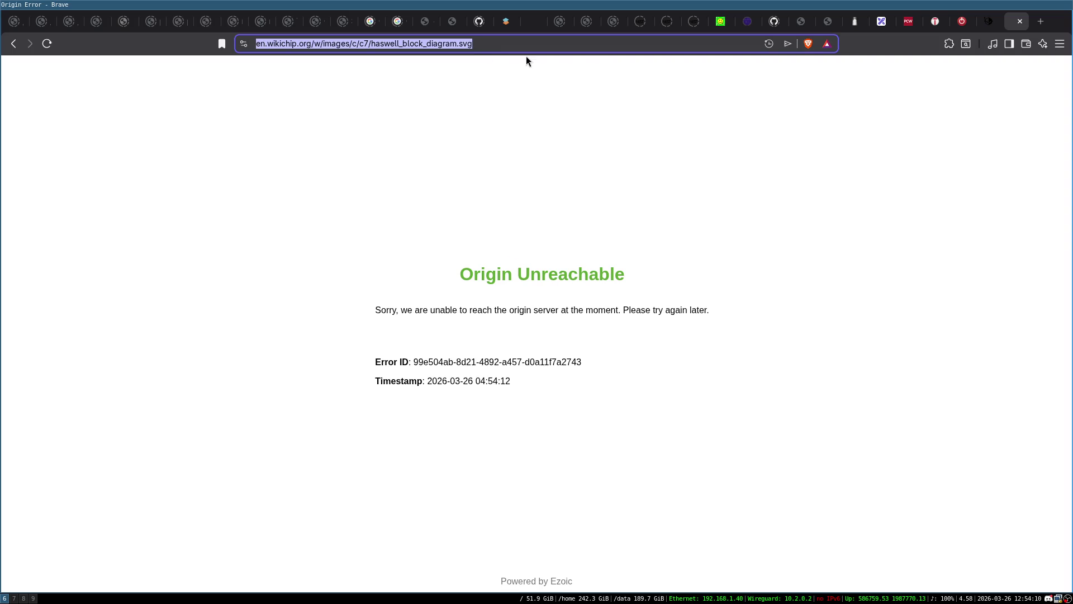
{"action": "type", "text": "skylake "}
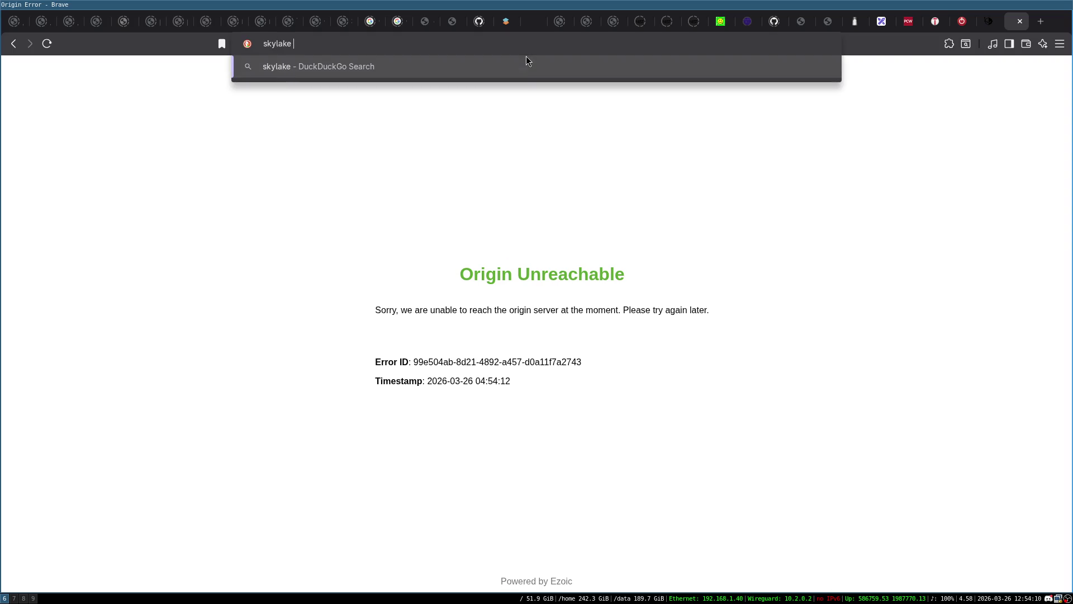
{"action": "type", "text": "diagram"}
{"action": "key", "text": "Return"}
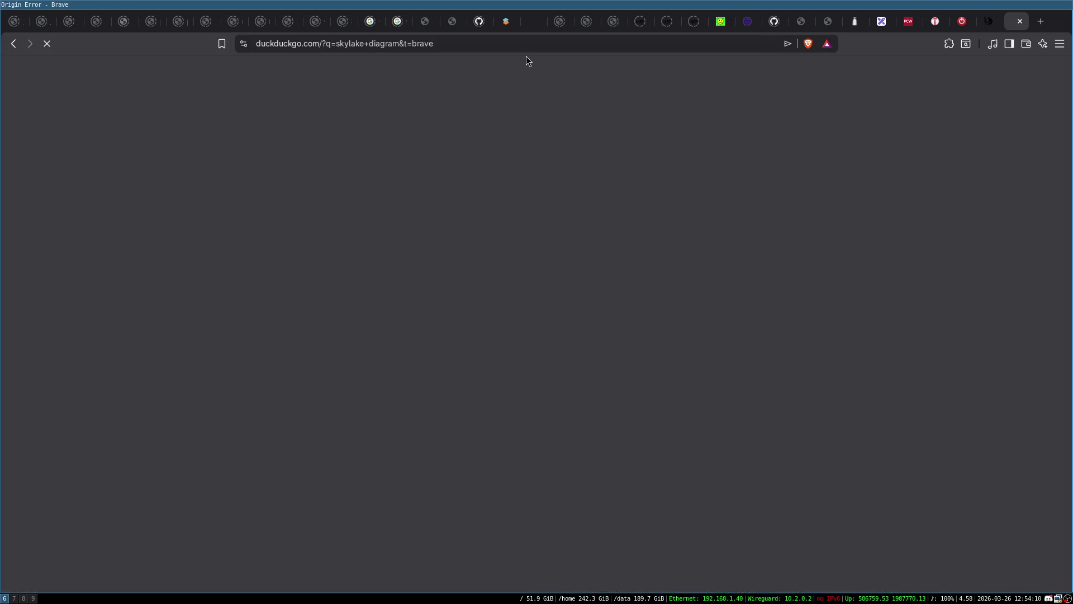
{"action": "left_click", "coordinate": [129, 106]}
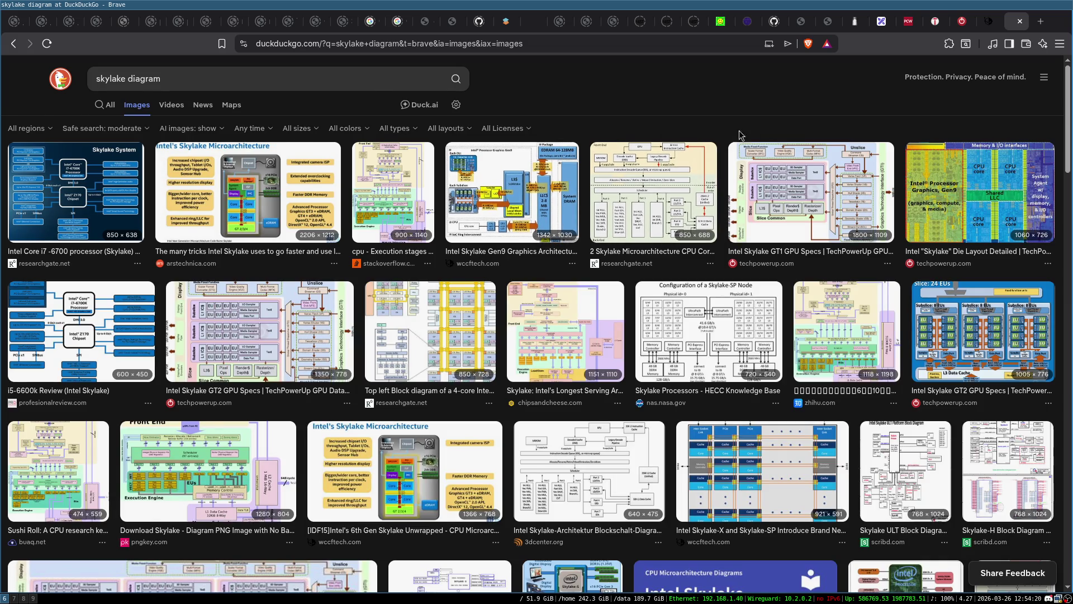
View the zhihu Skylake block diagram at full size, then return to the image results
{"action": "left_click", "coordinate": [831, 383]}
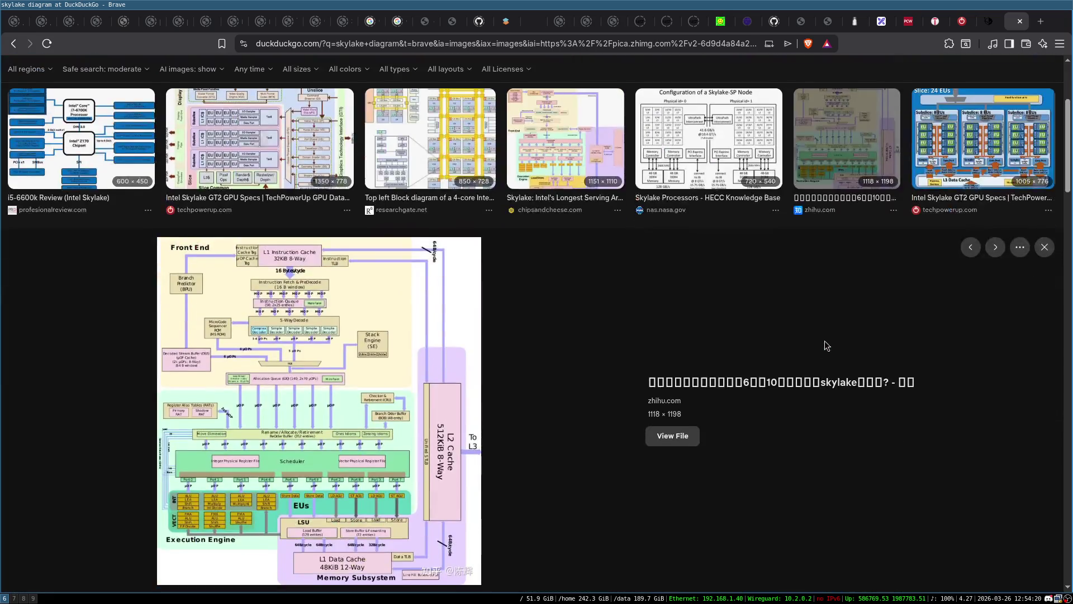
{"action": "left_click", "coordinate": [672, 435]}
{"action": "left_click", "coordinate": [365, 441]}
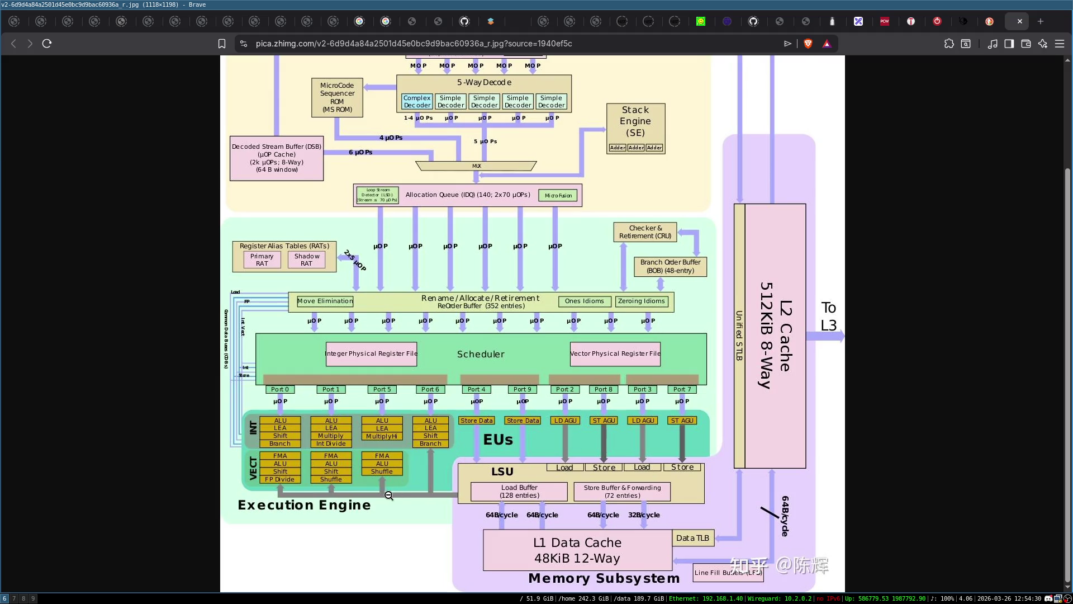
{"action": "scroll", "coordinate": [557, 417], "scroll_direction": "up", "scroll_amount": 3}
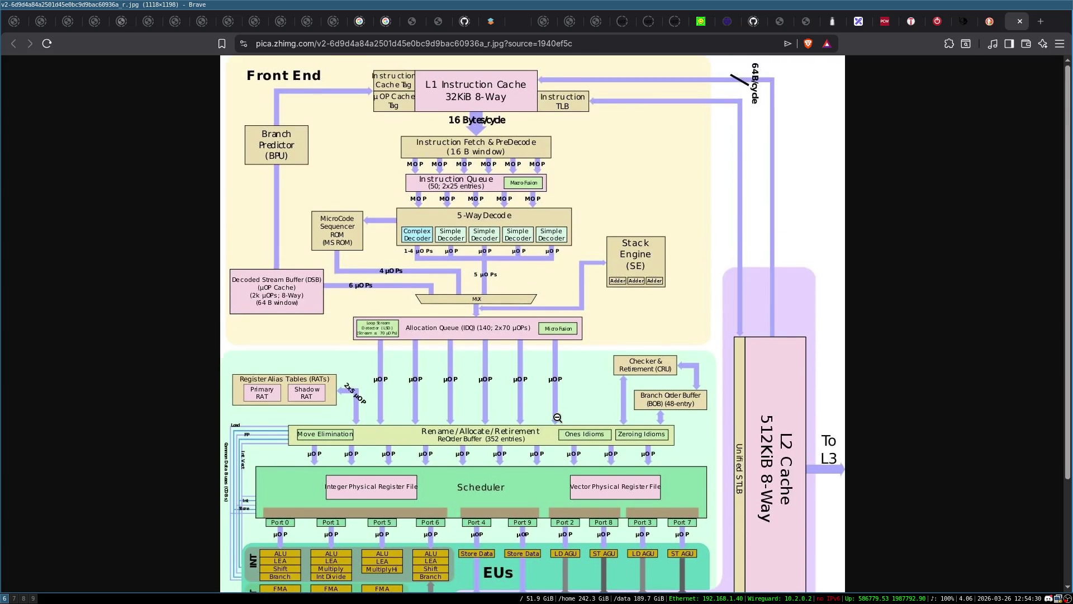
{"action": "key", "text": "alt+Left"}
{"action": "scroll", "coordinate": [250, 332], "scroll_direction": "up", "scroll_amount": 4}
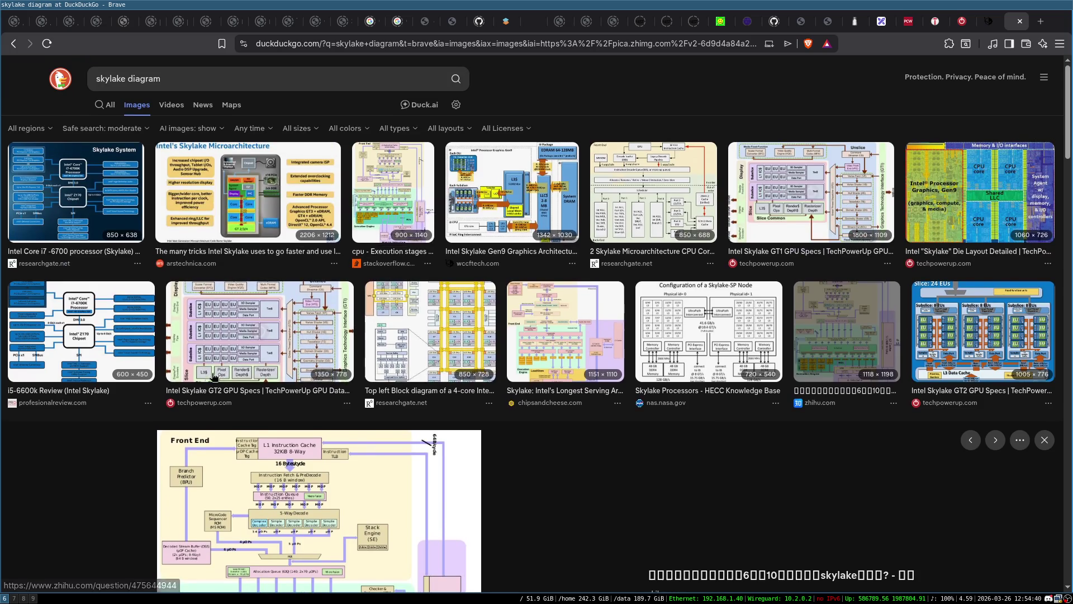
Search 'skylakeX diagram' and open wikichip's Skylake server diagram at 100% zoom
{"action": "left_click", "coordinate": [166, 78]}
{"action": "type", "text": "X"}
{"action": "key", "text": "Return"}
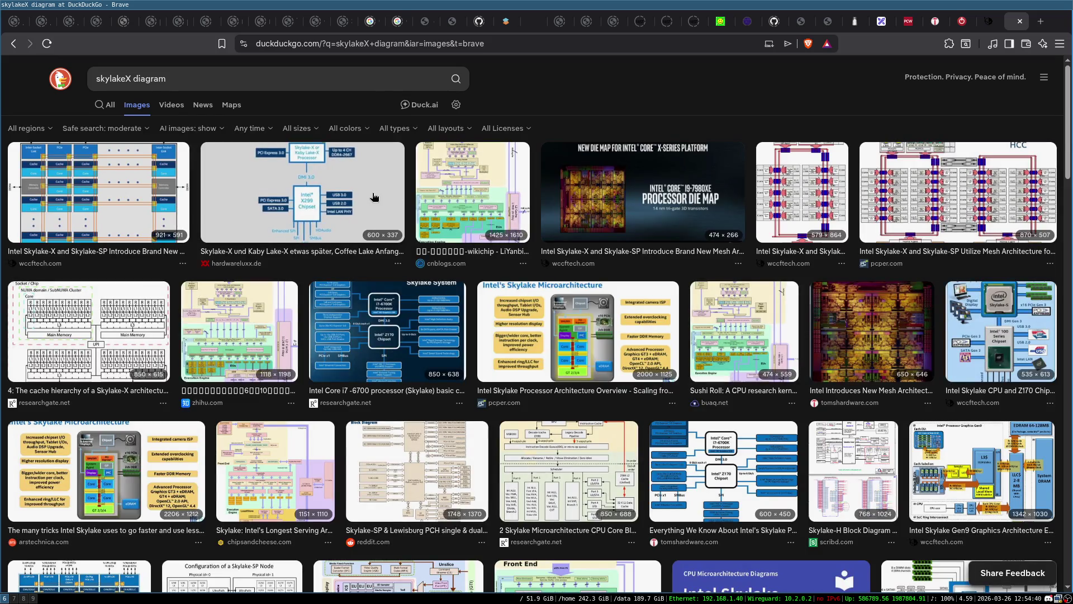
{"action": "left_click", "coordinate": [466, 190]}
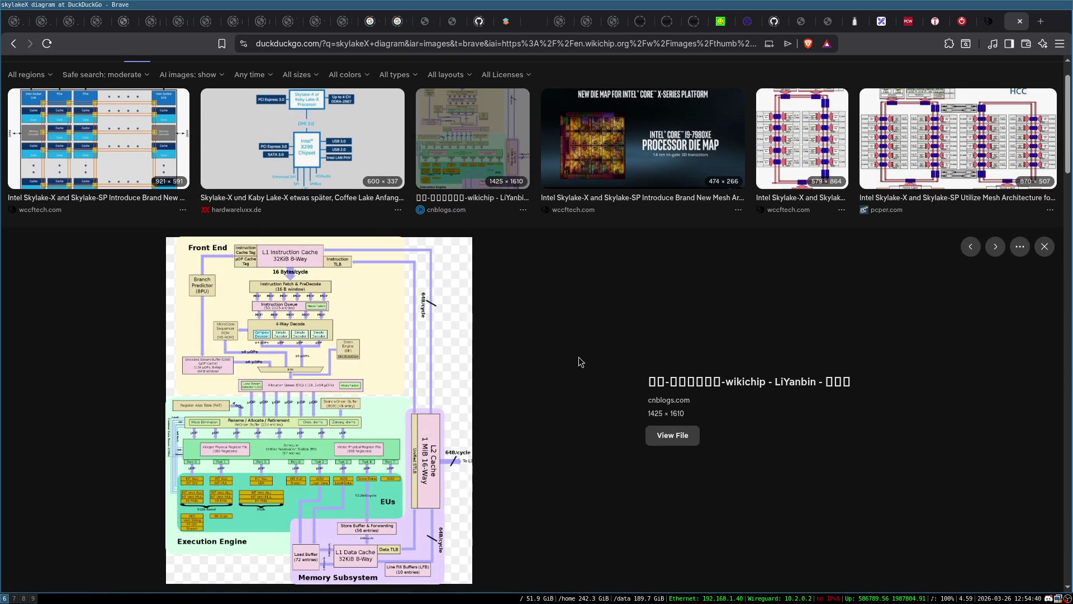
{"action": "left_click", "coordinate": [682, 446]}
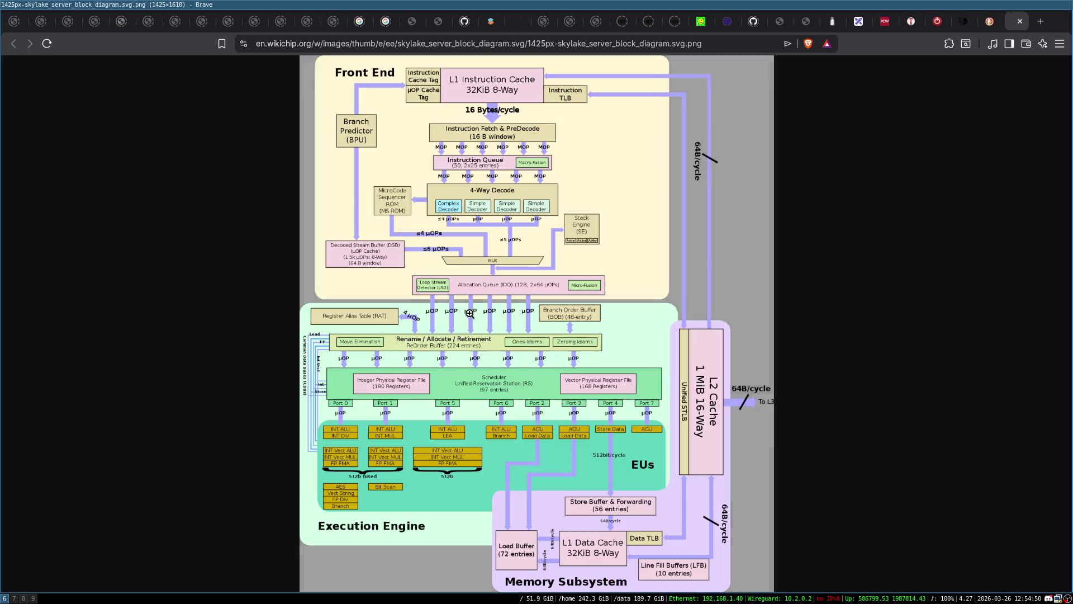
{"action": "left_click", "coordinate": [397, 459]}
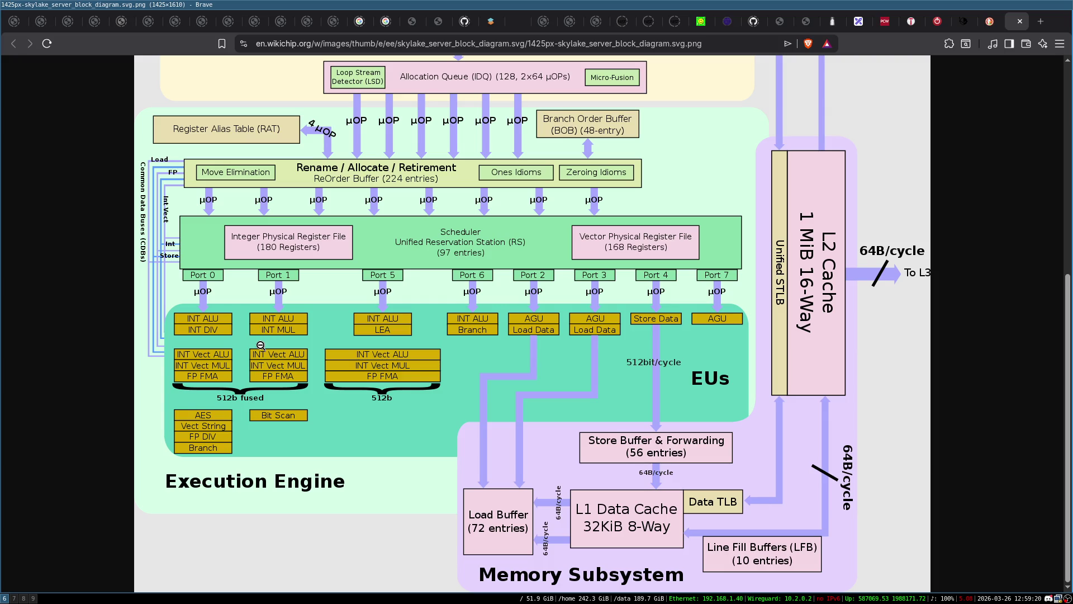
Close the Skylake block diagram and image search tabs, returning to the wccftech article
{"action": "left_click", "coordinate": [1019, 21]}
{"action": "key", "text": "ctrl+w"}
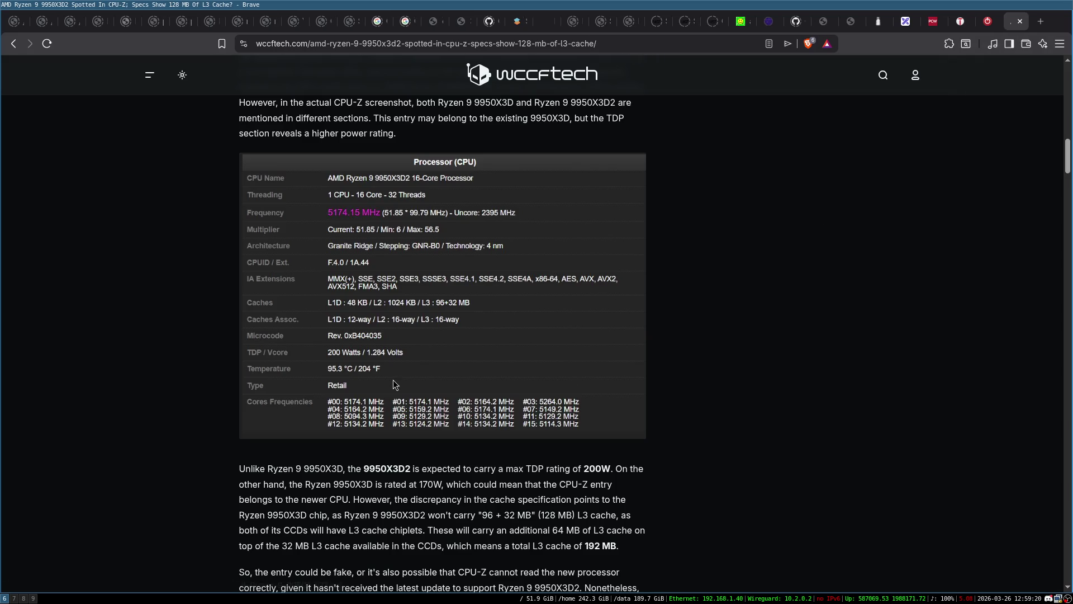
{"action": "scroll", "coordinate": [393, 380], "scroll_direction": "up", "scroll_amount": 1}
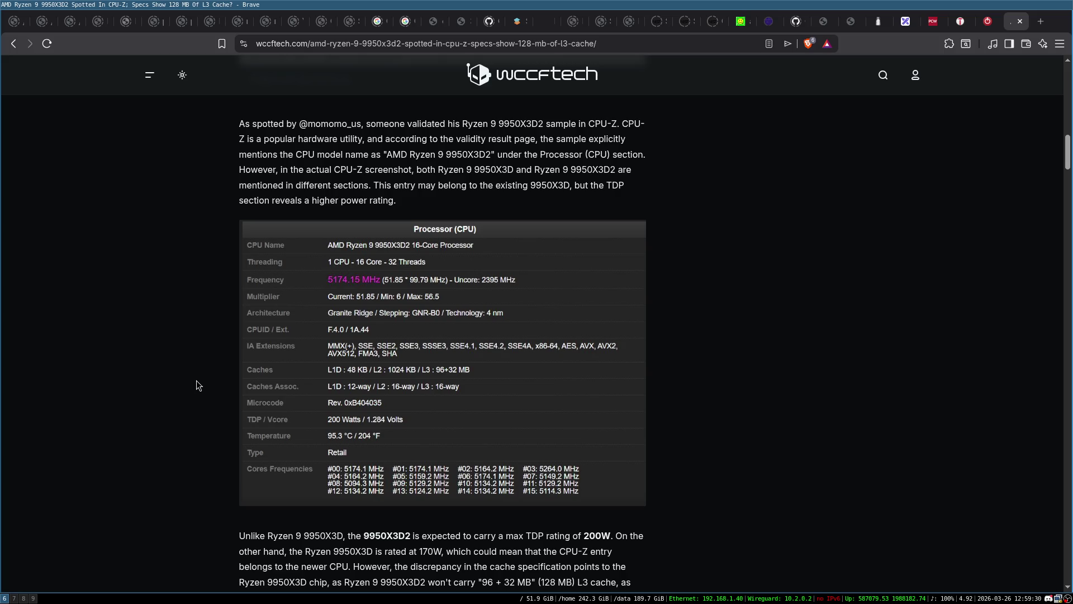
{"action": "scroll", "coordinate": [196, 381], "scroll_direction": "down", "scroll_amount": 2}
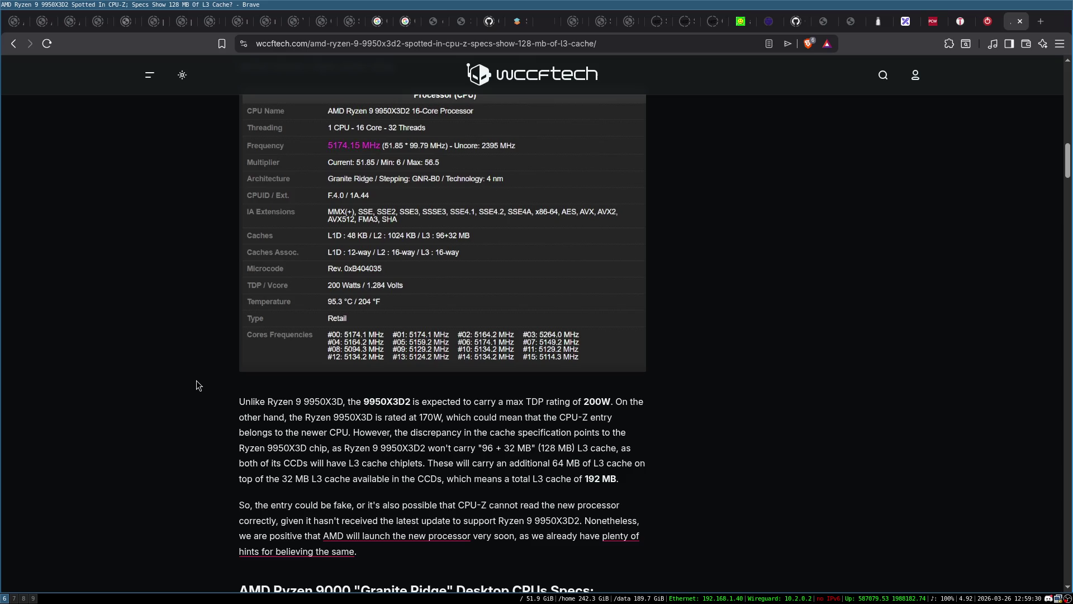
Scroll around the article's CPU-Z table showing the 128 MB L3 cache
{"action": "scroll", "coordinate": [196, 380], "scroll_direction": "up", "scroll_amount": 2}
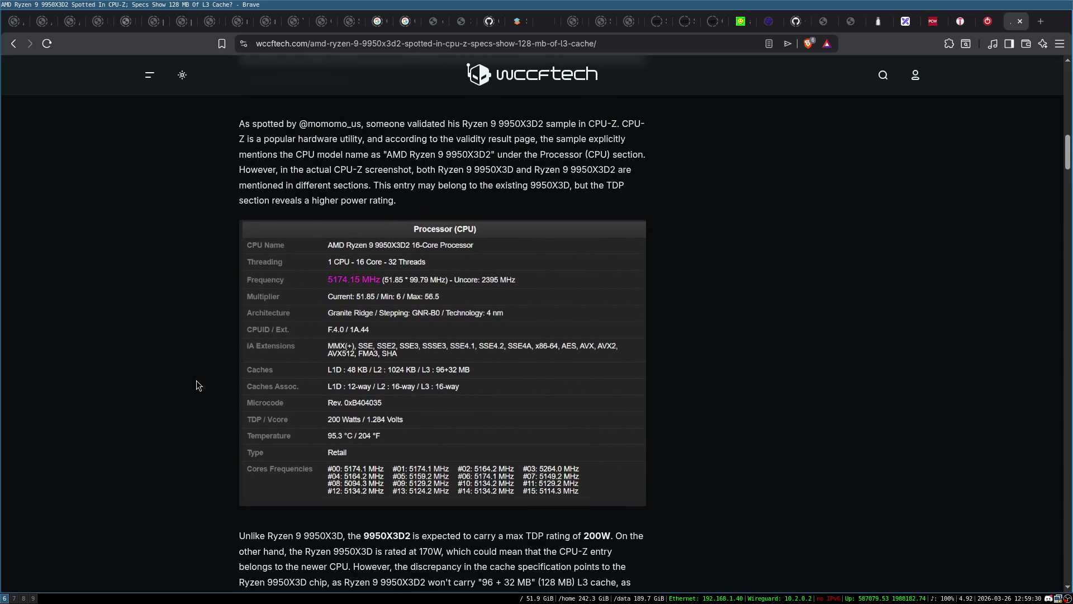
{"action": "scroll", "coordinate": [196, 380], "scroll_direction": "up", "scroll_amount": 1}
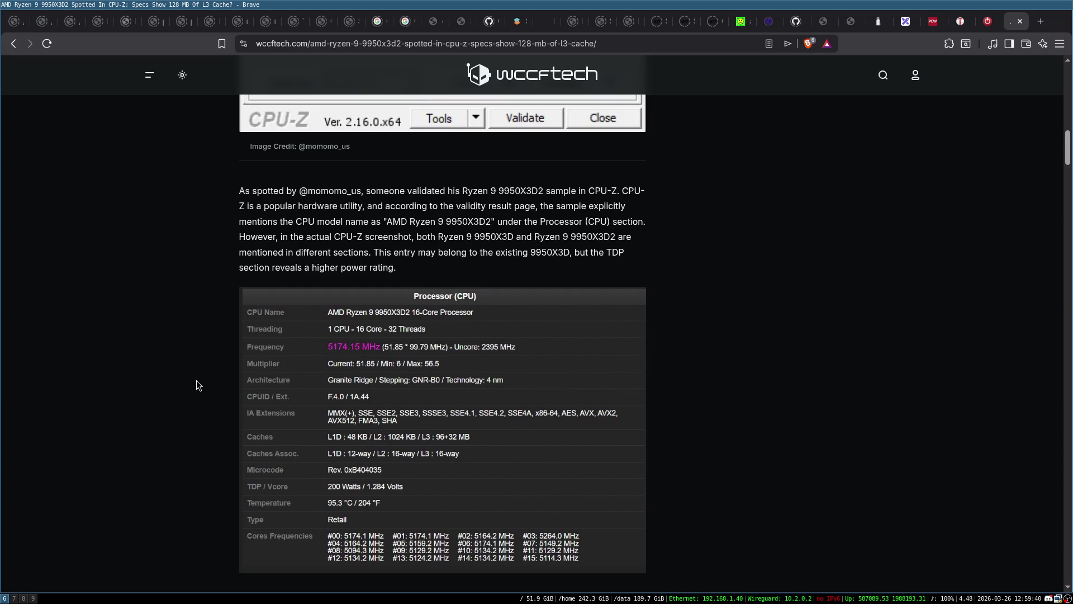
{"action": "scroll", "coordinate": [196, 380], "scroll_direction": "down", "scroll_amount": 1}
{"action": "scroll", "coordinate": [196, 380], "scroll_direction": "down", "scroll_amount": 1}
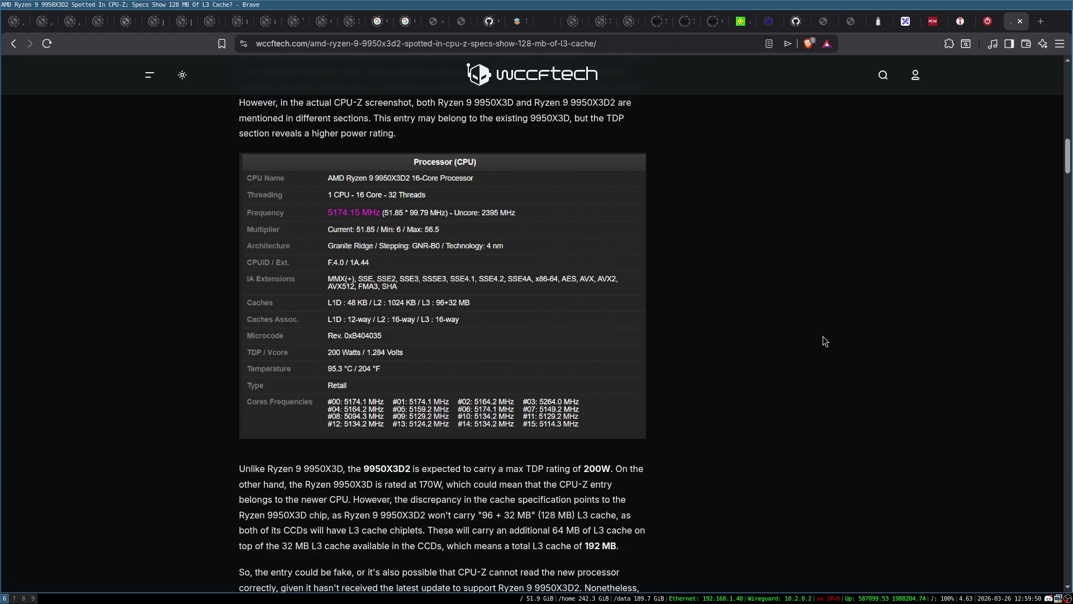
{"action": "scroll", "coordinate": [816, 360], "scroll_direction": "down", "scroll_amount": 6}
Scroll down to the Ryzen 9000 'Granite Ridge' specs table listing the 9950X3D2 with 192 MB L3
{"action": "scroll", "coordinate": [817, 360], "scroll_direction": "down", "scroll_amount": 4}
{"action": "scroll", "coordinate": [817, 359], "scroll_direction": "down", "scroll_amount": 1}
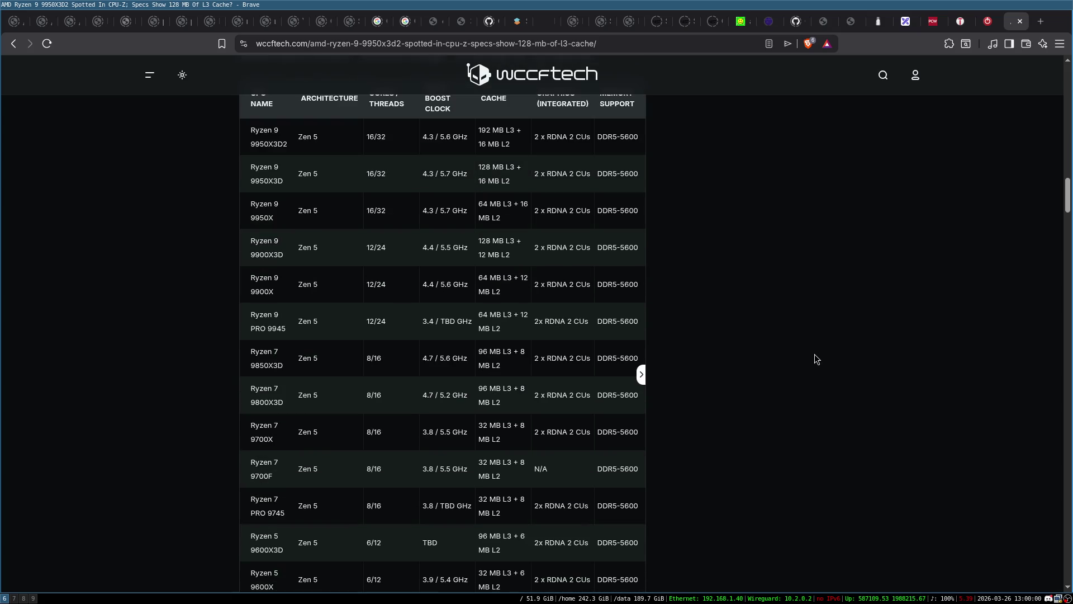
{"action": "scroll", "coordinate": [814, 354], "scroll_direction": "down", "scroll_amount": 1}
{"action": "scroll", "coordinate": [814, 354], "scroll_direction": "down", "scroll_amount": 2}
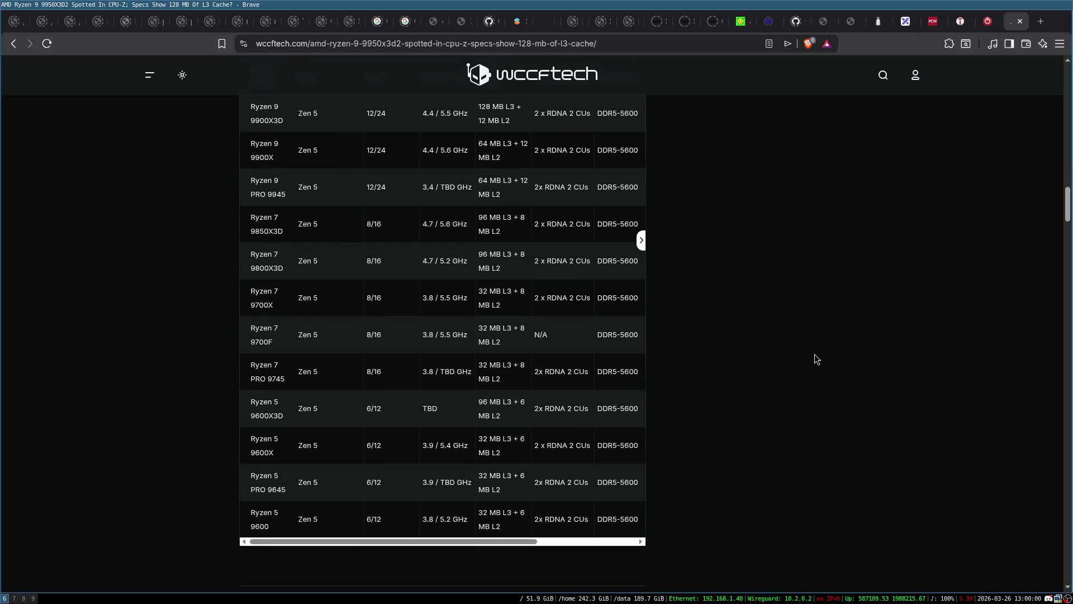
{"action": "scroll", "coordinate": [814, 354], "scroll_direction": "down", "scroll_amount": 4}
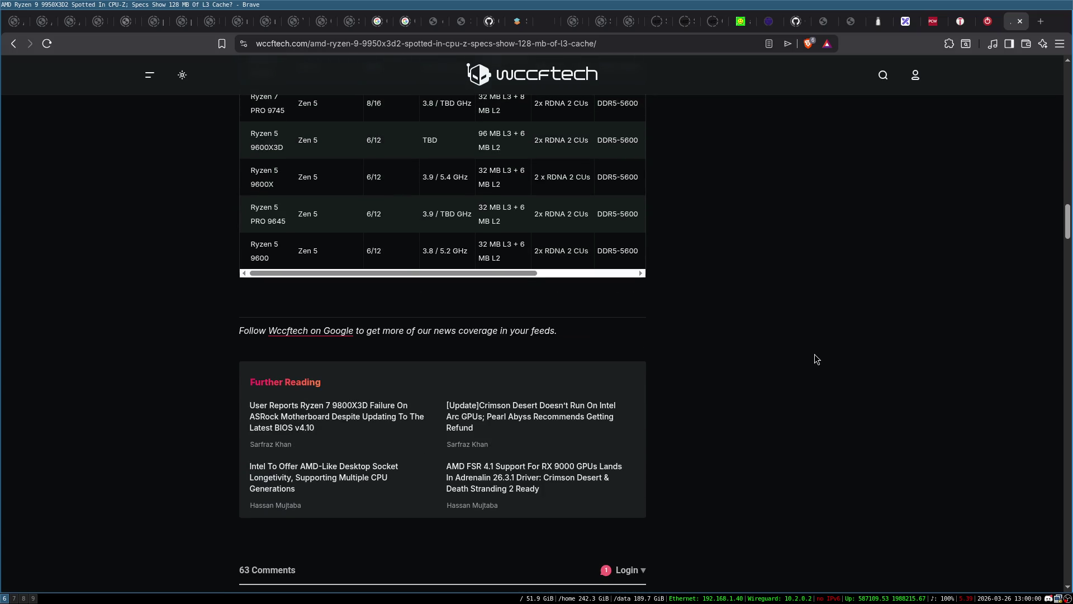
{"action": "scroll", "coordinate": [813, 354], "scroll_direction": "up", "scroll_amount": 6}
{"action": "scroll", "coordinate": [814, 354], "scroll_direction": "up", "scroll_amount": 8}
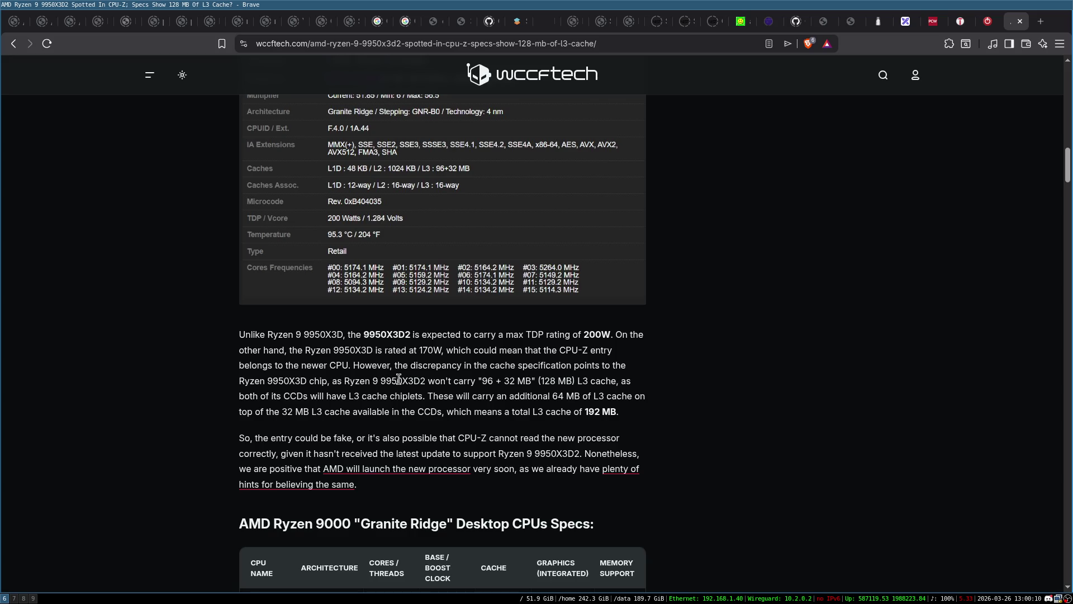
{"action": "scroll", "coordinate": [394, 369], "scroll_direction": "down", "scroll_amount": 1}
{"action": "scroll", "coordinate": [390, 360], "scroll_direction": "down", "scroll_amount": 3}
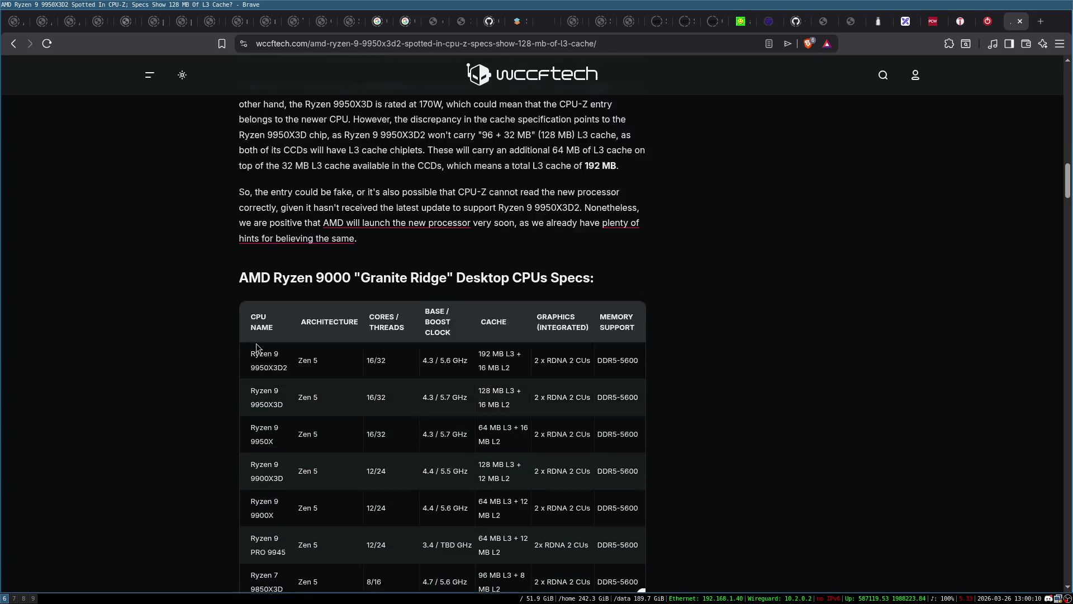
{"action": "scroll", "coordinate": [260, 343], "scroll_direction": "down", "scroll_amount": 2}
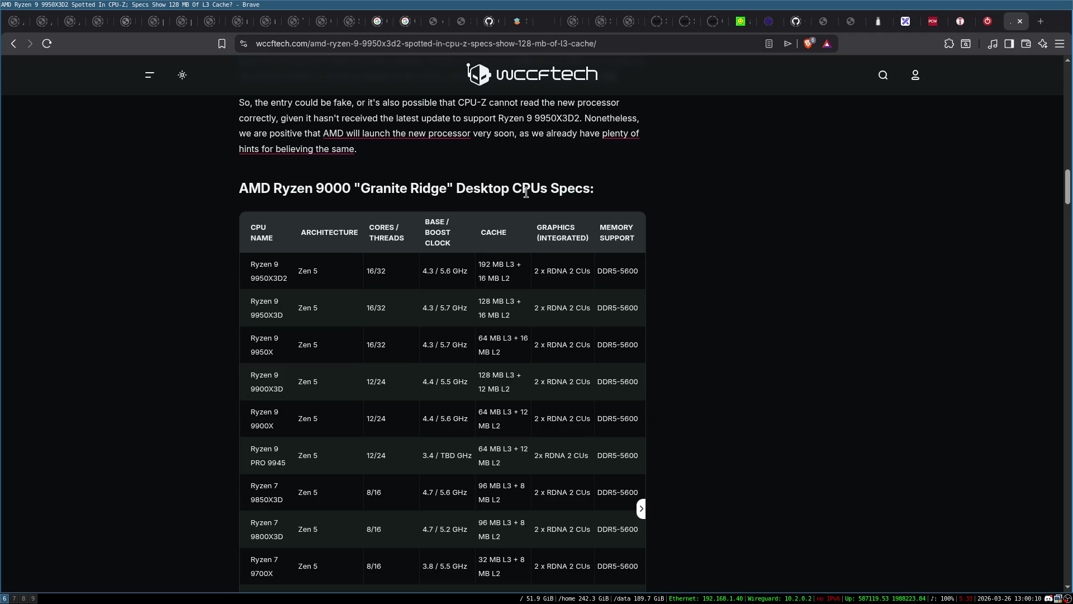
{"action": "scroll", "coordinate": [704, 304], "scroll_direction": "down", "scroll_amount": 1}
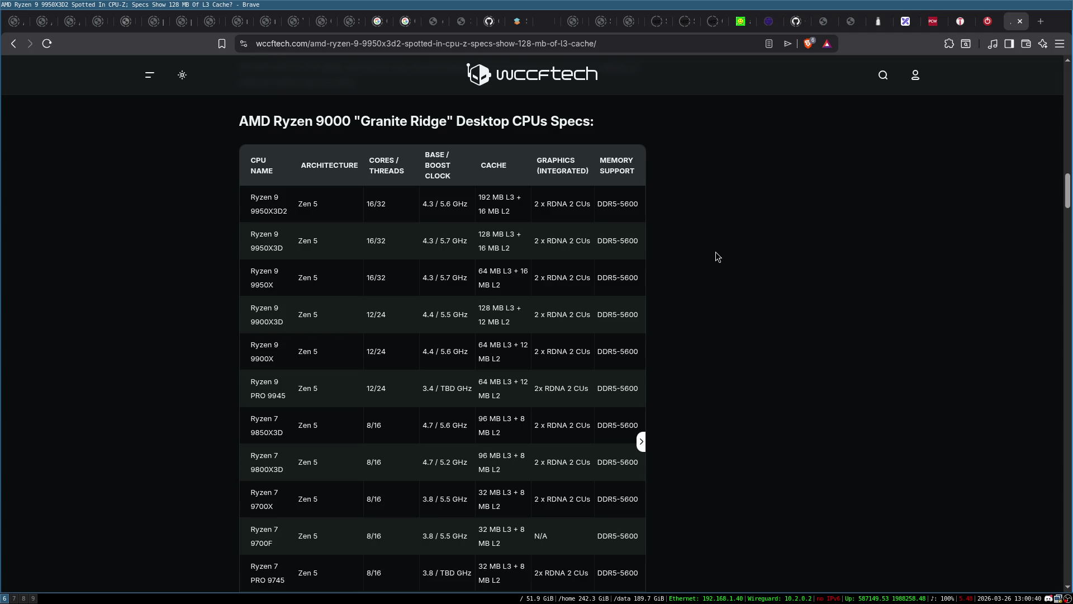
In Excalidraw, draw a wide rounded box labelled 'CISC (x86)' and move it down-left
{"action": "left_click", "coordinate": [905, 22]}
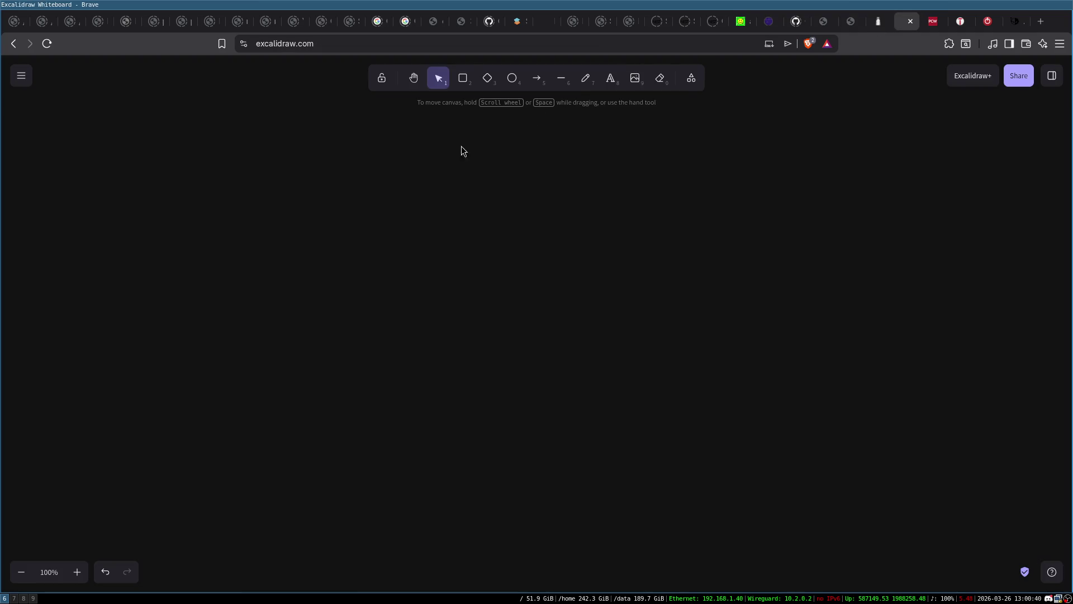
{"action": "left_click", "coordinate": [463, 78]}
{"action": "mouse_move", "coordinate": [351, 138]}
{"action": "left_mouse_down"}
{"action": "mouse_move", "coordinate": [580, 211]}
{"action": "mouse_move", "coordinate": [651, 196]}
{"action": "left_mouse_up"}
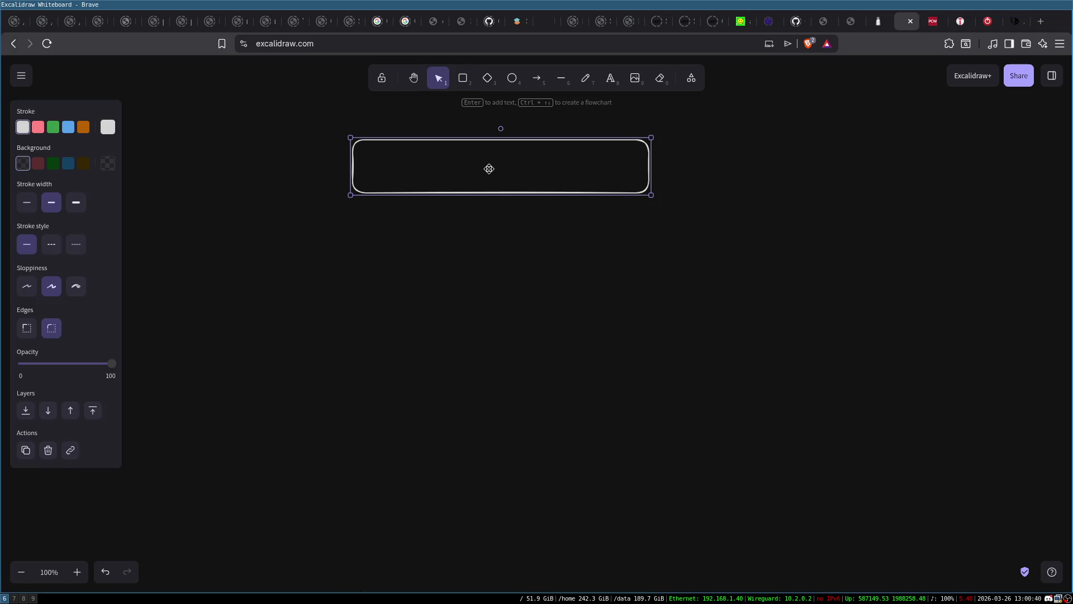
{"action": "double_click", "coordinate": [489, 169]}
{"action": "type", "text": "CISC"}
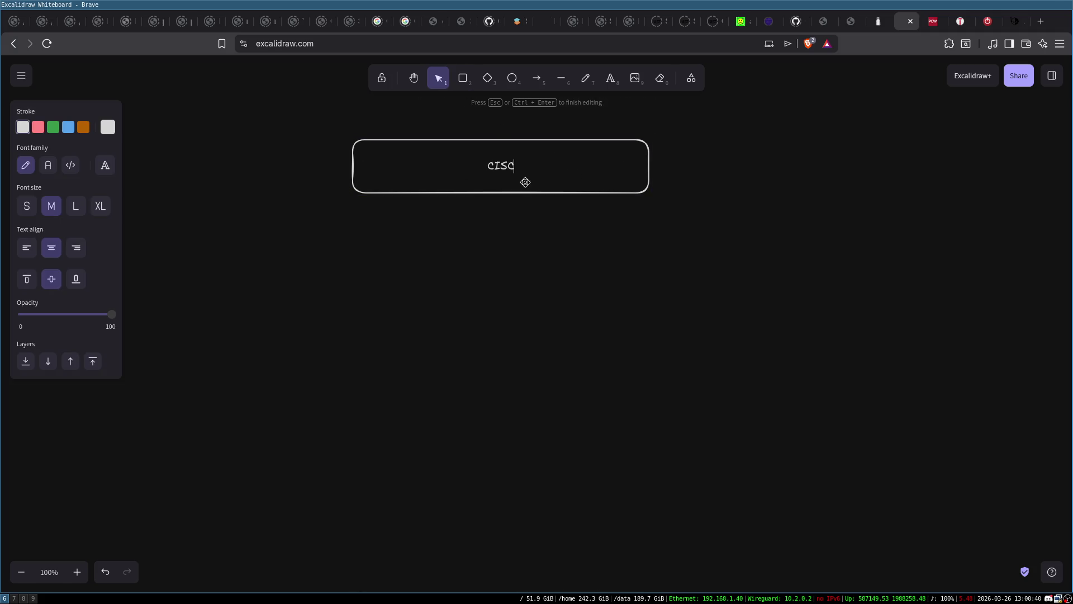
{"action": "type", "text": " (x86)"}
{"action": "key", "text": "Escape"}
{"action": "left_click_drag", "start_coordinate": [570, 149], "coordinate": [552, 201]}
{"action": "left_click", "coordinate": [729, 200]}
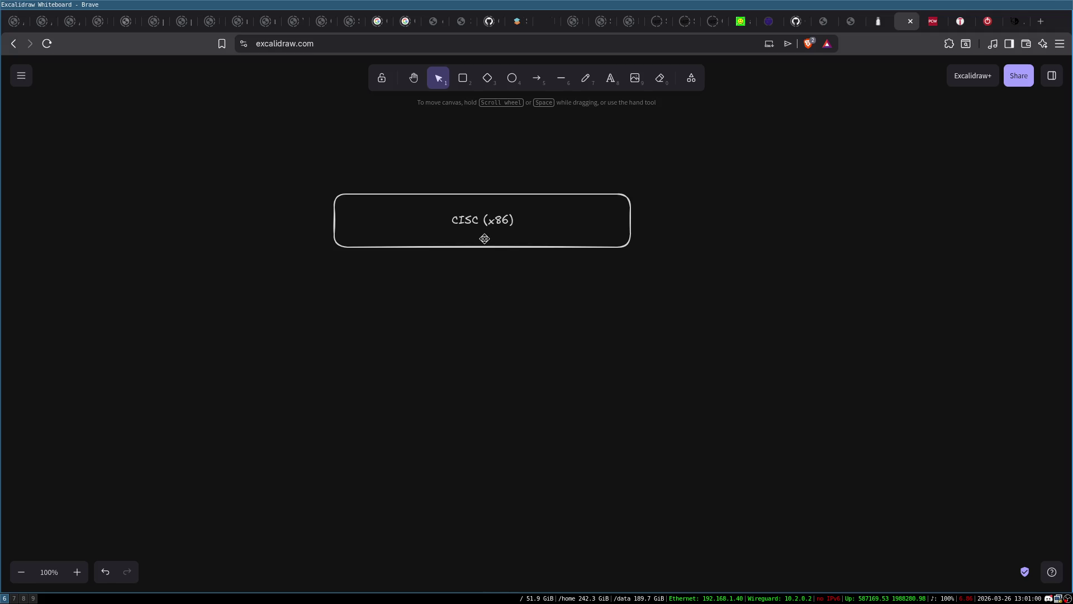
Shift the box slightly right and change its label to 'CISC decoder (x86)'
{"action": "left_click_drag", "start_coordinate": [321, 192], "coordinate": [651, 277]}
{"action": "left_click_drag", "start_coordinate": [537, 212], "coordinate": [592, 220]}
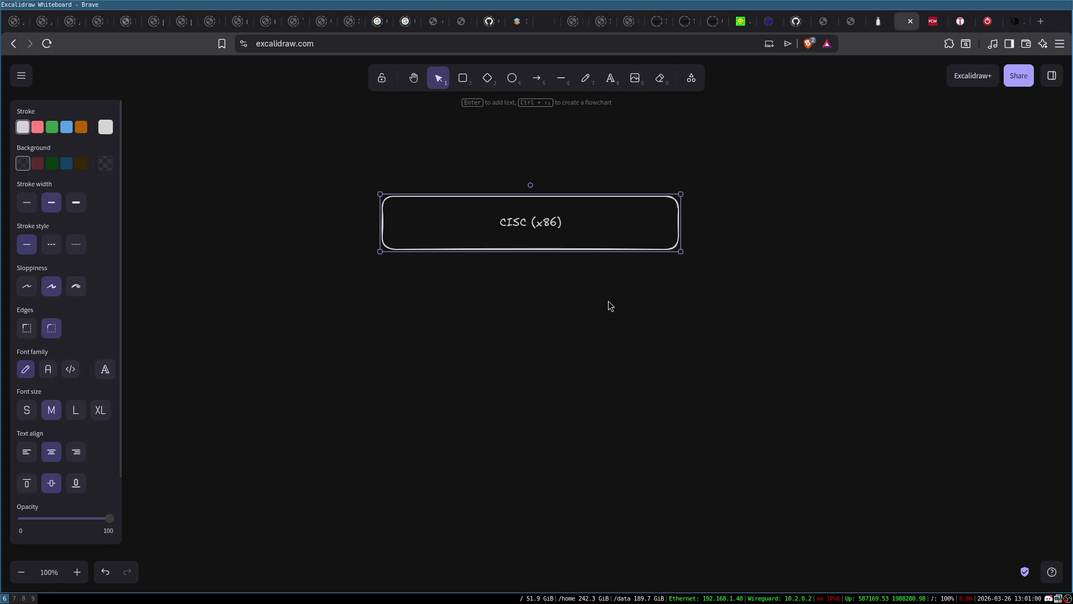
{"action": "left_click", "coordinate": [608, 305]}
{"action": "double_click", "coordinate": [534, 223]}
{"action": "left_click", "coordinate": [557, 225]}
{"action": "type", "text": "decoder"}
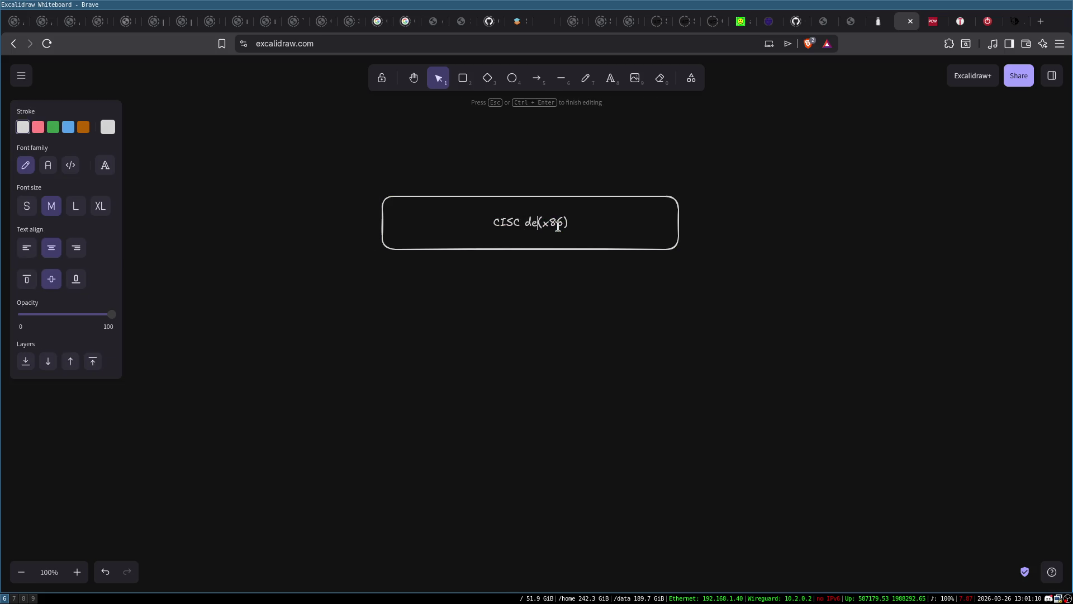
{"action": "left_click", "coordinate": [752, 214]}
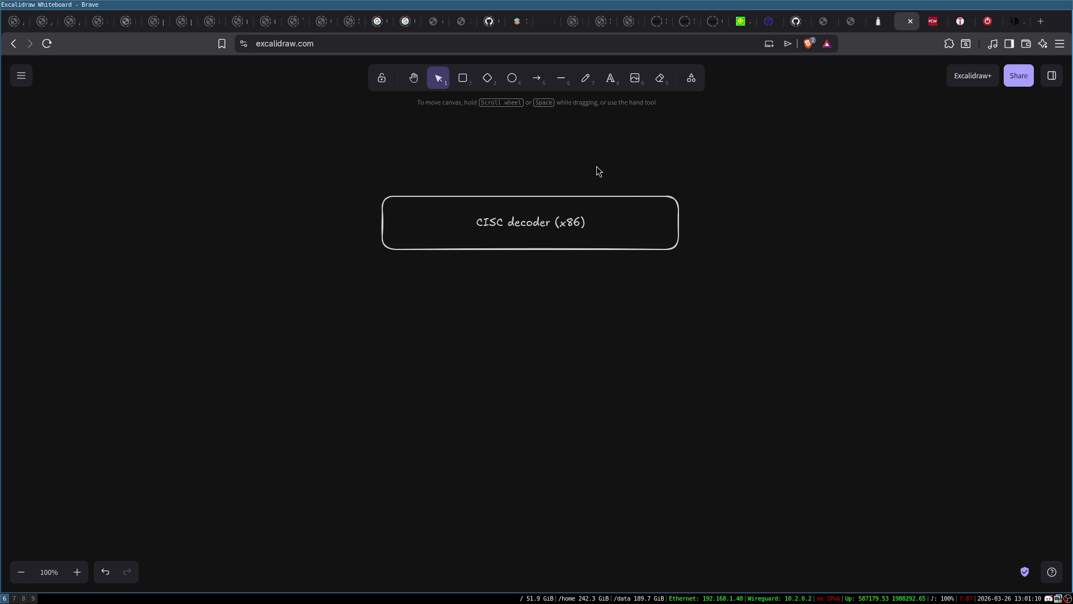
Draw a small empty box below the decoder and a large 'RISC execution engine' box further down
{"action": "left_click", "coordinate": [465, 79]}
{"action": "mouse_move", "coordinate": [456, 285]}
{"action": "left_mouse_down"}
{"action": "mouse_move", "coordinate": [479, 350]}
{"action": "mouse_move", "coordinate": [488, 335]}
{"action": "left_mouse_up"}
{"action": "left_click", "coordinate": [463, 78]}
{"action": "left_click_drag", "start_coordinate": [425, 382], "coordinate": [646, 489]}
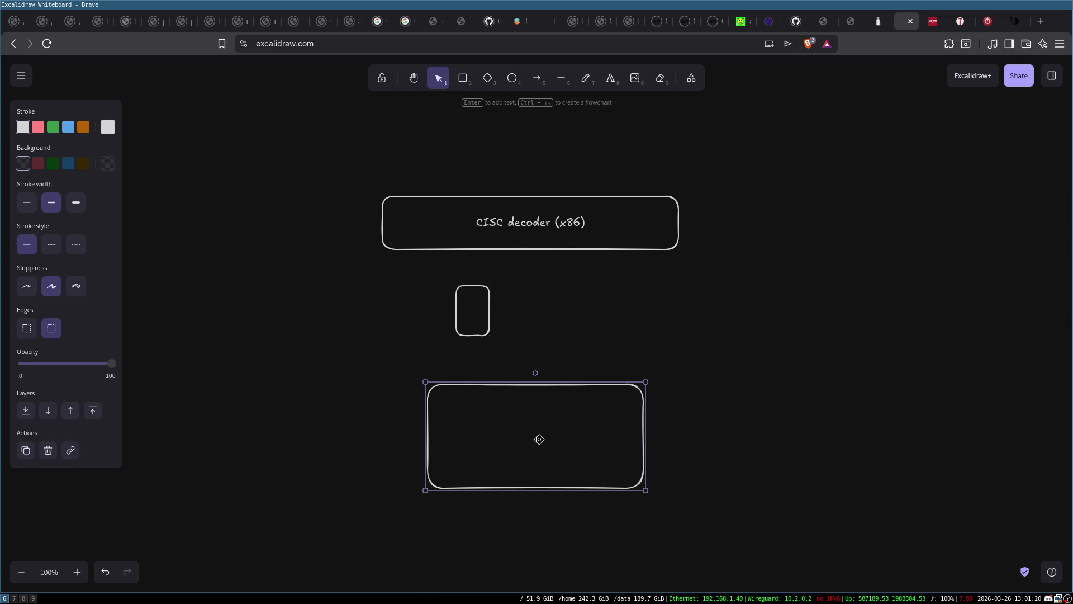
{"action": "key", "text": "Return"}
{"action": "type", "text": "RISC execution engine"}
{"action": "left_click", "coordinate": [675, 328]}
{"action": "left_click_drag", "start_coordinate": [577, 438], "coordinate": [571, 457]}
{"action": "left_click", "coordinate": [472, 307]}
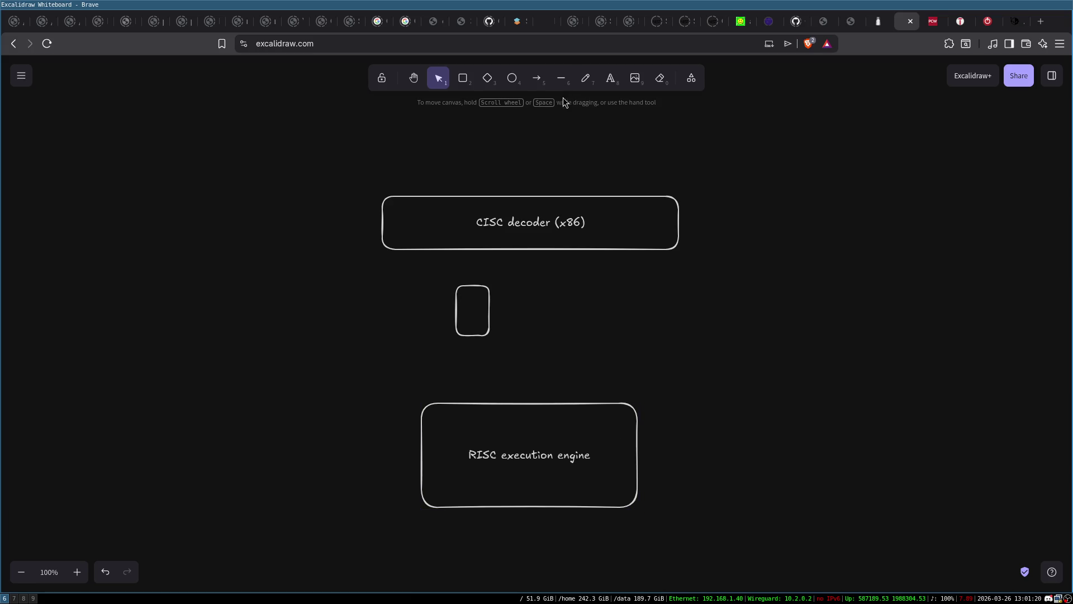
Add a 'Macro Instruction' box above the decoder with an arrow down into it
{"action": "left_click", "coordinate": [463, 78]}
{"action": "left_click_drag", "start_coordinate": [456, 143], "coordinate": [596, 168]}
{"action": "double_click", "coordinate": [523, 160]}
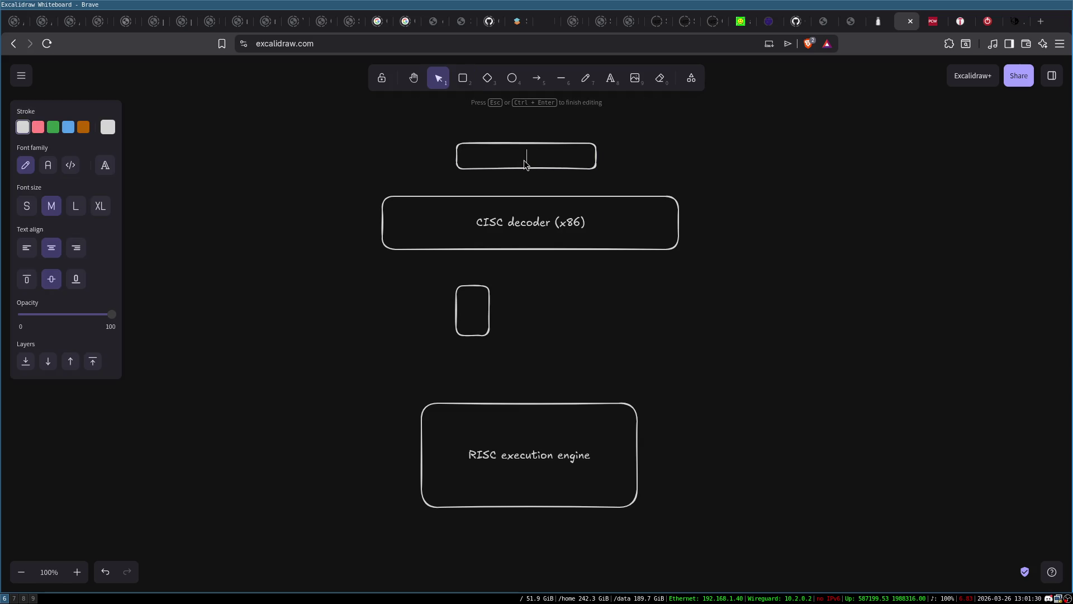
{"action": "type", "text": "Macro Instru"}
{"action": "type", "text": "ction"}
{"action": "left_click", "coordinate": [632, 167]}
{"action": "left_click", "coordinate": [525, 144]}
{"action": "key", "text": "a"}
{"action": "left_click_drag", "start_coordinate": [505, 164], "coordinate": [516, 196]}
{"action": "left_click", "coordinate": [486, 307]}
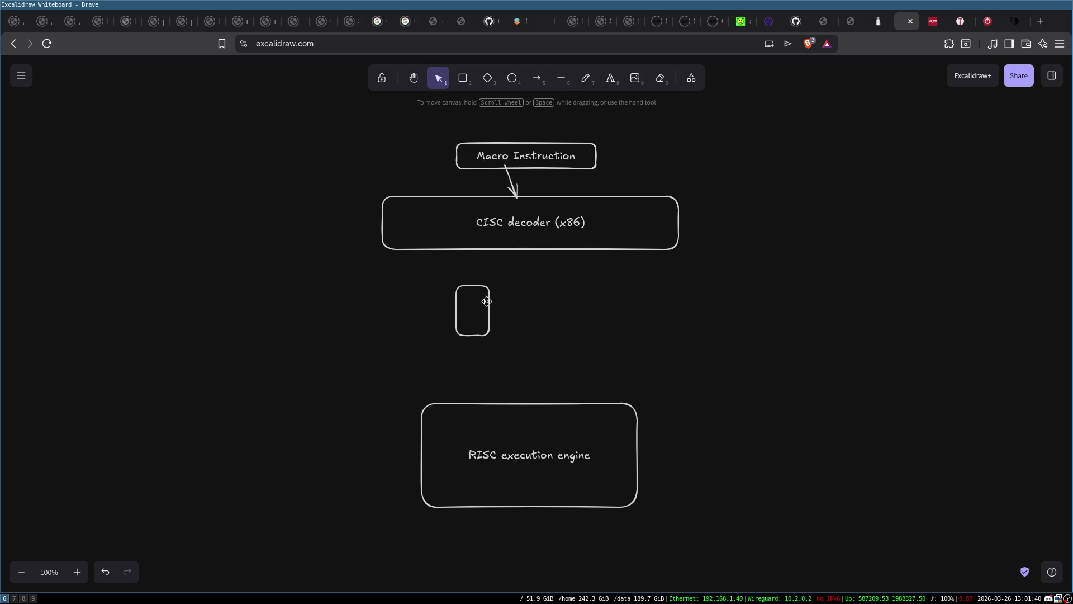
{"action": "left_click", "coordinate": [490, 299]}
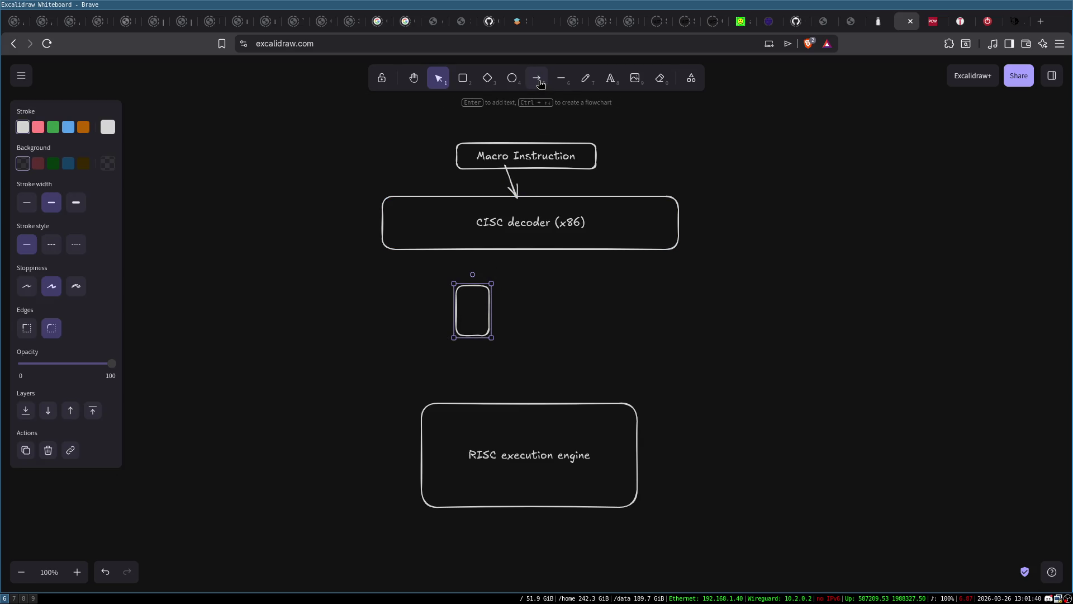
Label the small box 'uOps', arrow the decoder into it, and duplicate it to the right
{"action": "double_click", "coordinate": [474, 308]}
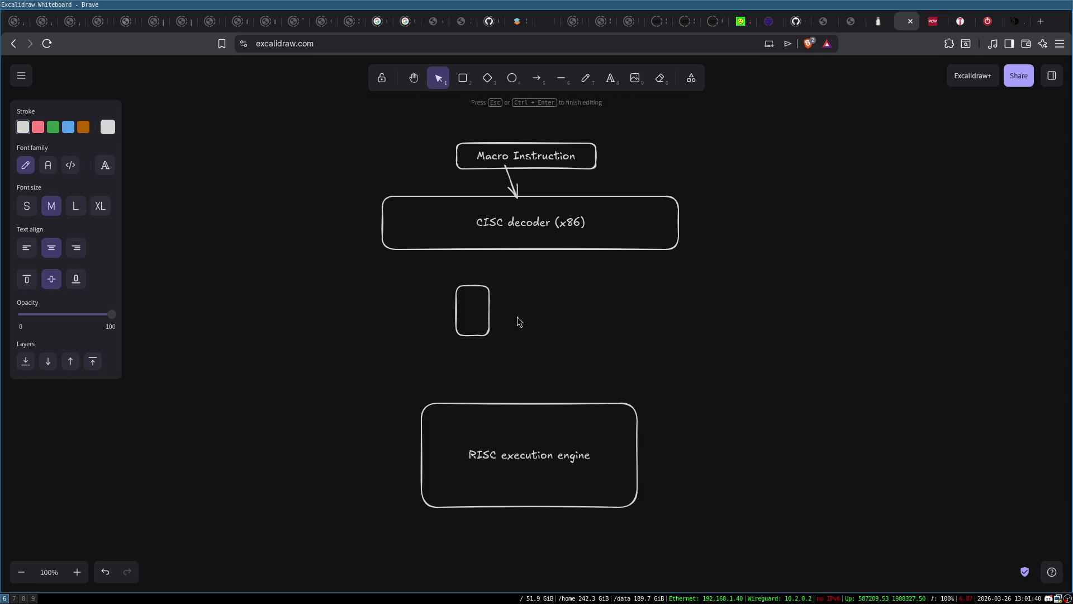
{"action": "type", "text": "uOps"}
{"action": "left_click", "coordinate": [515, 284]}
{"action": "left_click", "coordinate": [536, 78]}
{"action": "left_click_drag", "start_coordinate": [490, 237], "coordinate": [475, 285]}
{"action": "left_click", "coordinate": [479, 332]}
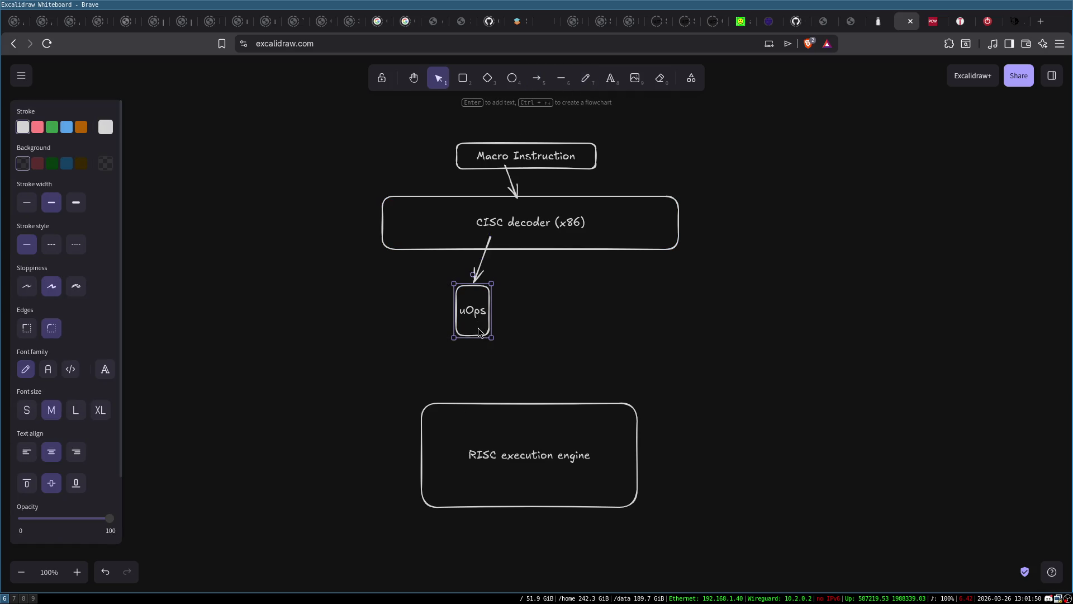
{"action": "left_click_drag", "start_coordinate": [479, 331], "coordinate": [529, 334]}
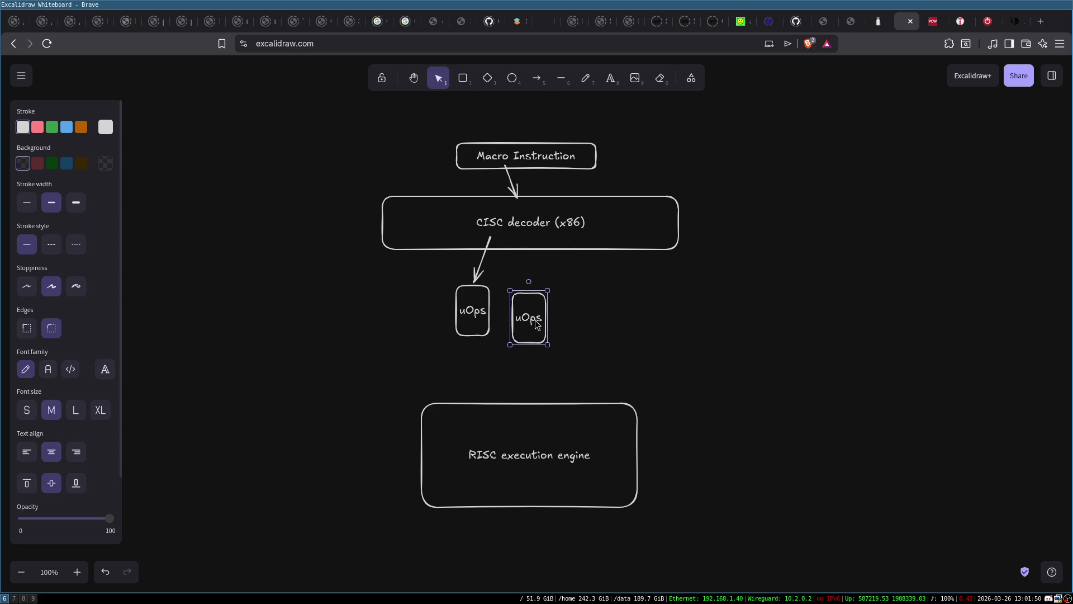
Start a free-text note right of the diagram reading 'vaddpd MEM,'
{"action": "double_click", "coordinate": [754, 289]}
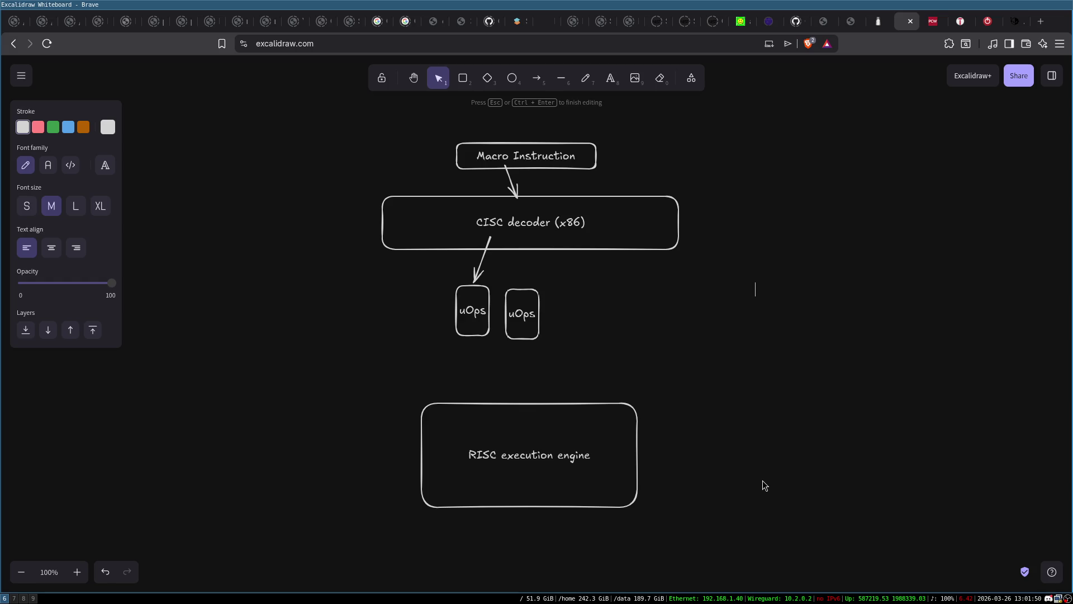
{"action": "type", "text": "uad"}
{"action": "type", "text": "dpd "}
{"action": "type", "text": "MEM"}
{"action": "type", "text": " MEM"}
{"action": "key", "text": "ctrl+BackSpace"}
Finish the note line as 'vaddpd MEM, VEC, VEC' and shift it slightly left and down
{"action": "type", "text": "EC, VEC"}
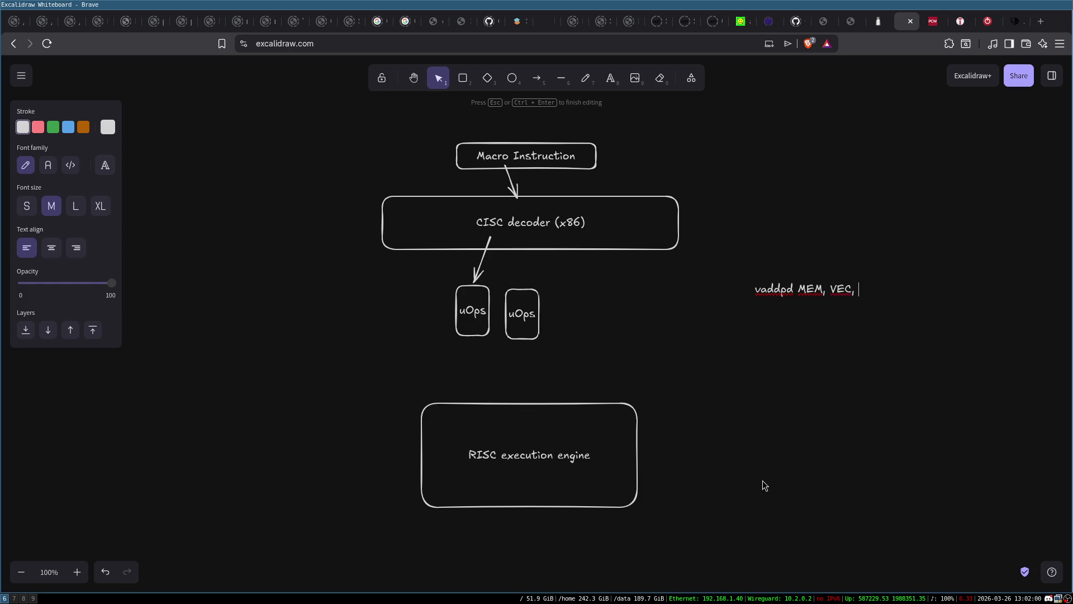
{"action": "left_click", "coordinate": [751, 291]}
{"action": "left_click_drag", "start_coordinate": [765, 299], "coordinate": [726, 323]}
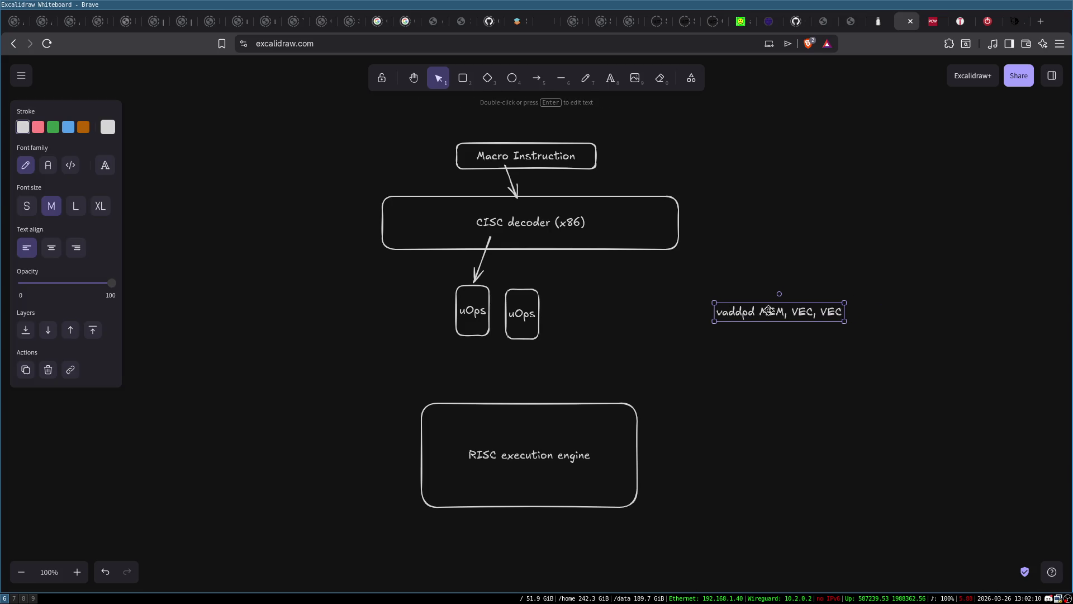
Rename the note's operands to sMEM, sVEC and dVEC
{"action": "double_click", "coordinate": [774, 312]}
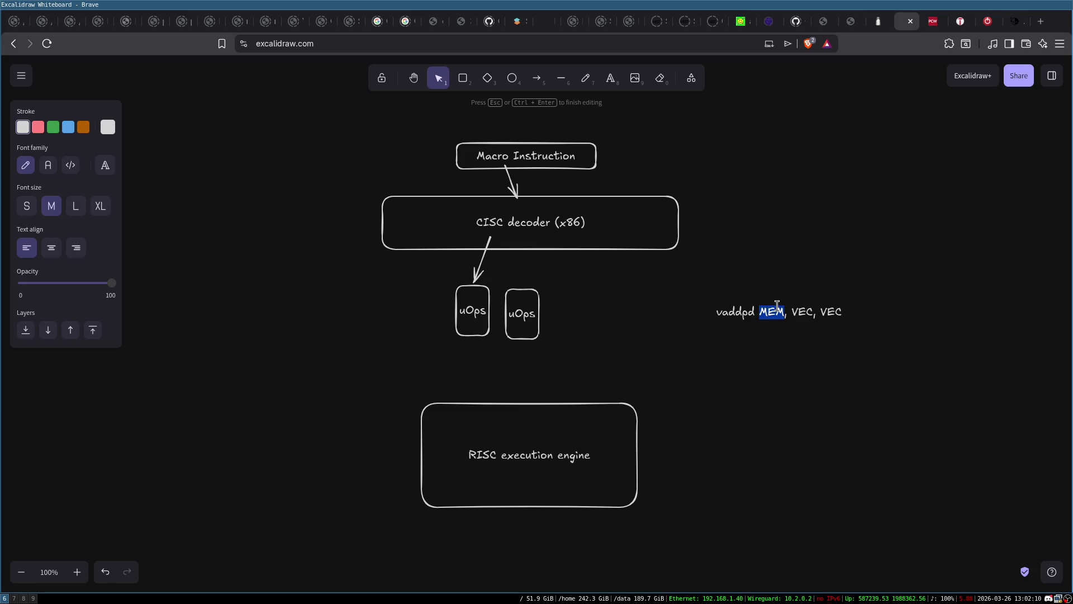
{"action": "left_click", "coordinate": [772, 312]}
{"action": "double_click", "coordinate": [806, 311]}
{"action": "double_click", "coordinate": [835, 313]}
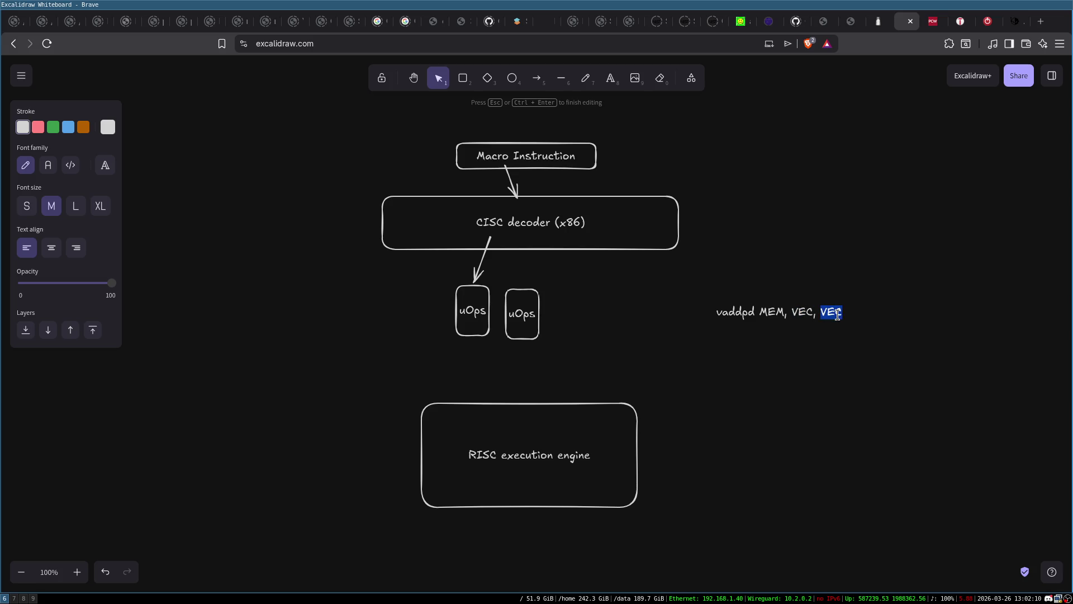
{"action": "left_click", "coordinate": [857, 319]}
{"action": "double_click", "coordinate": [808, 311]}
{"action": "triple_click", "coordinate": [808, 311]}
{"action": "left_click", "coordinate": [819, 312]}
{"action": "type", "text": "s"}
{"action": "type", "text": "s"}
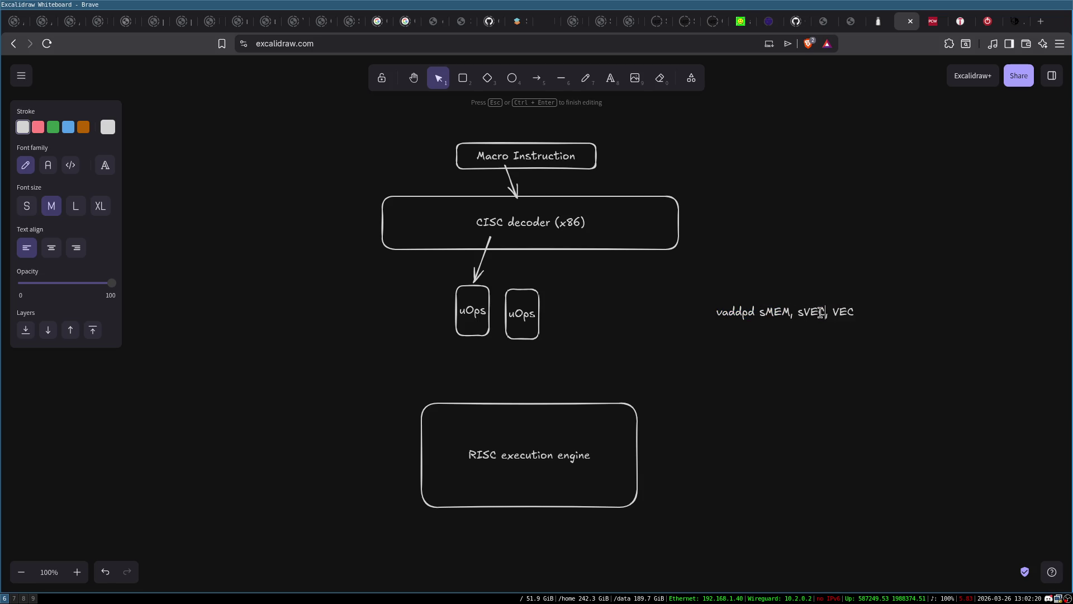
{"action": "type", "text": "d"}
{"action": "left_click", "coordinate": [846, 339]}
Add the lines 'load sMEM --> tVEC' and 'add tVEC, sVEC, dVEC' below the vaddpd line
{"action": "double_click", "coordinate": [810, 314]}
{"action": "key", "text": "Return"}
{"action": "type", "text": "load "}
{"action": "type", "text": "sMEM --> t"}
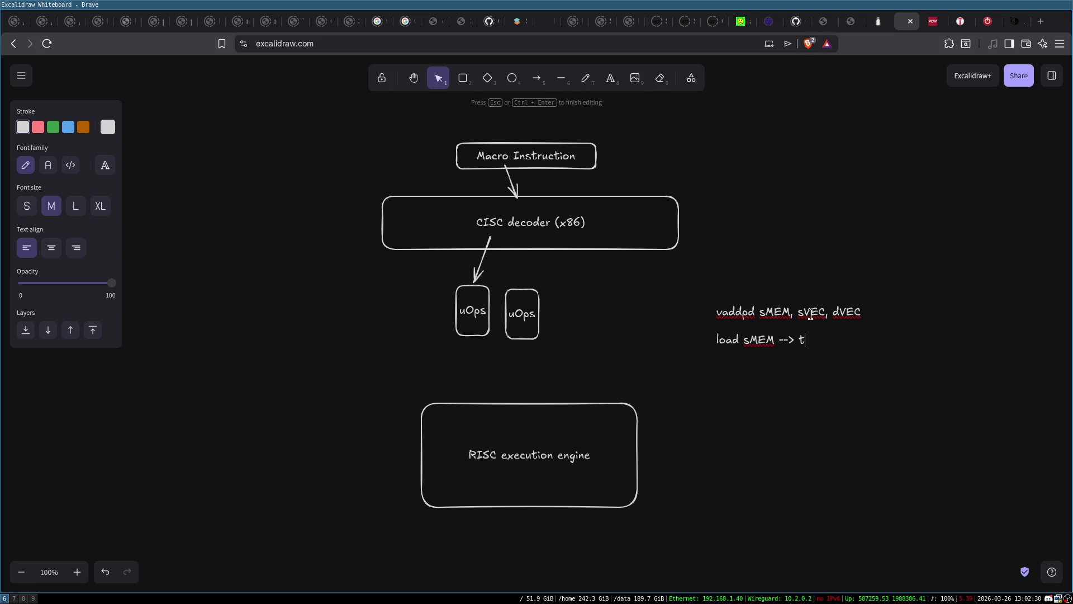
{"action": "type", "text": "VEC "}
{"action": "type", "text": "add t"}
{"action": "type", "text": "VEC"}
{"action": "type", "text": ", s"}
{"action": "type", "text": "VEC, d"}
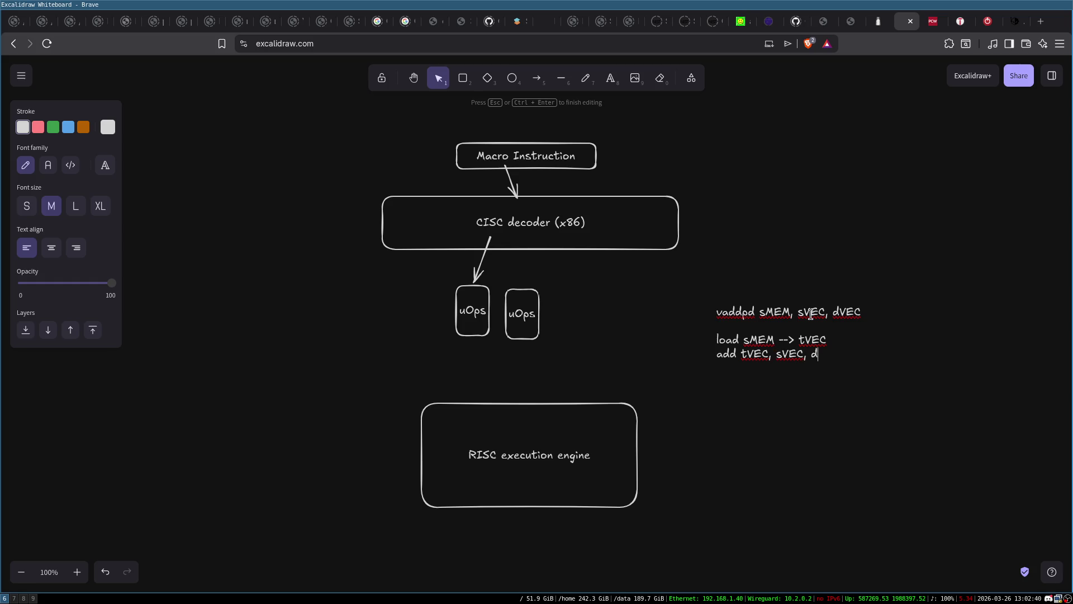
{"action": "type", "text": "VEC"}
{"action": "left_click", "coordinate": [860, 395]}
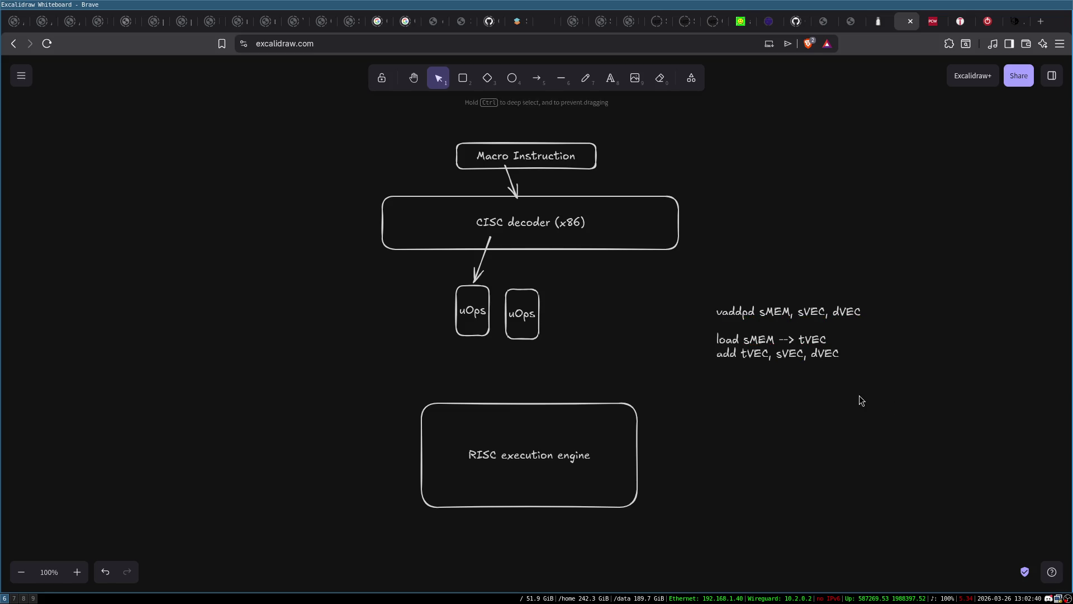
Highlight the note's load line, then reselect the RISC execution engine box
{"action": "left_click", "coordinate": [732, 340]}
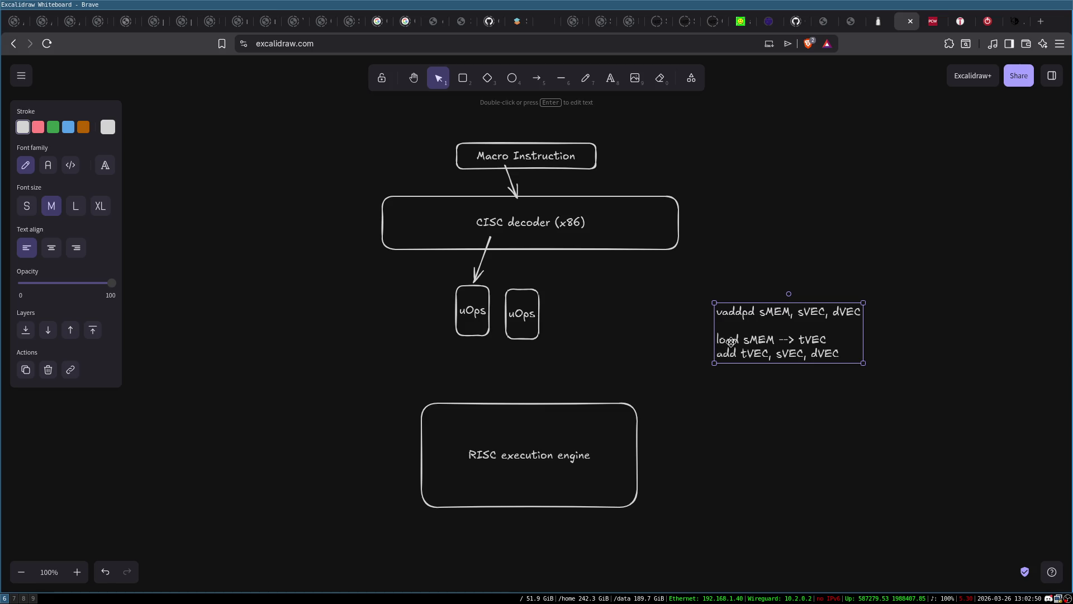
{"action": "left_click", "coordinate": [478, 474]}
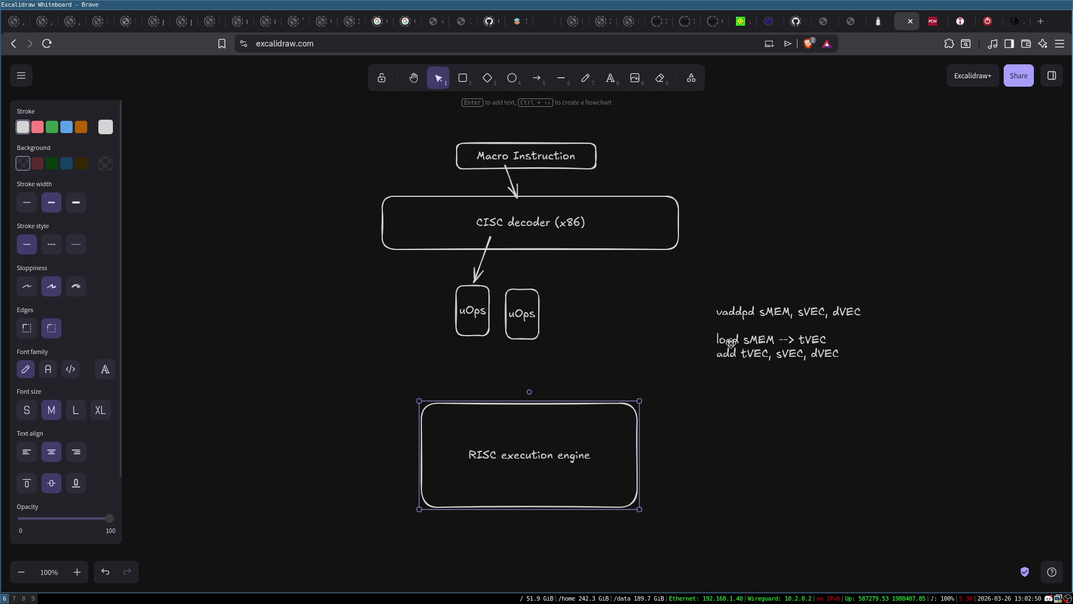
{"action": "double_click", "coordinate": [730, 342]}
{"action": "triple_click", "coordinate": [730, 341]}
{"action": "left_click", "coordinate": [738, 340]}
{"action": "left_click_drag", "start_coordinate": [738, 340], "coordinate": [722, 340]}
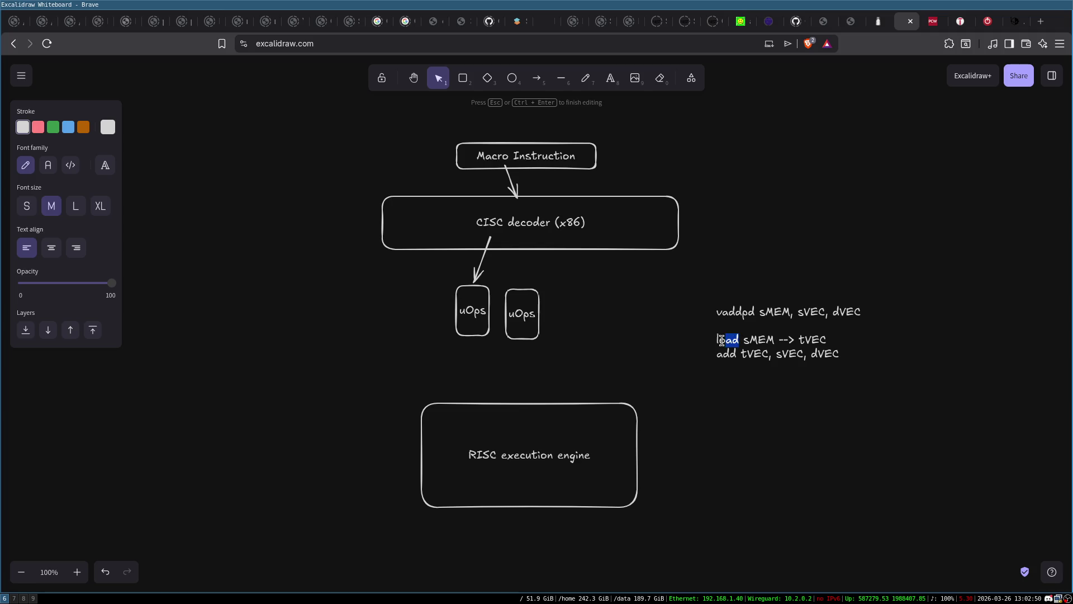
{"action": "left_click", "coordinate": [743, 385]}
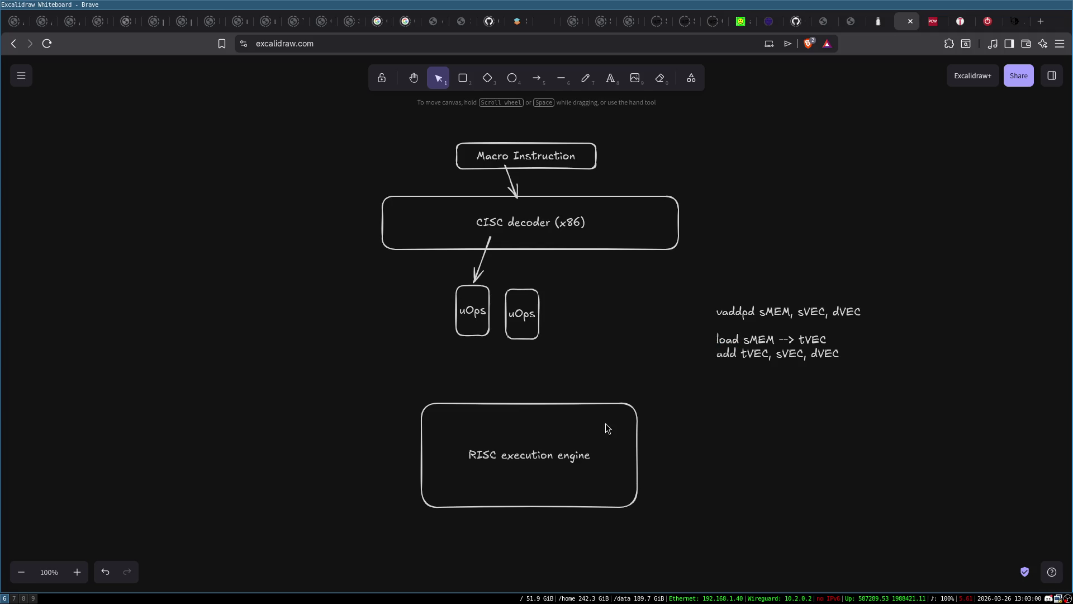
{"action": "left_click", "coordinate": [637, 430]}
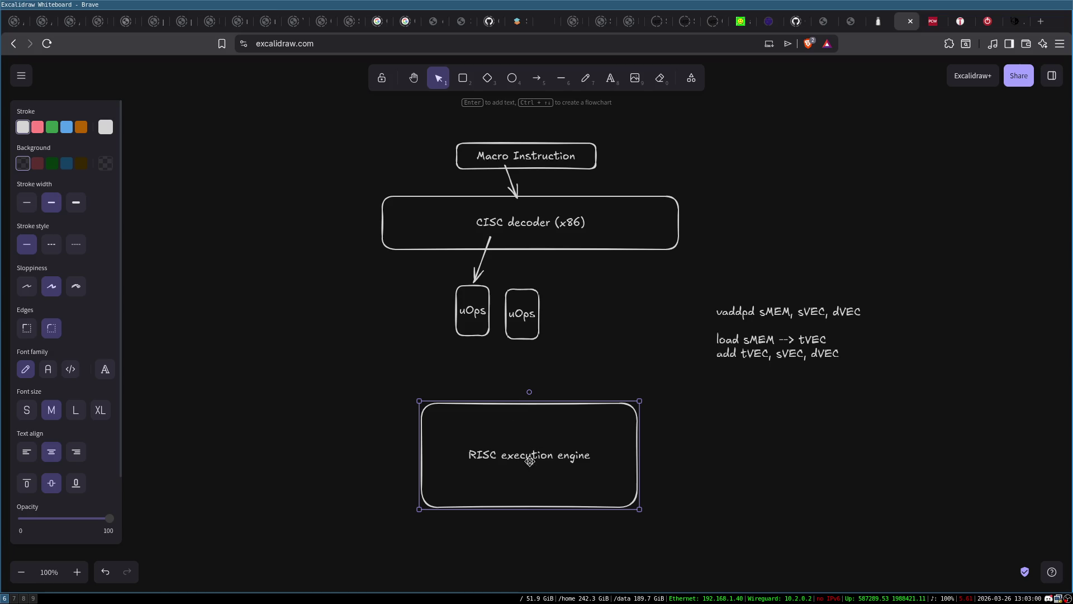
Highlight the note's vaddpd line and then its load and add lines in turn
{"action": "left_click", "coordinate": [831, 407]}
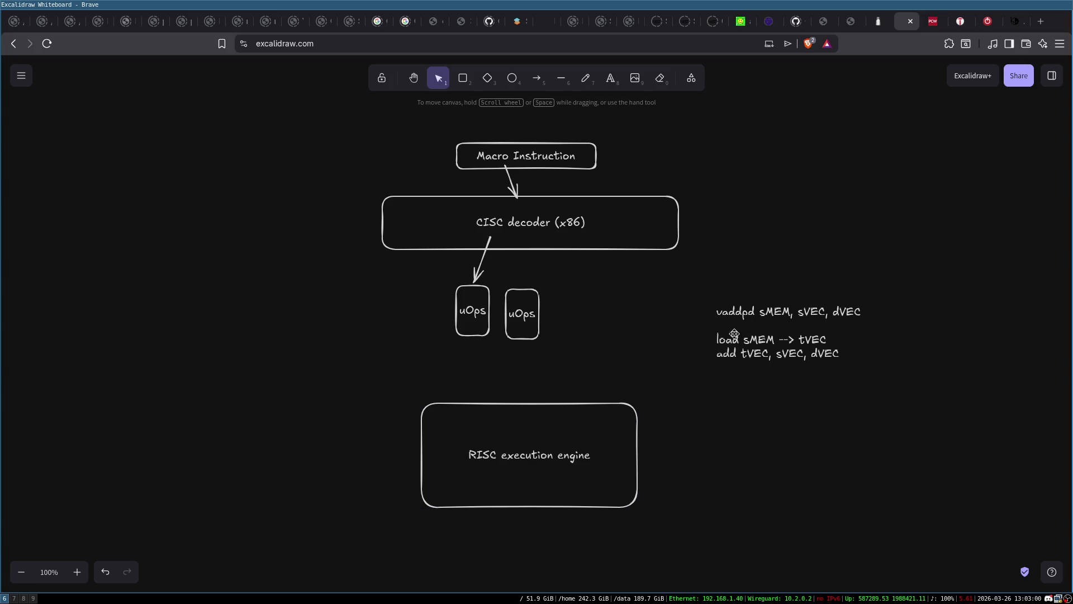
{"action": "triple_click", "coordinate": [739, 311]}
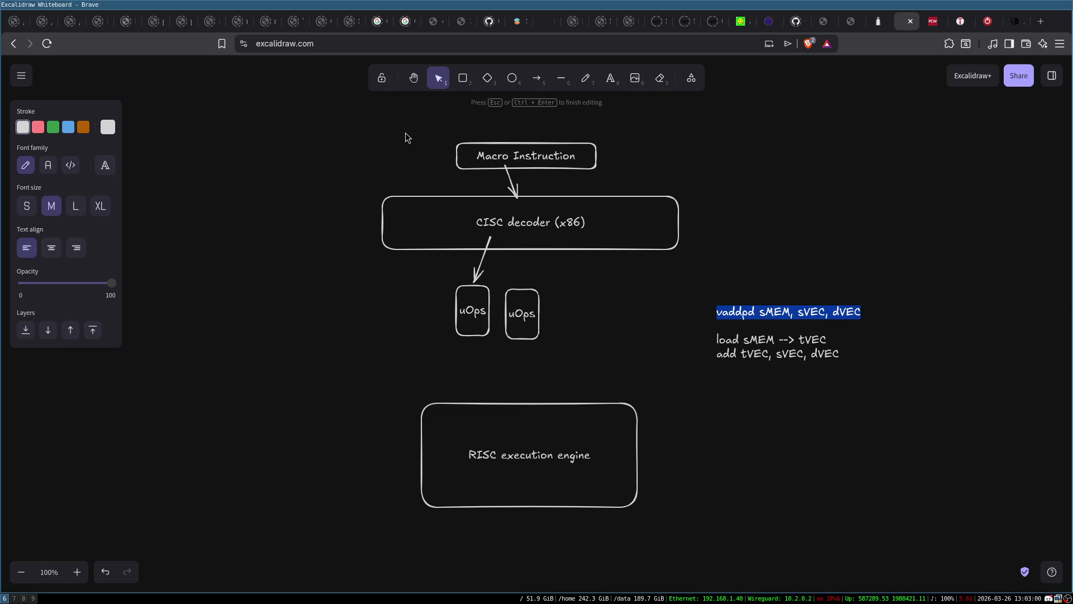
{"action": "left_click", "coordinate": [748, 283]}
{"action": "left_click", "coordinate": [749, 310]}
{"action": "triple_click", "coordinate": [748, 312]}
{"action": "left_click_drag", "start_coordinate": [716, 339], "coordinate": [837, 357]}
{"action": "left_click", "coordinate": [769, 383]}
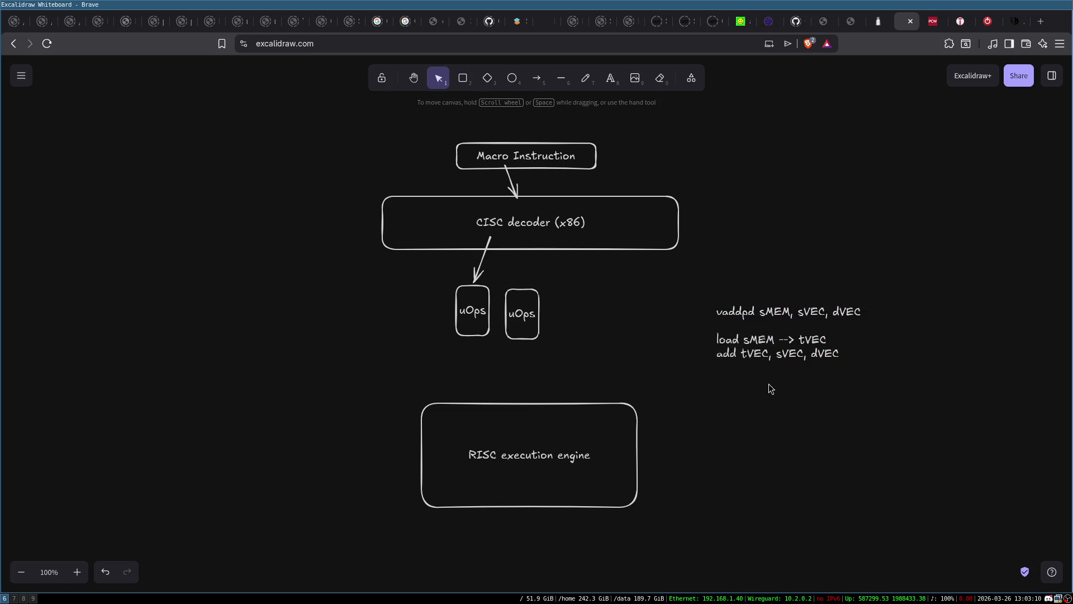
{"action": "triple_click", "coordinate": [765, 311]}
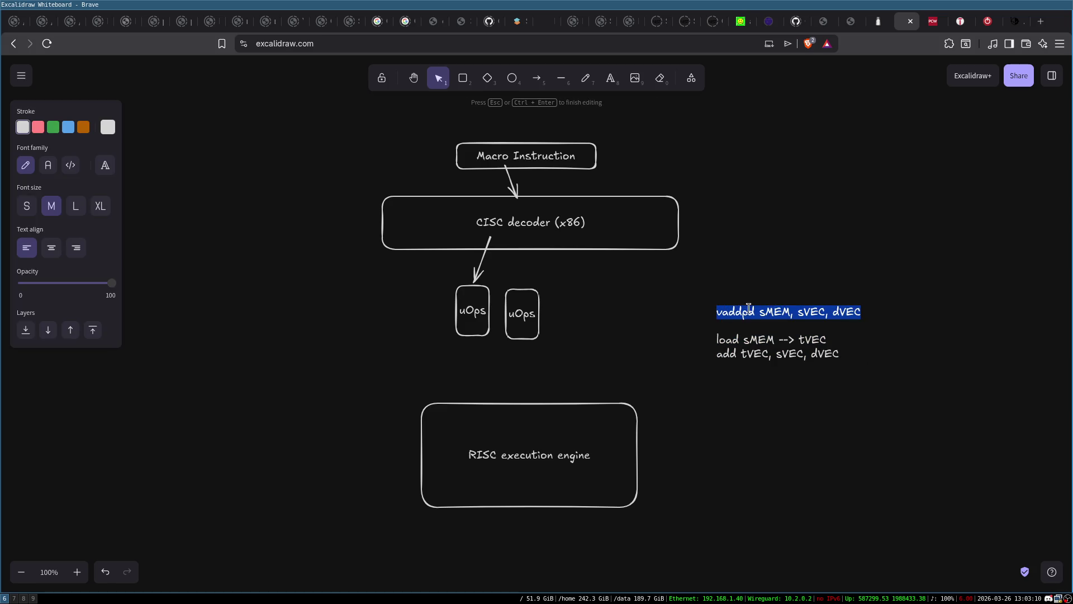
{"action": "left_click", "coordinate": [728, 204]}
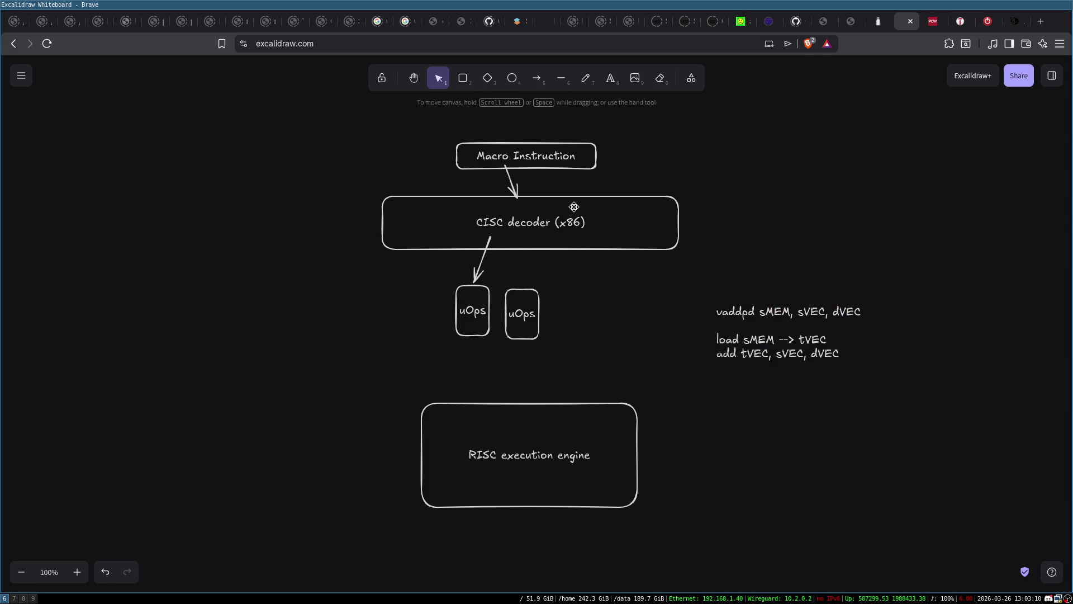
Draw an arrow from the CISC decoder down into the right-hand uOps box
{"action": "left_click", "coordinate": [537, 78]}
{"action": "left_click_drag", "start_coordinate": [519, 238], "coordinate": [518, 299]}
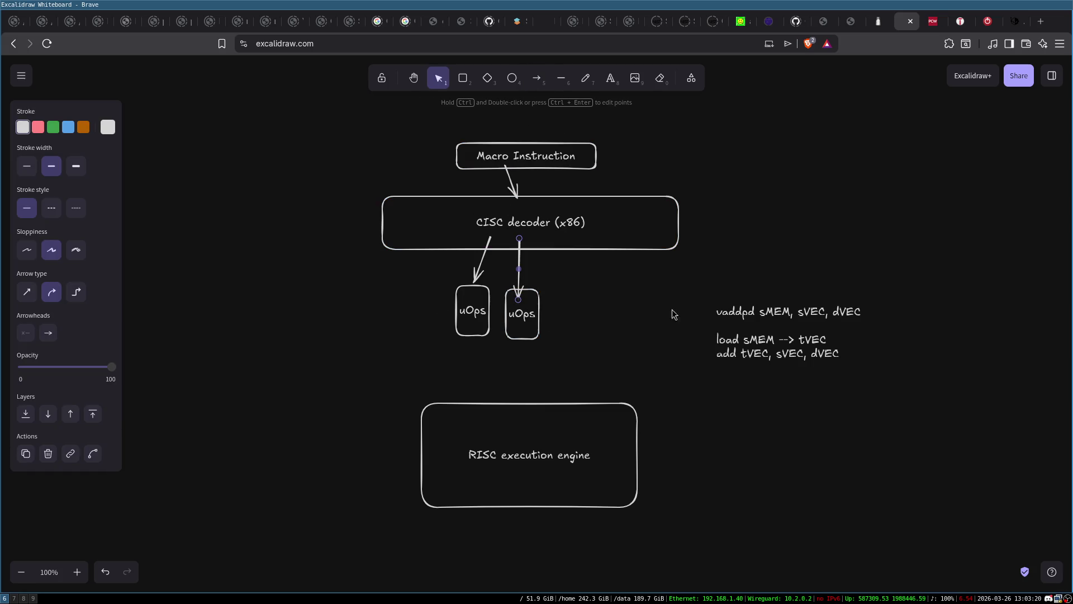
{"action": "left_click", "coordinate": [479, 327]}
{"action": "left_click", "coordinate": [499, 415]}
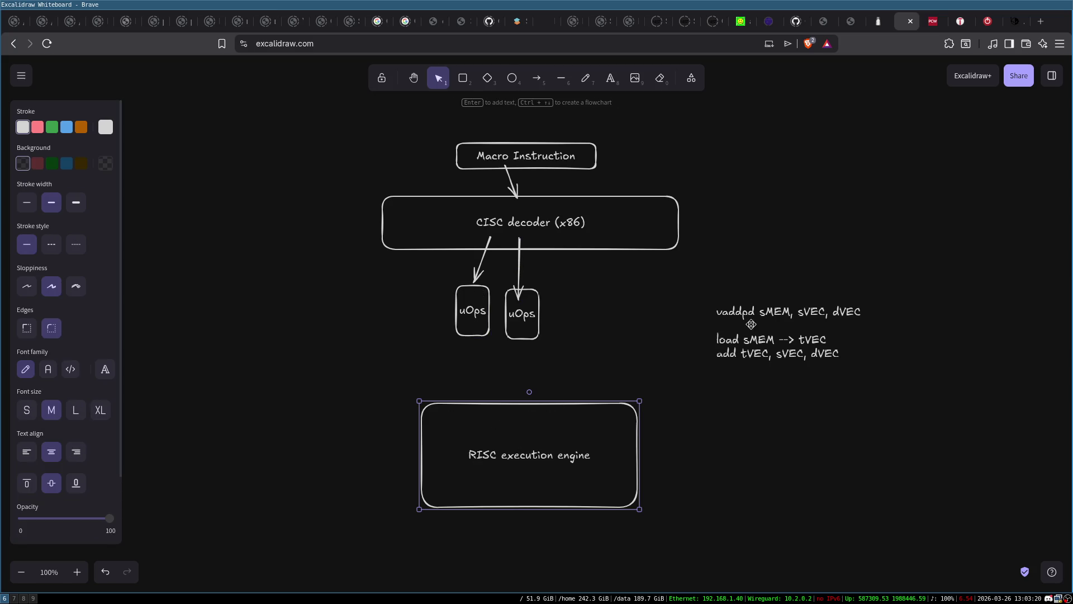
Highlight the words load and tVEC in the side note, then finish editing it
{"action": "double_click", "coordinate": [729, 339]}
{"action": "double_click", "coordinate": [730, 338]}
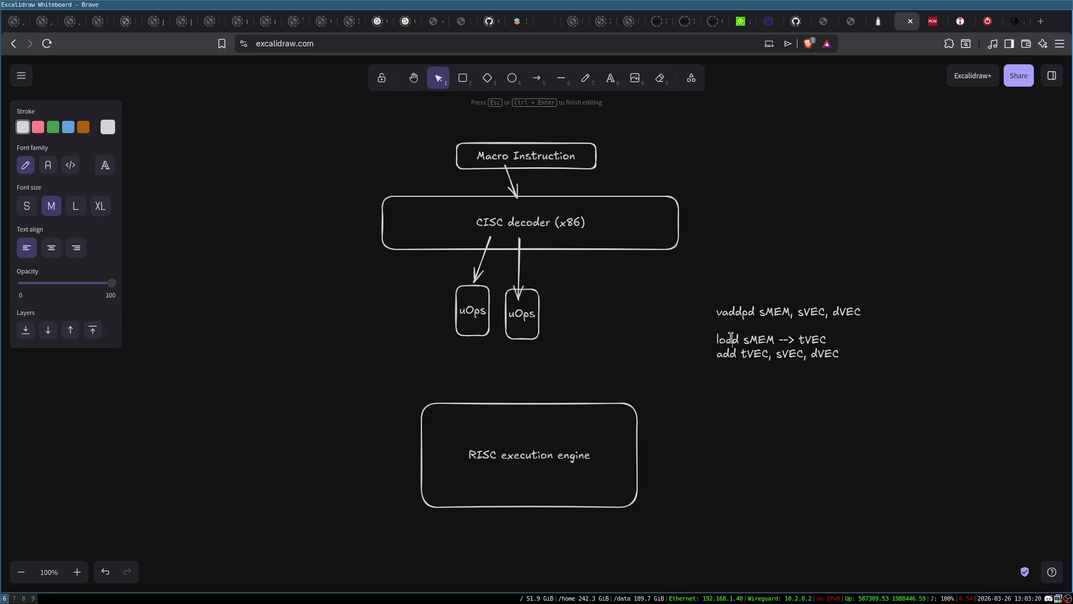
{"action": "key", "text": "Right"}
{"action": "double_click", "coordinate": [810, 337]}
{"action": "left_click", "coordinate": [816, 329]}
{"action": "left_click", "coordinate": [716, 464]}
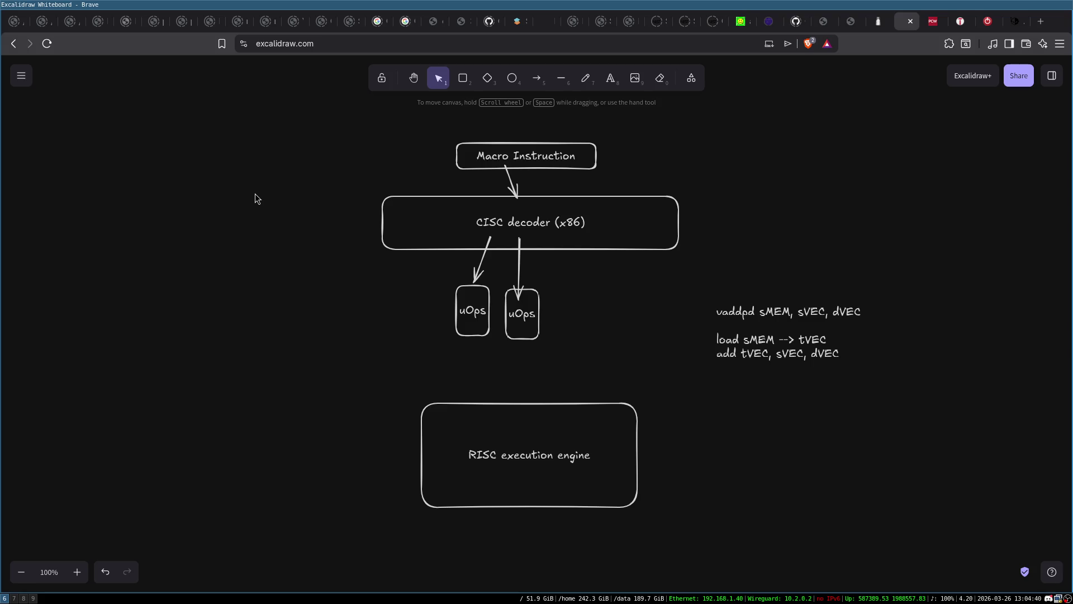
Clear the whole diagram and draw a tall rounded container with a thin bar near its top
{"action": "mouse_move", "coordinate": [328, 112]}
{"action": "left_mouse_down"}
{"action": "mouse_move", "coordinate": [838, 554]}
{"action": "mouse_move", "coordinate": [921, 582]}
{"action": "left_mouse_up"}
{"action": "key", "text": "Delete"}
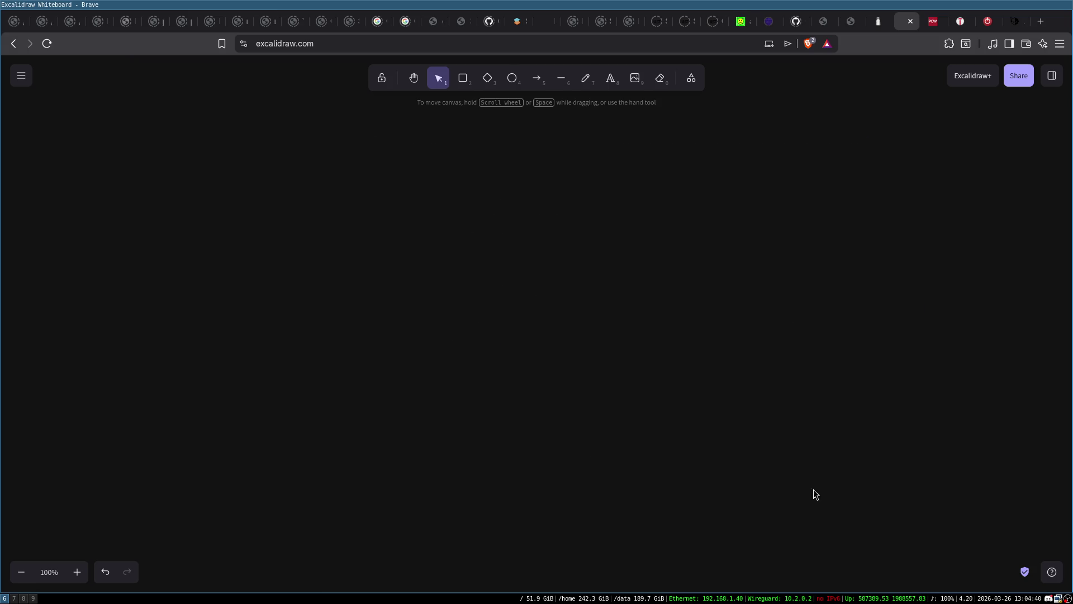
{"action": "left_click", "coordinate": [463, 79]}
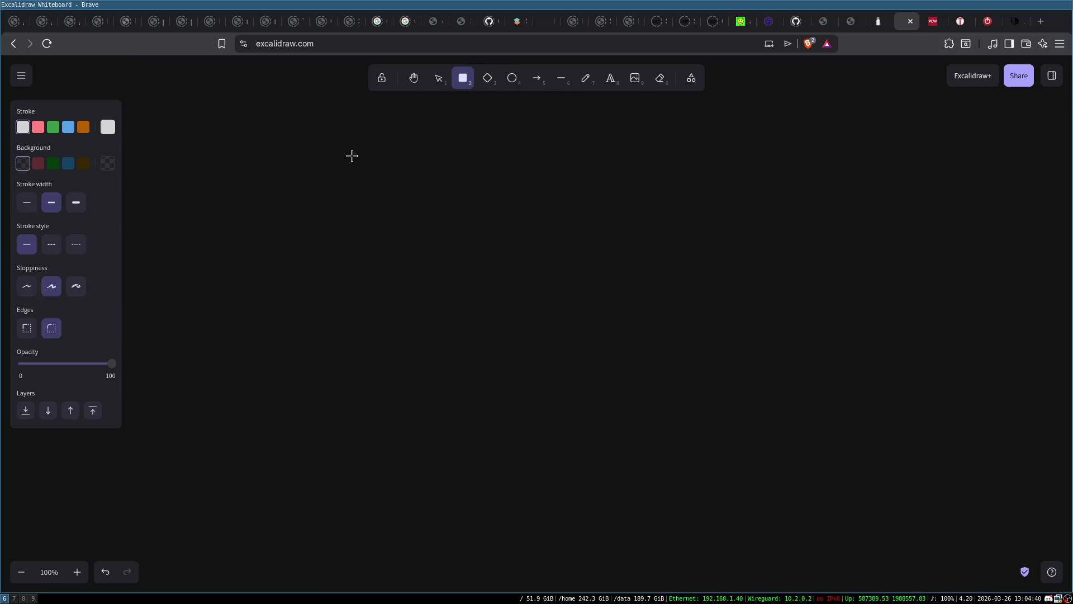
{"action": "mouse_move", "coordinate": [338, 148]}
{"action": "left_mouse_down"}
{"action": "mouse_move", "coordinate": [426, 239]}
{"action": "mouse_move", "coordinate": [465, 353]}
{"action": "left_mouse_up"}
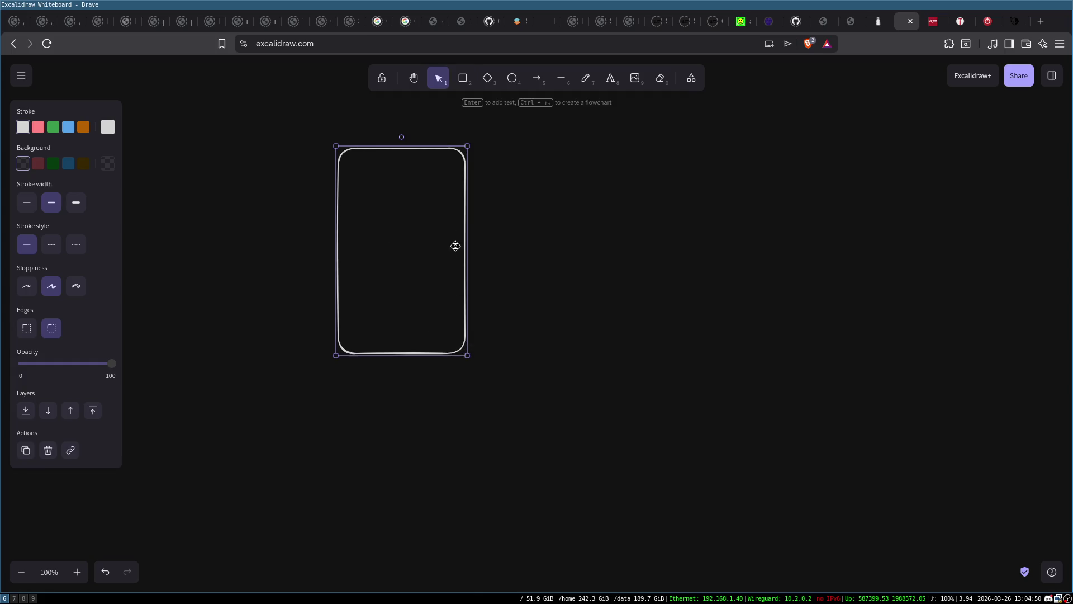
{"action": "left_click", "coordinate": [463, 78]}
{"action": "mouse_move", "coordinate": [347, 168]}
{"action": "left_mouse_down"}
{"action": "mouse_move", "coordinate": [504, 193]}
{"action": "mouse_move", "coordinate": [456, 207]}
{"action": "left_mouse_up"}
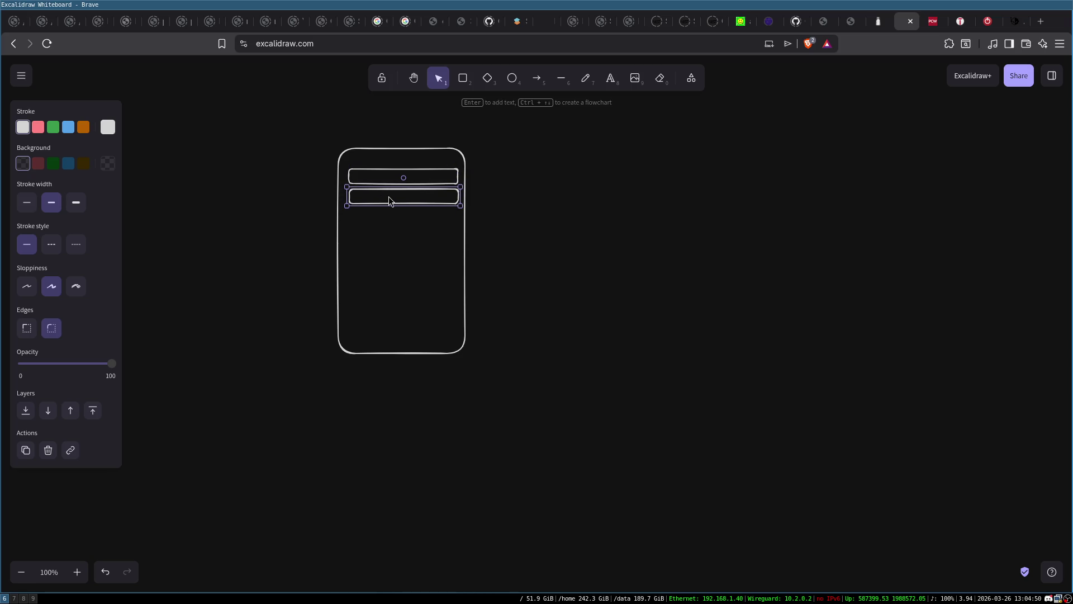
Duplicate the bars downward, adding a fourth line slot beneath the third
{"action": "key", "text": "ctrl+d"}
{"action": "left_click_drag", "start_coordinate": [391, 201], "coordinate": [408, 218]}
{"action": "left_click", "coordinate": [406, 354]}
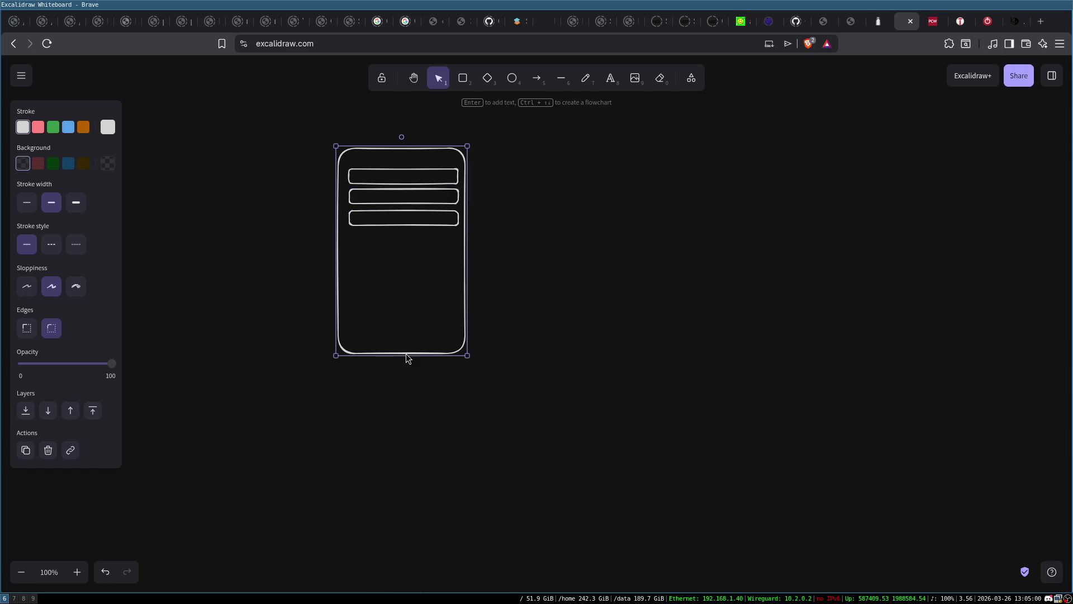
{"action": "mouse_move", "coordinate": [406, 353]}
{"action": "left_mouse_down"}
{"action": "mouse_move", "coordinate": [408, 314]}
{"action": "mouse_move", "coordinate": [405, 353]}
{"action": "left_mouse_up"}
{"action": "left_click", "coordinate": [415, 222]}
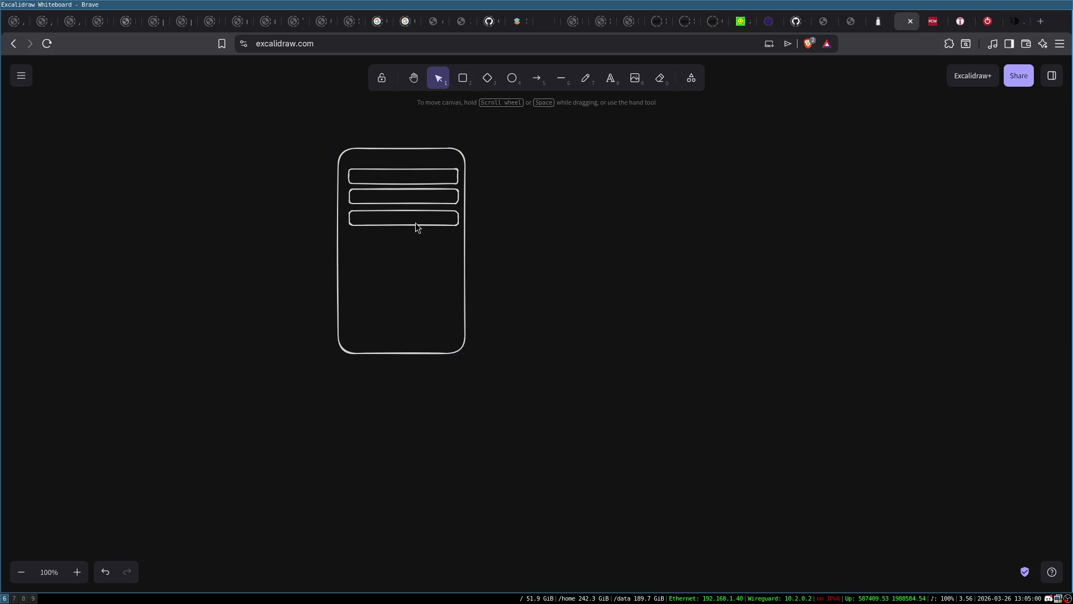
{"action": "left_click_drag", "start_coordinate": [415, 226], "coordinate": [404, 237]}
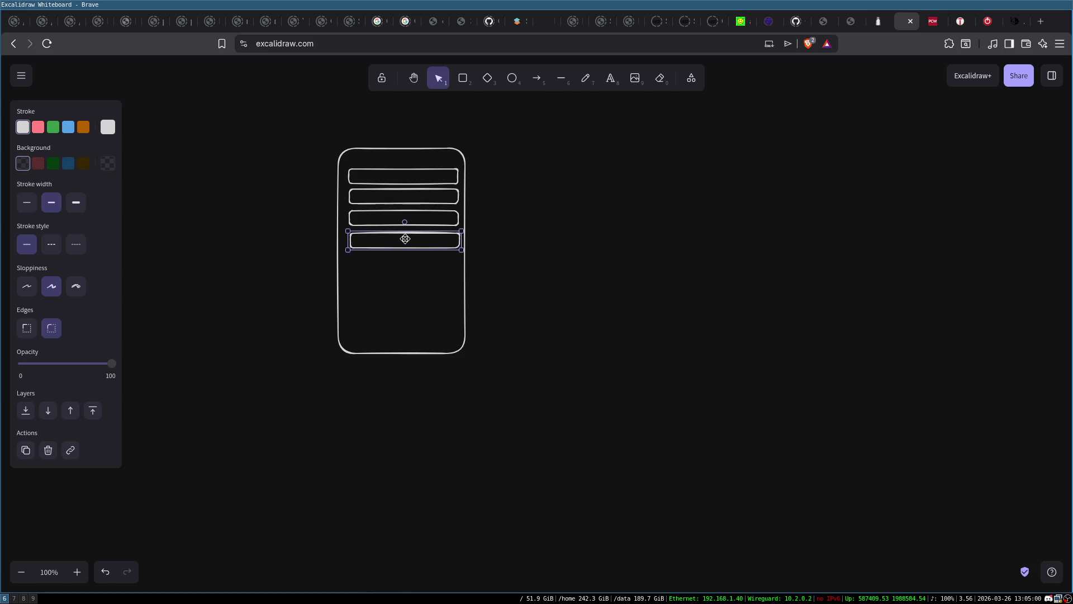
{"action": "left_click", "coordinate": [526, 280]}
Shorten the outer box's bottom and trim its top to fit the four slots
{"action": "left_click", "coordinate": [418, 351]}
{"action": "left_click_drag", "start_coordinate": [401, 355], "coordinate": [404, 268]}
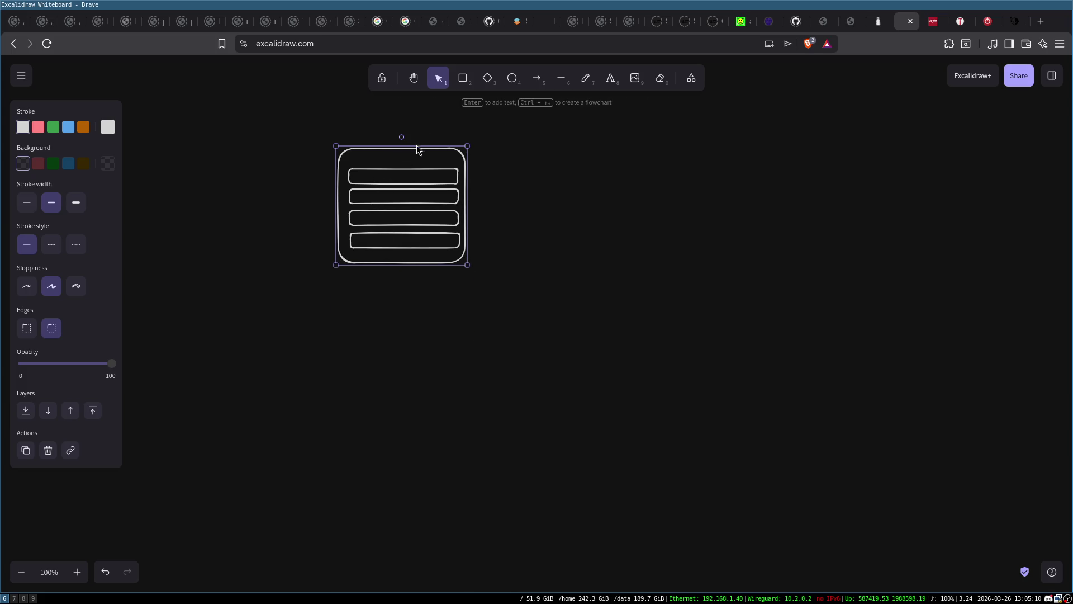
{"action": "left_click_drag", "start_coordinate": [413, 146], "coordinate": [412, 155]}
Copy the whole set and place the duplicate directly below the original
{"action": "left_click_drag", "start_coordinate": [325, 128], "coordinate": [503, 320]}
{"action": "key", "text": "ctrl+c"}
{"action": "key", "text": "ctrl+v"}
{"action": "left_click_drag", "start_coordinate": [509, 269], "coordinate": [410, 305]}
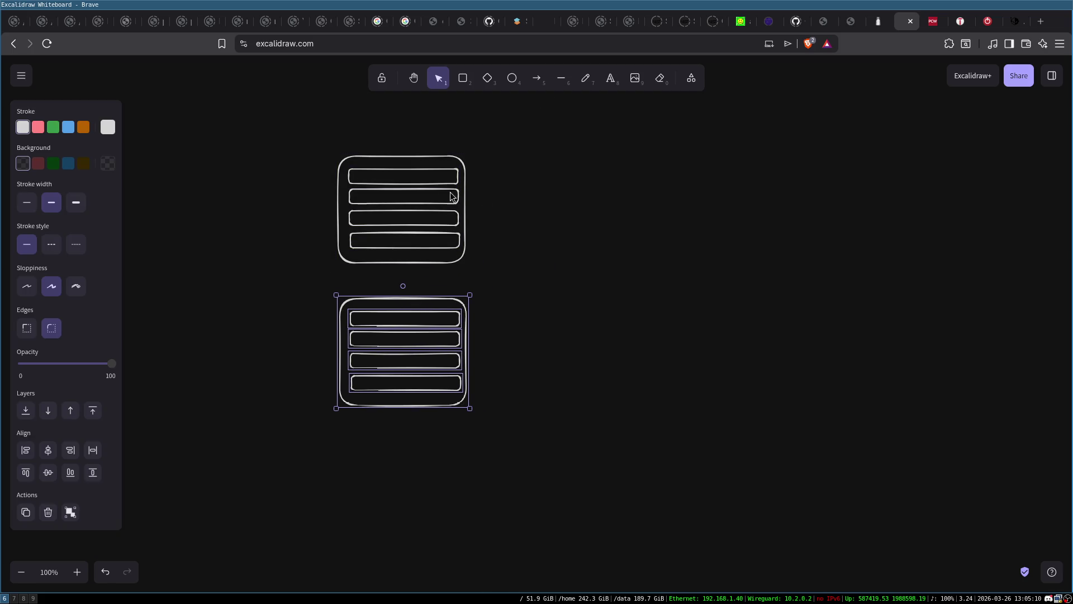
Label the upper set 'Set0' and the lower set 'Set1'
{"action": "double_click", "coordinate": [316, 214]}
{"action": "type", "text": "Set0"}
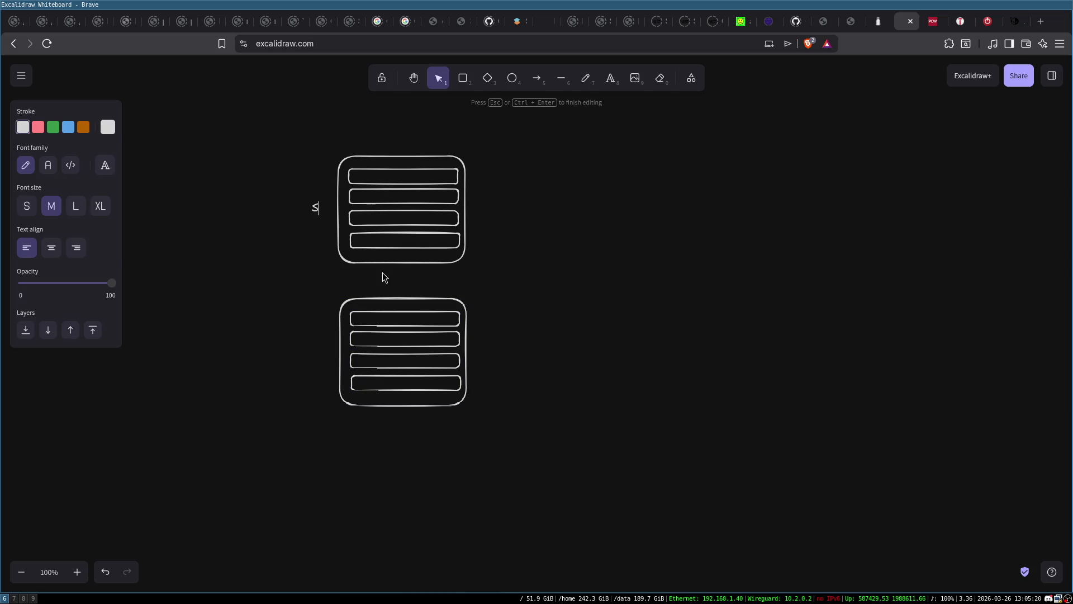
{"action": "left_click", "coordinate": [250, 220]}
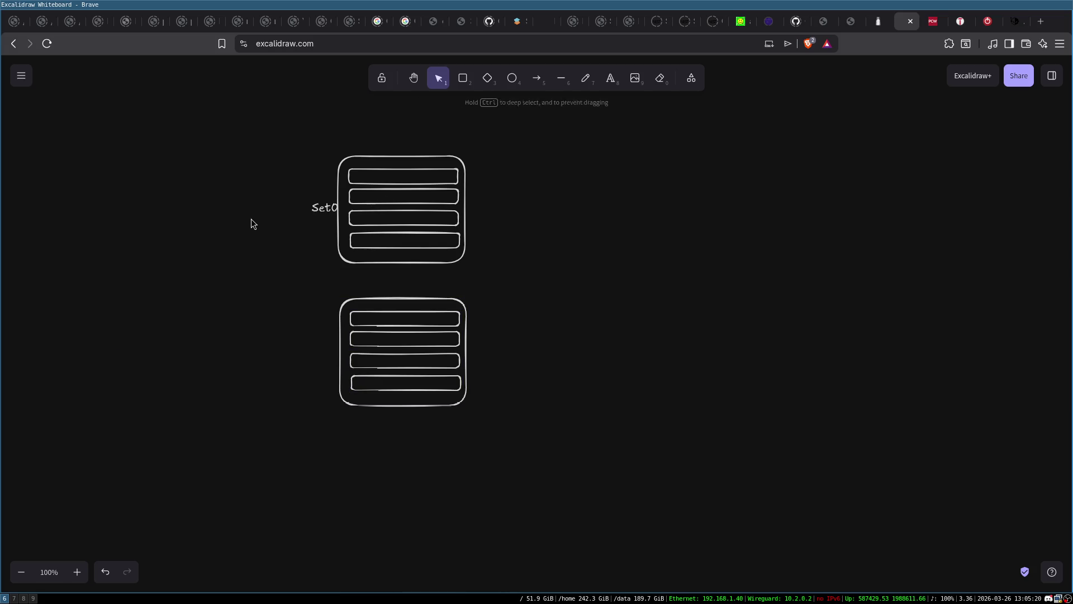
{"action": "left_click", "coordinate": [315, 208]}
{"action": "double_click", "coordinate": [302, 337]}
{"action": "type", "text": "Set1"}
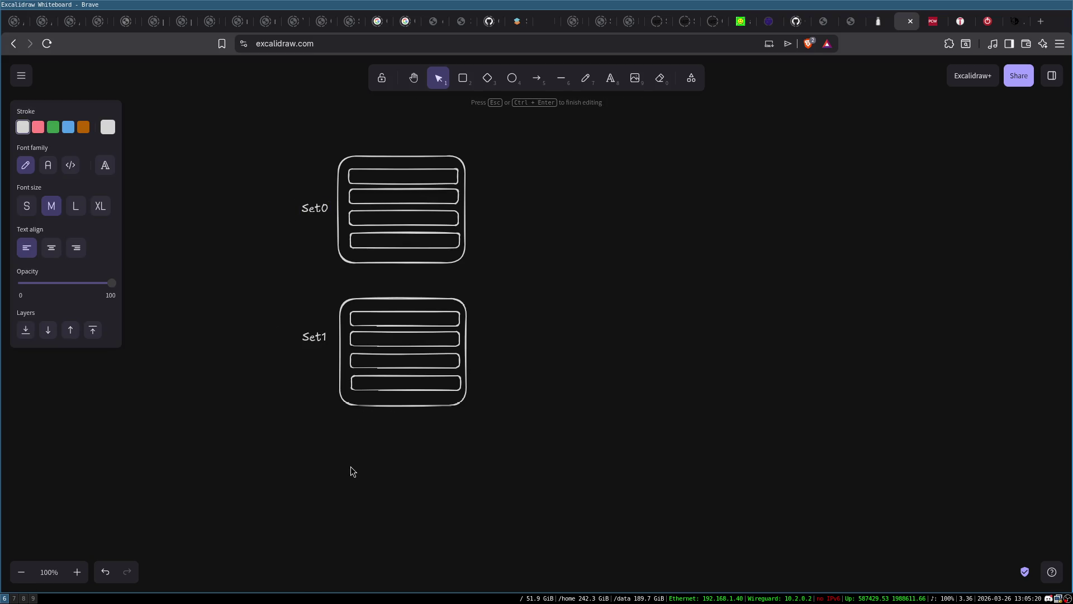
{"action": "left_click", "coordinate": [309, 295]}
Copy the Set1 block further down and relabel the copy 'Set7'
{"action": "left_click_drag", "start_coordinate": [292, 278], "coordinate": [506, 445]}
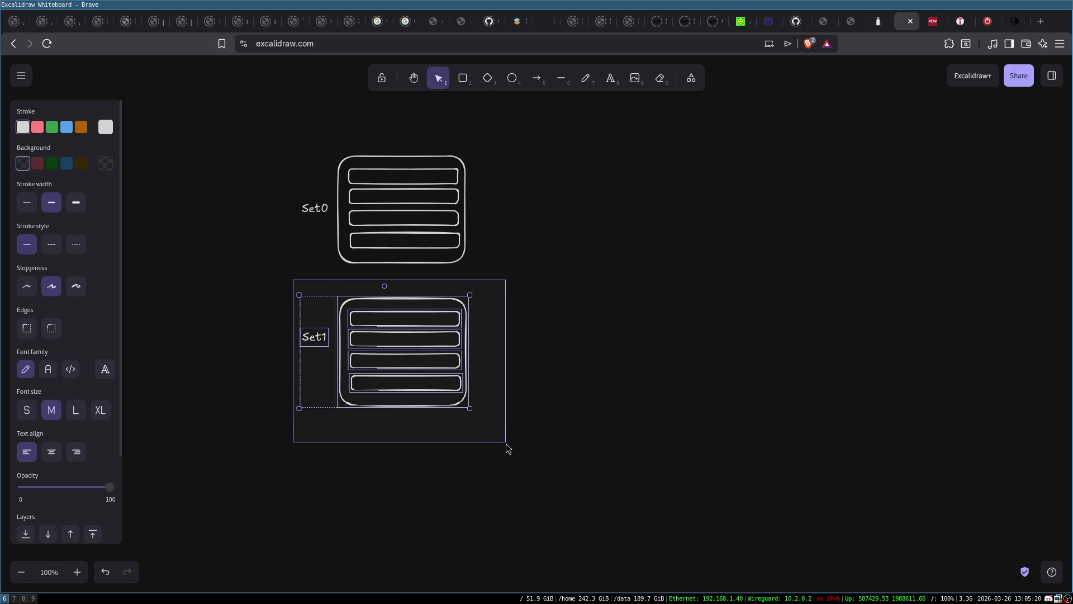
{"action": "mouse_move", "coordinate": [384, 330]}
{"action": "left_mouse_down"}
{"action": "mouse_move", "coordinate": [505, 417]}
{"action": "mouse_move", "coordinate": [457, 464]}
{"action": "mouse_move", "coordinate": [392, 500]}
{"action": "left_mouse_up"}
{"action": "double_click", "coordinate": [321, 511]}
{"action": "key", "text": "Return"}
{"action": "key", "text": "End"}
{"action": "key", "text": "BackSpace"}
{"action": "type", "text": "7"}
{"action": "left_click", "coordinate": [504, 401]}
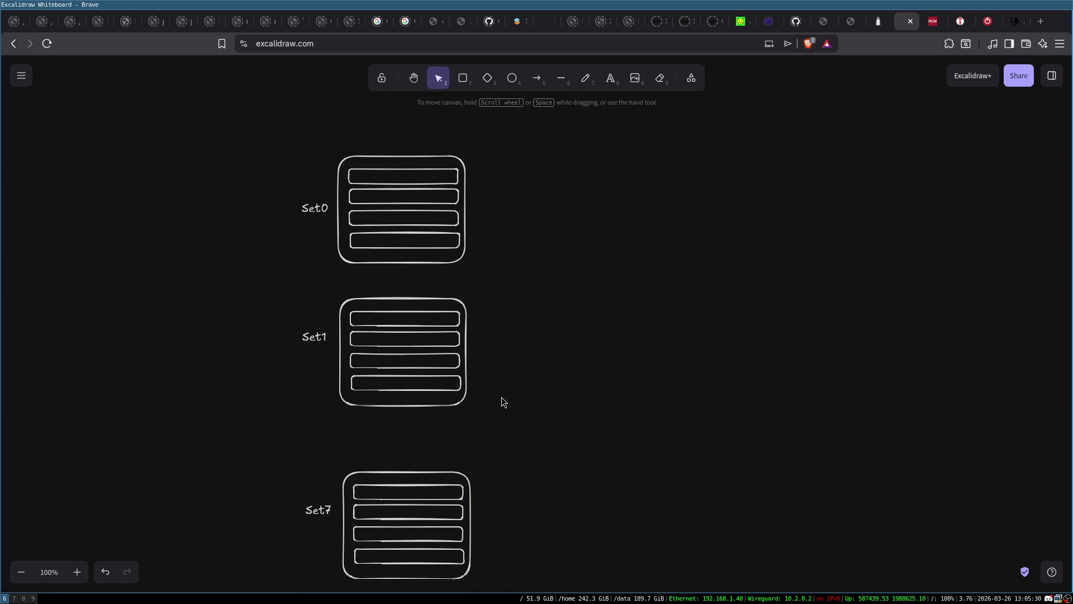
Add a '...' text between Set1 and Set7, then shift all sets up-left
{"action": "double_click", "coordinate": [408, 439]}
{"action": "type", "text": "..."}
{"action": "left_click", "coordinate": [618, 391]}
{"action": "mouse_move", "coordinate": [256, 124]}
{"action": "left_mouse_down"}
{"action": "mouse_move", "coordinate": [534, 534]}
{"action": "mouse_move", "coordinate": [531, 587]}
{"action": "left_mouse_up"}
{"action": "left_click_drag", "start_coordinate": [431, 368], "coordinate": [403, 340]}
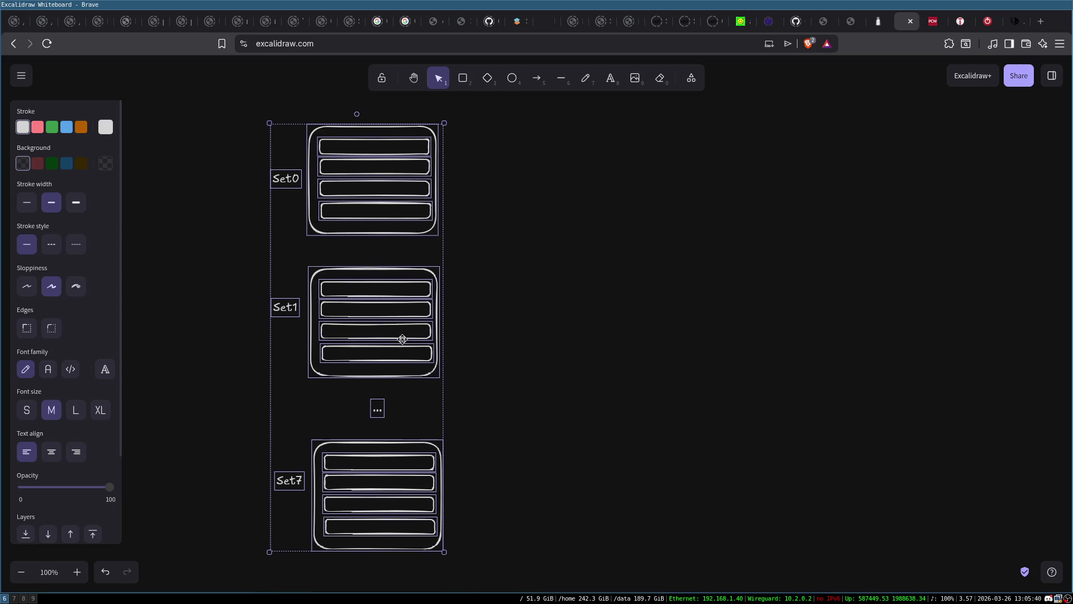
{"action": "left_click", "coordinate": [580, 328]}
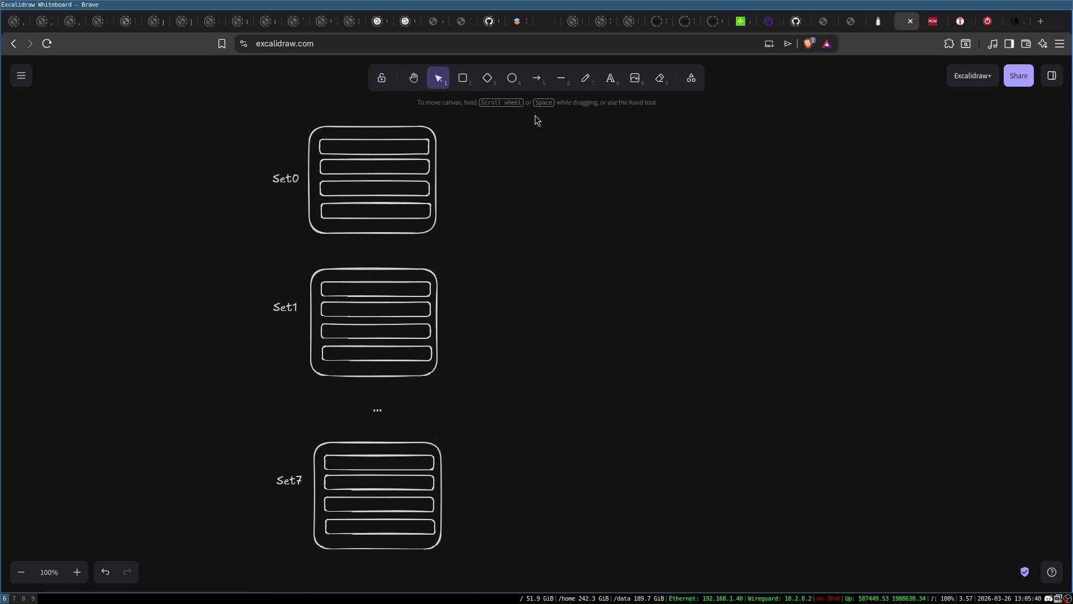
{"action": "left_click", "coordinate": [463, 79]}
Draw a row of four small array cells and move it down-right
{"action": "mouse_move", "coordinate": [600, 143]}
{"action": "left_mouse_down"}
{"action": "mouse_move", "coordinate": [805, 158]}
{"action": "mouse_move", "coordinate": [824, 170]}
{"action": "mouse_move", "coordinate": [630, 169]}
{"action": "mouse_move", "coordinate": [652, 152]}
{"action": "mouse_move", "coordinate": [725, 158]}
{"action": "left_mouse_up"}
{"action": "left_click_drag", "start_coordinate": [552, 127], "coordinate": [761, 190]}
{"action": "left_click_drag", "start_coordinate": [723, 151], "coordinate": [791, 244]}
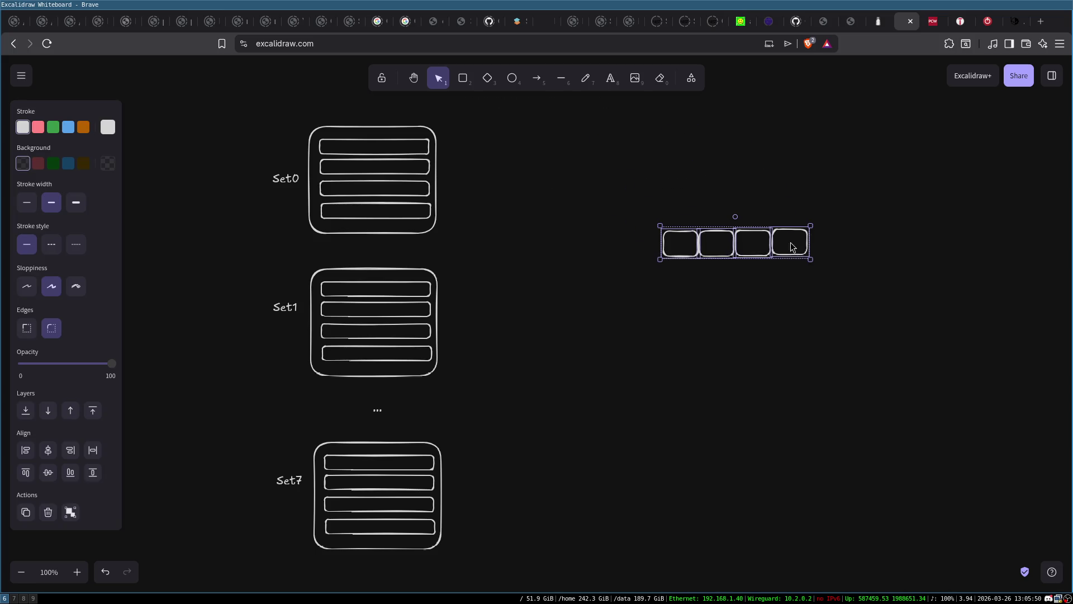
{"action": "key", "text": "Escape"}
Draw an arrow to the first cell and label it 'array' beside that cell
{"action": "left_click", "coordinate": [544, 87]}
{"action": "mouse_move", "coordinate": [592, 153]}
{"action": "left_mouse_down"}
{"action": "mouse_move", "coordinate": [649, 240]}
{"action": "mouse_move", "coordinate": [675, 240]}
{"action": "left_mouse_up"}
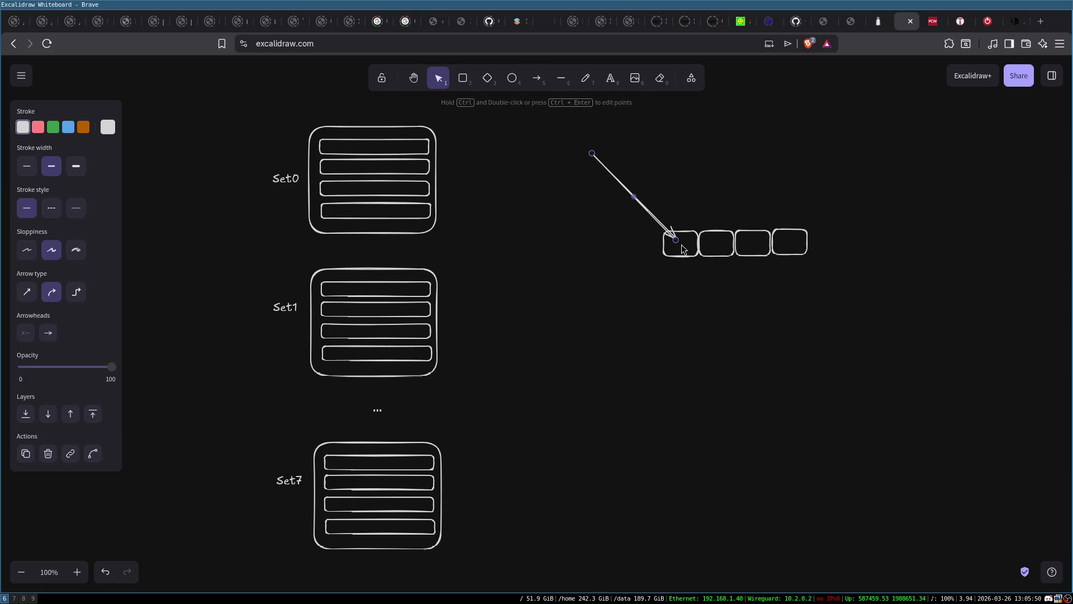
{"action": "key", "text": "Escape"}
{"action": "double_click", "coordinate": [662, 267]}
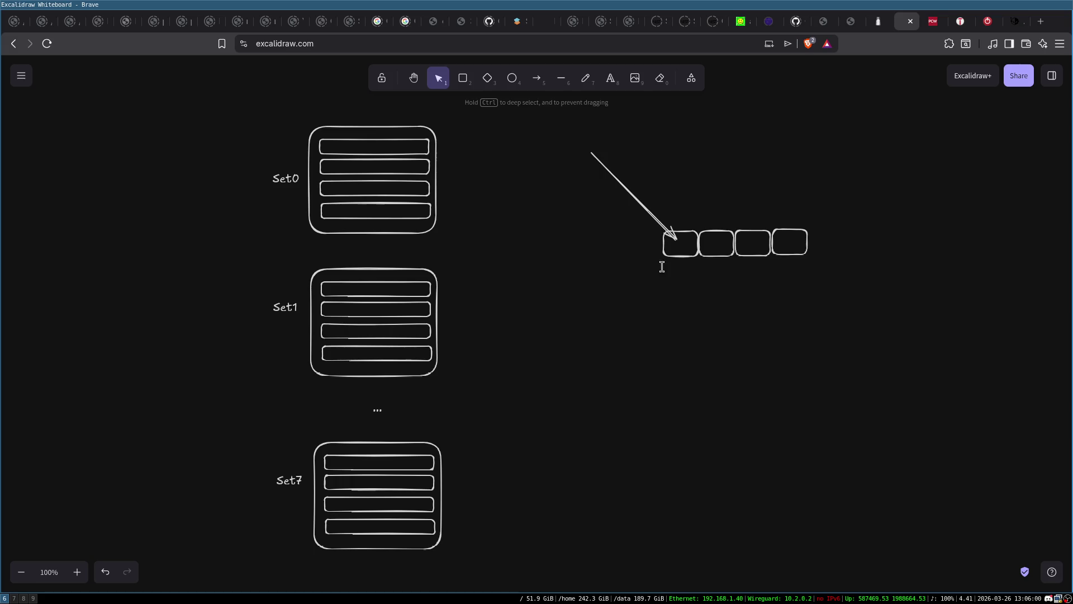
{"action": "type", "text": "pointer"}
{"action": "key", "text": "ctrl+BackSpace"}
{"action": "type", "text": "array"}
{"action": "left_click", "coordinate": [762, 392]}
{"action": "left_click_drag", "start_coordinate": [685, 269], "coordinate": [643, 246]}
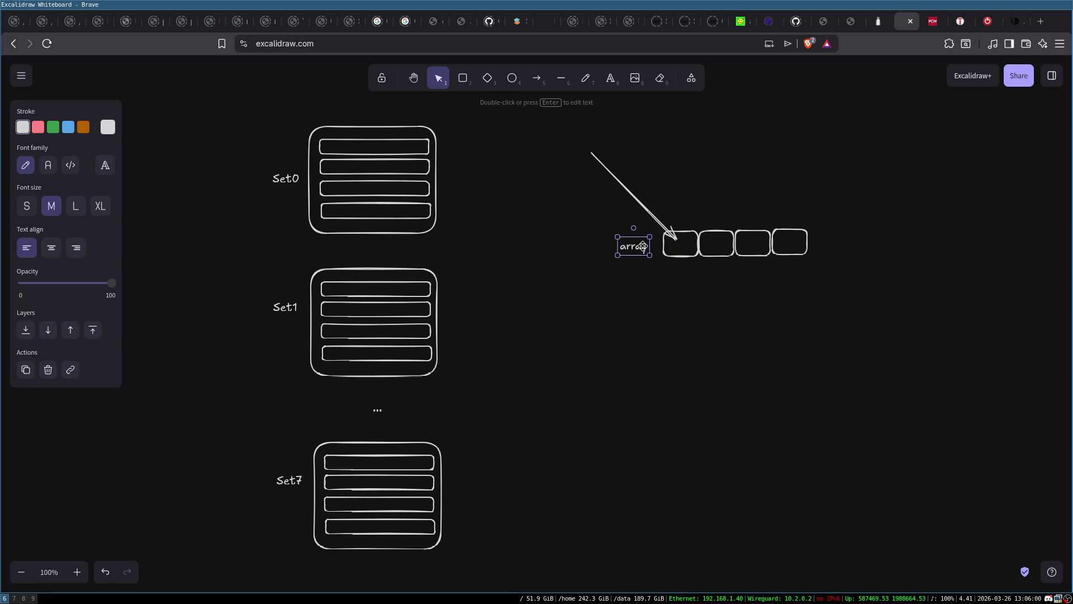
Add index labels 0, 1, 2 and 3 under the four cells
{"action": "double_click", "coordinate": [681, 264]}
{"action": "type", "text": "0"}
{"action": "double_click", "coordinate": [713, 265]}
{"action": "type", "text": "1"}
{"action": "double_click", "coordinate": [755, 261]}
{"action": "type", "text": "2"}
{"action": "double_click", "coordinate": [791, 263]}
{"action": "type", "text": "3"}
Write the loop code 'for (i < n) r += array[i]' below the cells
{"action": "double_click", "coordinate": [677, 313]}
{"action": "type", "text": "for (i"}
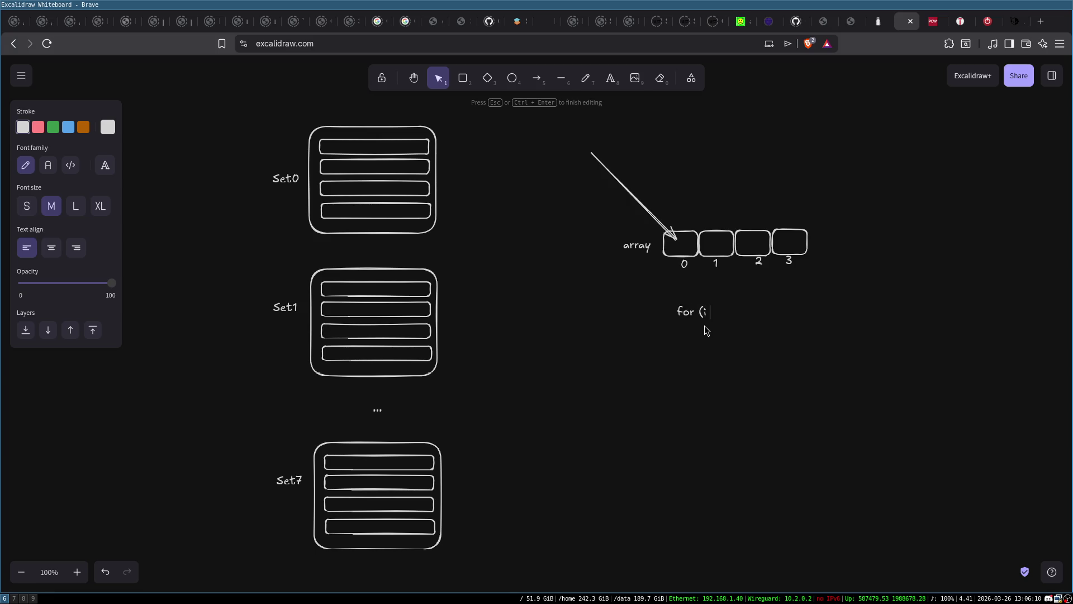
{"action": "type", "text": "<"}
{"action": "type", "text": "array"}
{"action": "key", "text": "Home"}
{"action": "type", "text": "r++"}
{"action": "key", "text": "Left"}
{"action": "key", "text": "Left"}
{"action": "type", "text": "="}
{"action": "type", "text": "[i]"}
{"action": "key", "text": "Escape"}
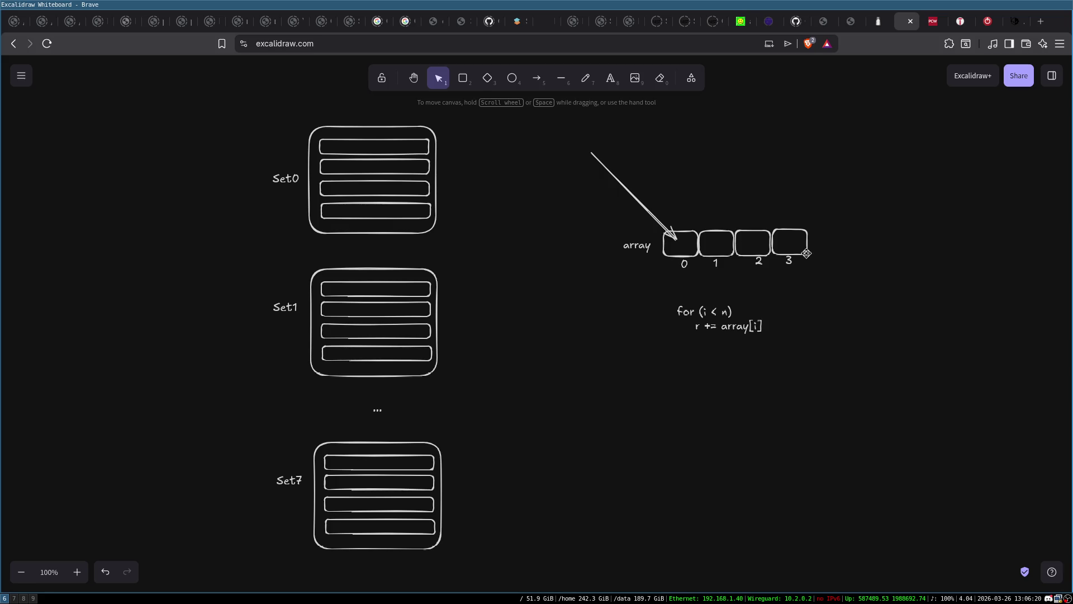
Add '...' after cell 3 and a copied final cell indexed 'n-1'
{"action": "double_click", "coordinate": [818, 246]}
{"action": "type", "text": "..."}
{"action": "left_click", "coordinate": [807, 243]}
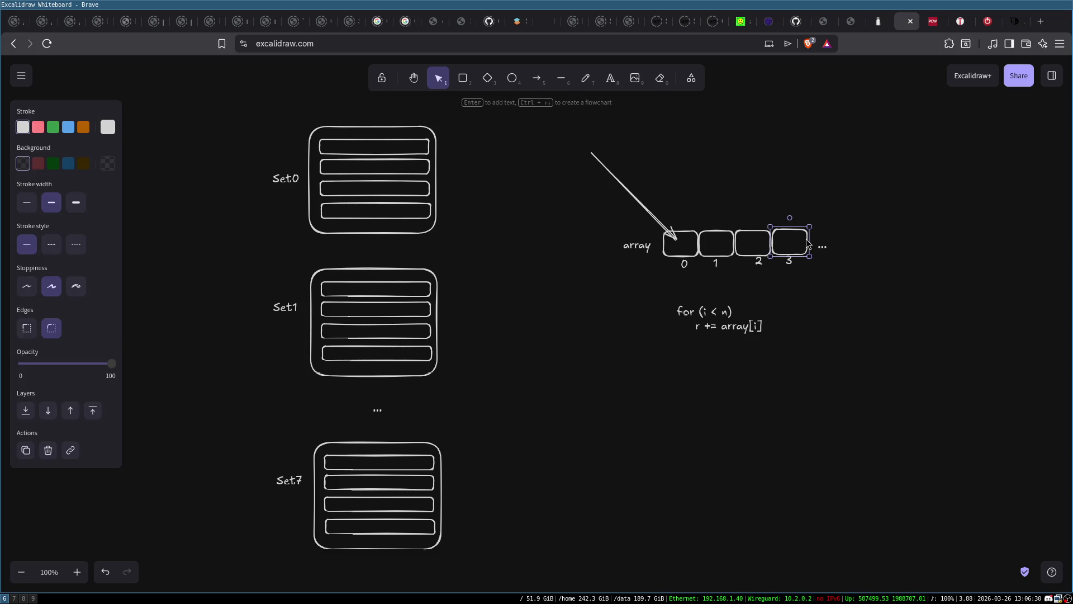
{"action": "mouse_move", "coordinate": [788, 243]}
{"action": "left_mouse_down"}
{"action": "mouse_move", "coordinate": [882, 258]}
{"action": "mouse_move", "coordinate": [846, 243]}
{"action": "left_mouse_up"}
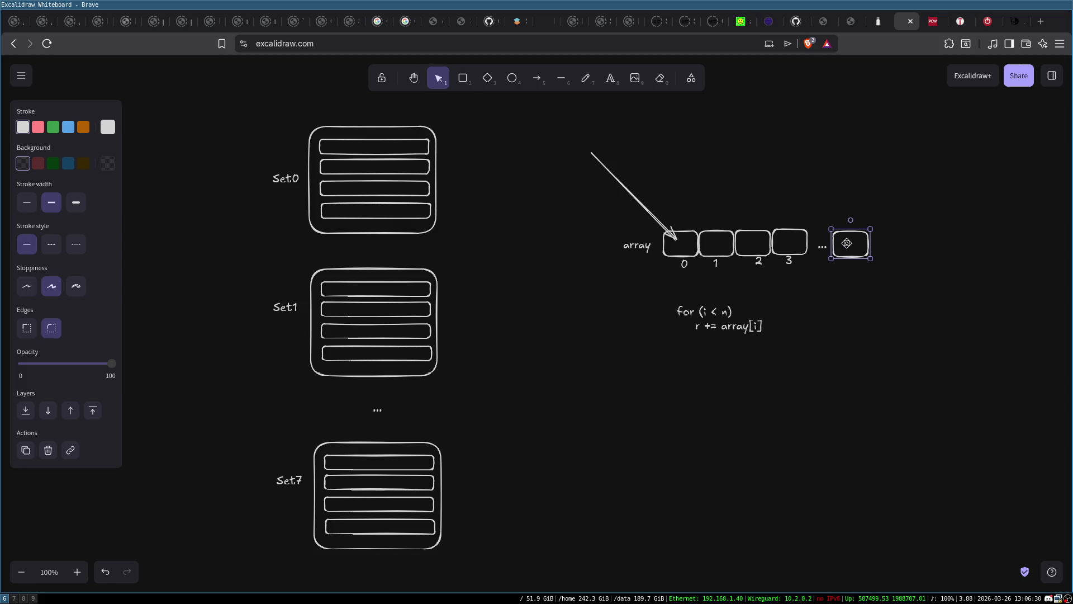
{"action": "double_click", "coordinate": [848, 265]}
{"action": "type", "text": "n-1"}
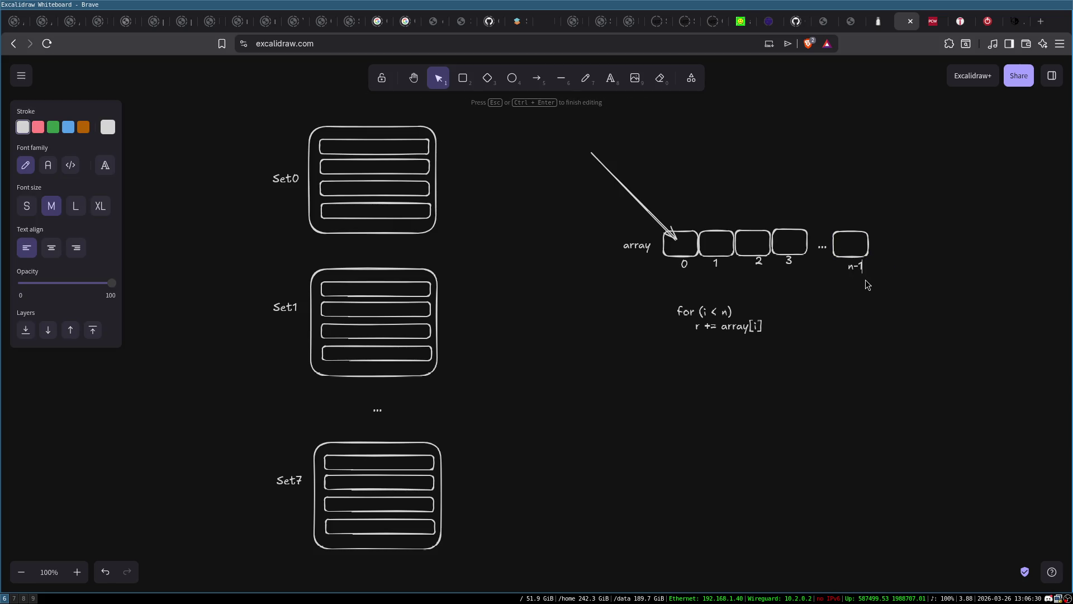
{"action": "left_click", "coordinate": [865, 279]}
Write 'n elements' above the array row
{"action": "double_click", "coordinate": [732, 200]}
{"action": "type", "text": "n ele"}
{"action": "type", "text": "ments"}
{"action": "left_click", "coordinate": [854, 357]}
{"action": "left_click_drag", "start_coordinate": [660, 304], "coordinate": [777, 356]}
{"action": "left_click", "coordinate": [788, 353]}
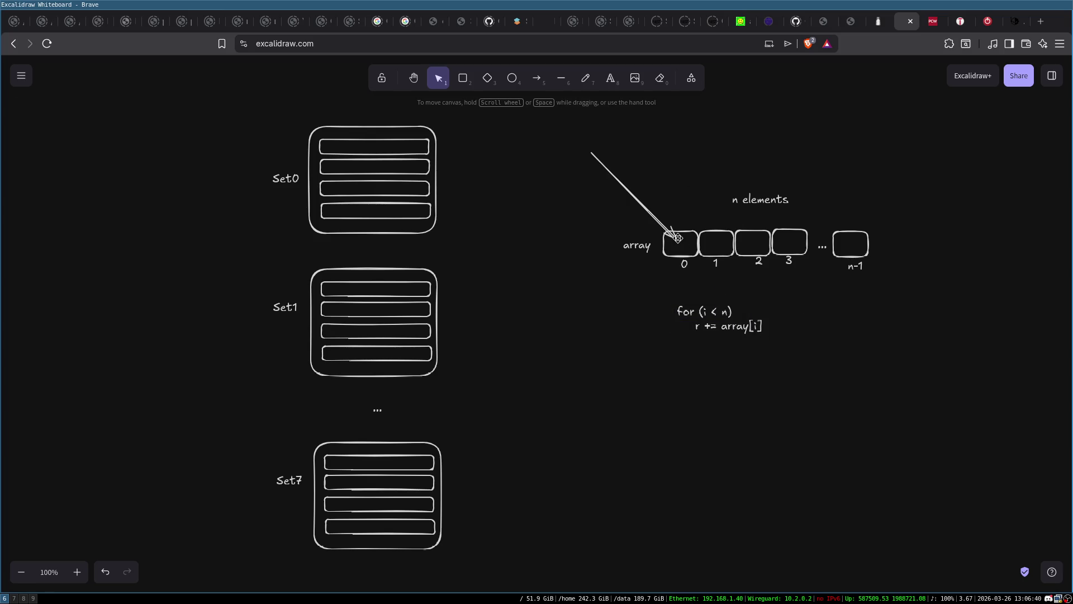
{"action": "left_click", "coordinate": [700, 330]}
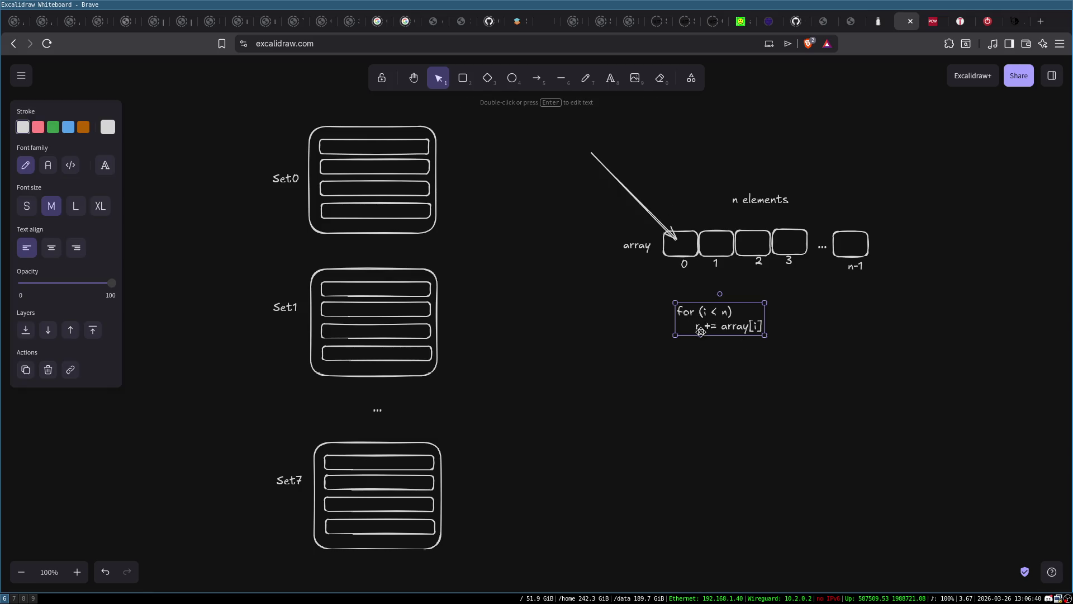
Move the for-loop code text slightly to the right
{"action": "left_click_drag", "start_coordinate": [651, 295], "coordinate": [792, 359]}
{"action": "left_click_drag", "start_coordinate": [720, 323], "coordinate": [751, 326]}
{"action": "double_click", "coordinate": [724, 355]}
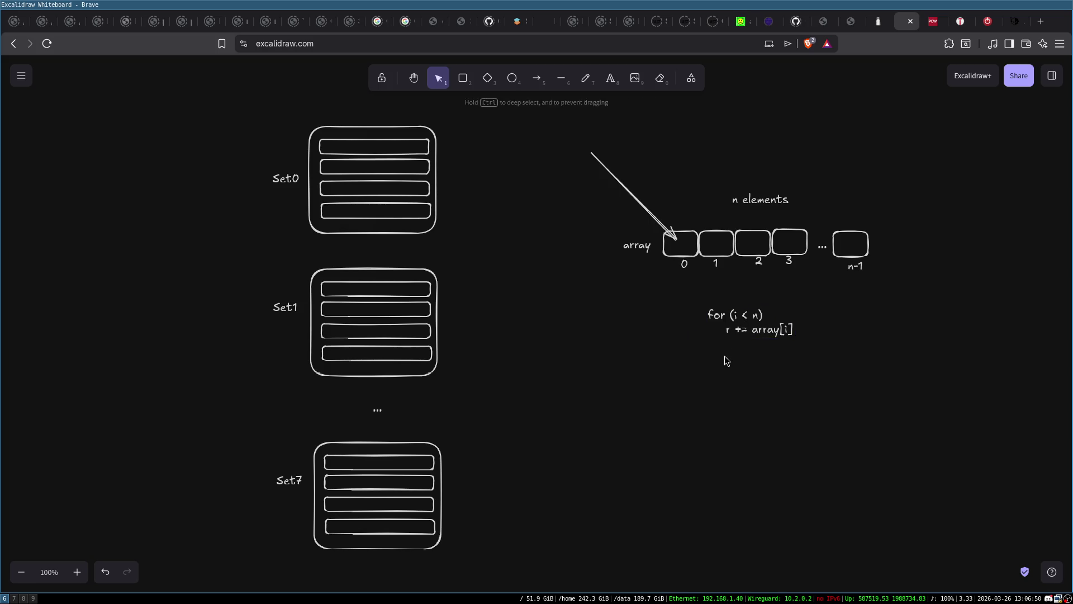
{"action": "key", "text": "Escape"}
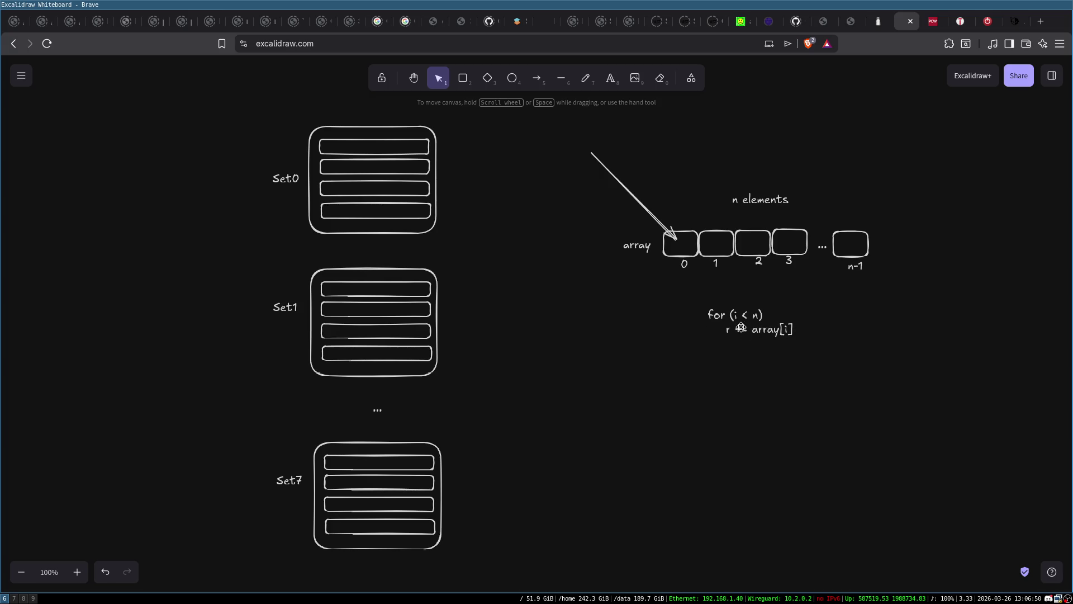
Write 'load R0, (array + Ri) --> R0 = value at @(array + Ri)' below the loop code
{"action": "double_click", "coordinate": [713, 378]}
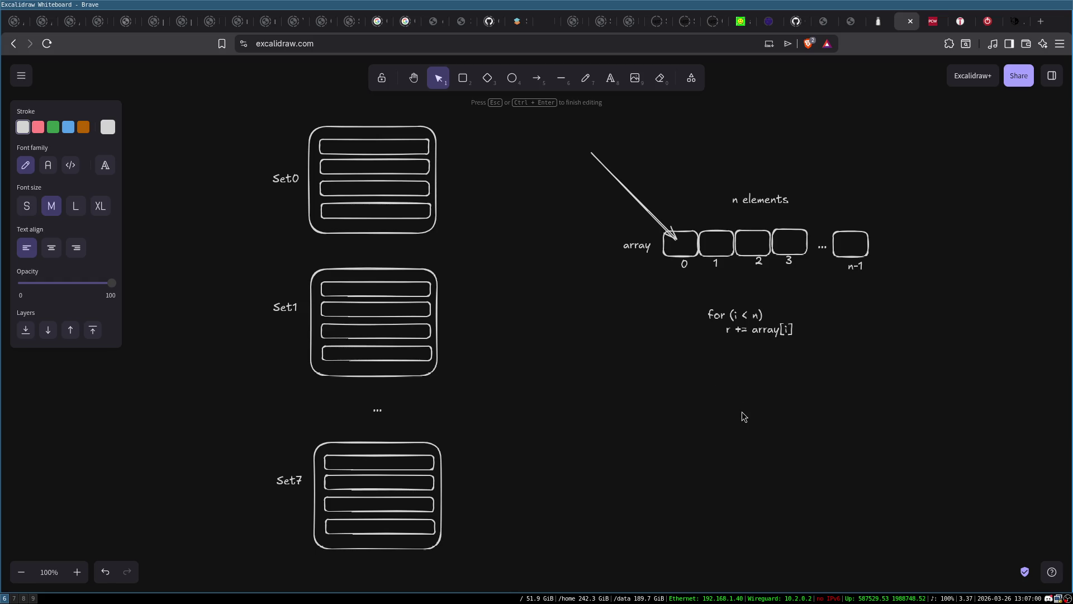
{"action": "type", "text": "lo"}
{"action": "type", "text": " R0"}
{"action": "type", "text": " arra"}
{"action": "type", "text": "y +"}
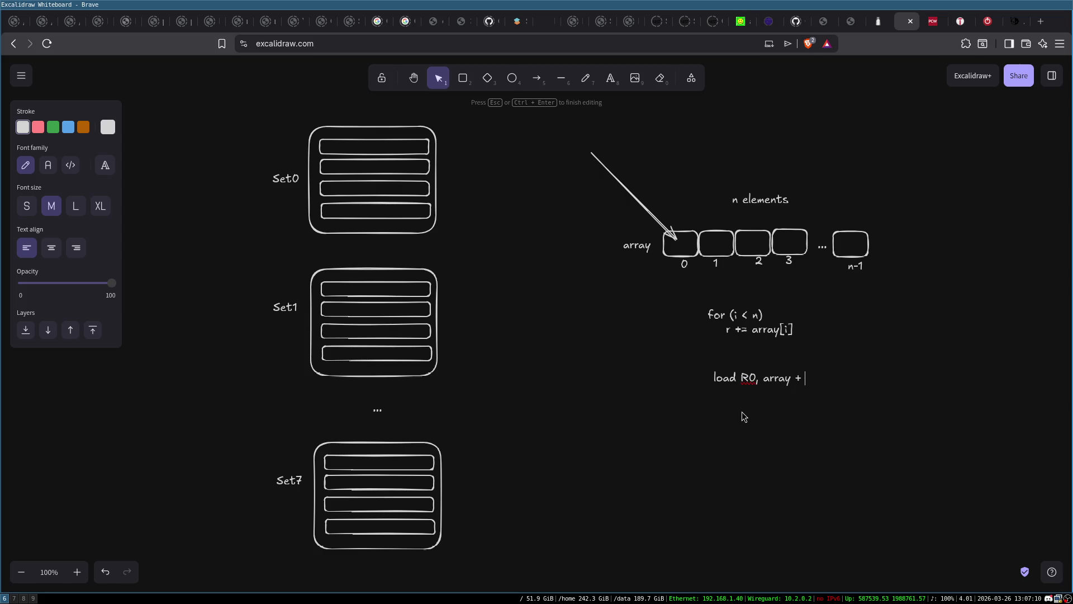
{"action": "type", "text": " Ri"}
{"action": "type", "text": ")"}
{"action": "type", "text": "("}
{"action": "key", "text": "Left"}
{"action": "key", "text": "Left"}
{"action": "key", "text": "Left"}
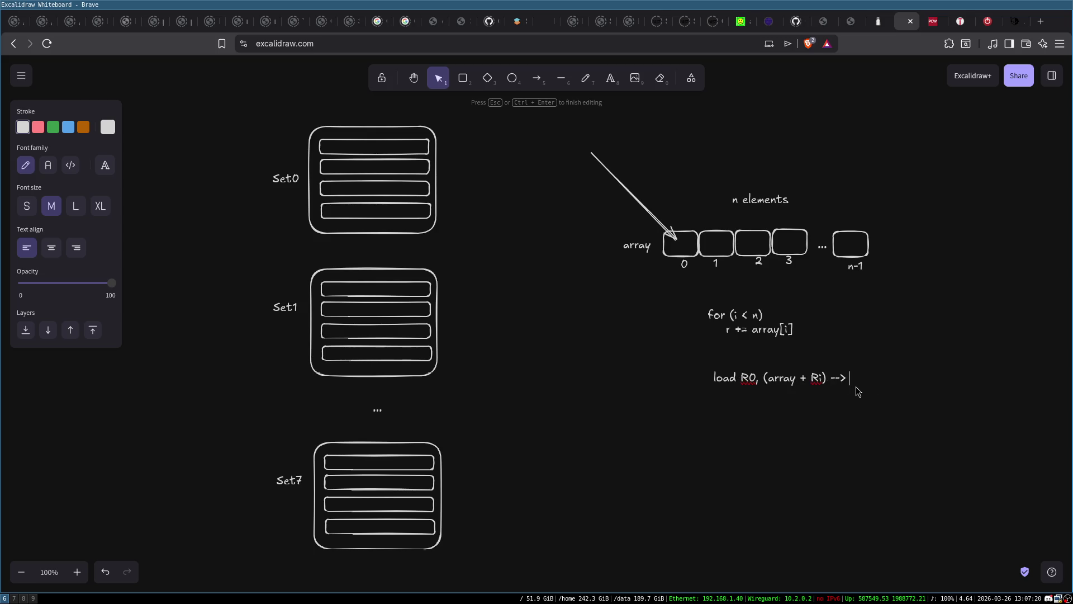
{"action": "type", "text": "0 = val"}
{"action": "type", "text": "ue at @(array + R"}
{"action": "type", "text": "i"}
{"action": "type", "text": ")"}
{"action": "left_click", "coordinate": [904, 430]}
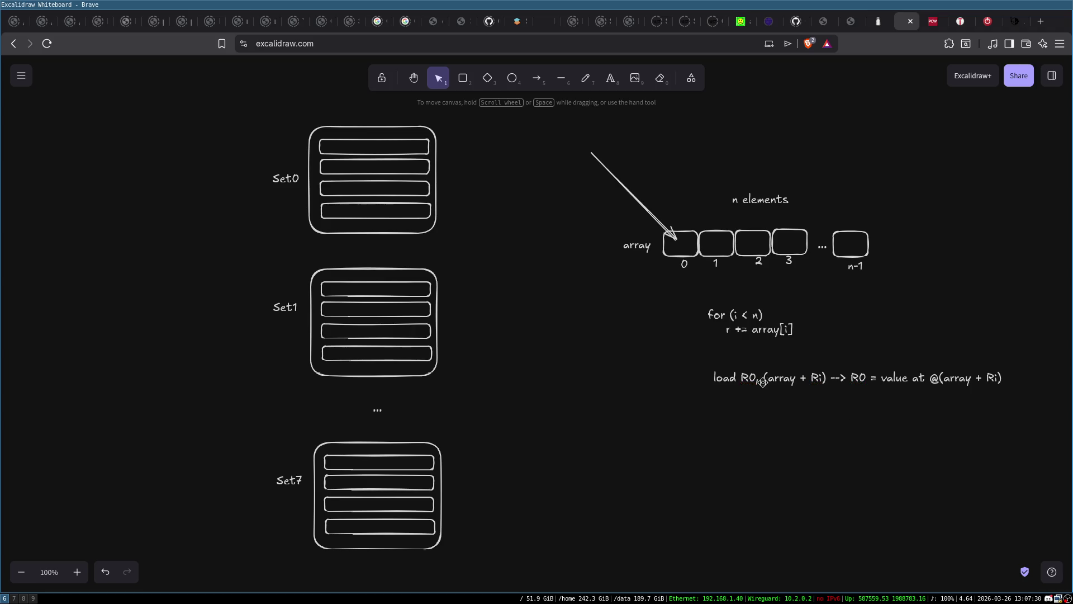
{"action": "double_click", "coordinate": [745, 373]}
{"action": "key", "text": "End"}
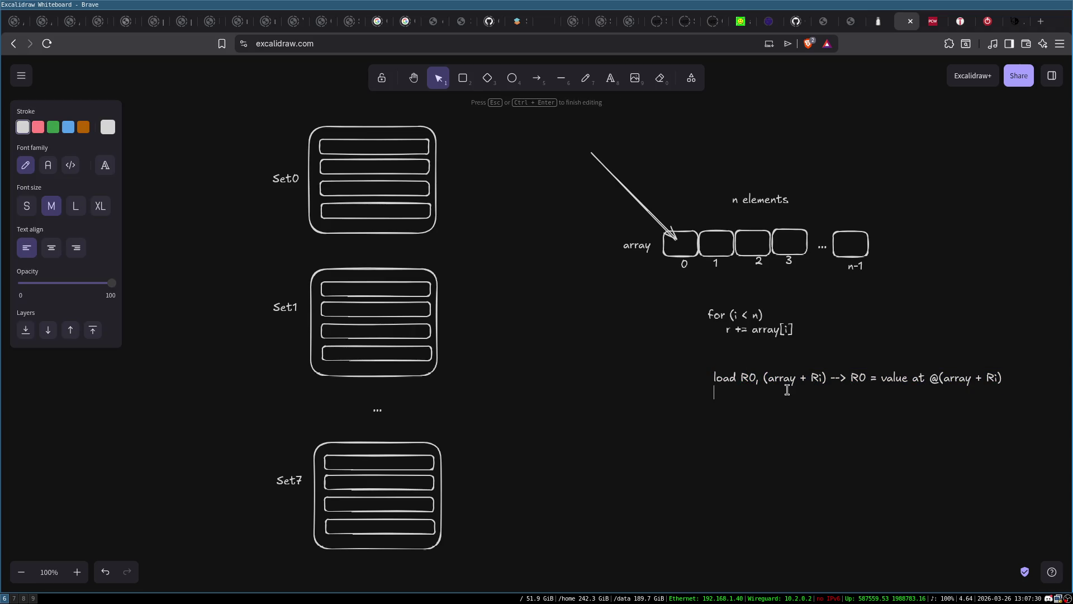
Add the lines 'add Rr, R0' and 'add Ri, 1' to the assembly listing
{"action": "key", "text": "Return"}
{"action": "type", "text": "add "}
{"action": "type", "text": "Rr, R0"}
{"action": "left_click", "coordinate": [801, 378]}
{"action": "type", "text": "add "}
{"action": "type", "text": "Ri, "}
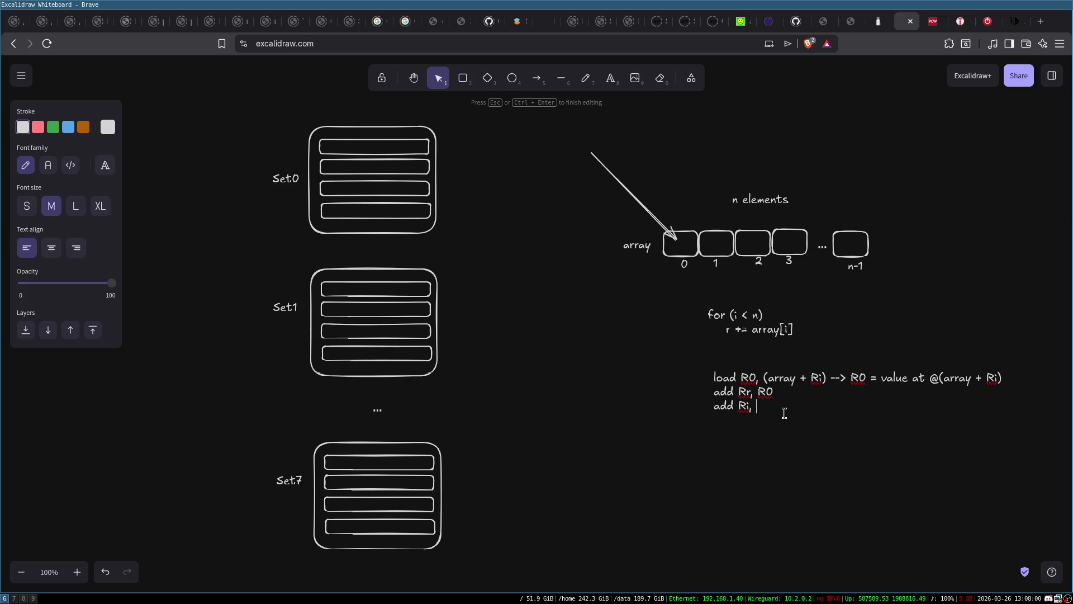
{"action": "type", "text": "1"}
{"action": "left_click", "coordinate": [792, 431]}
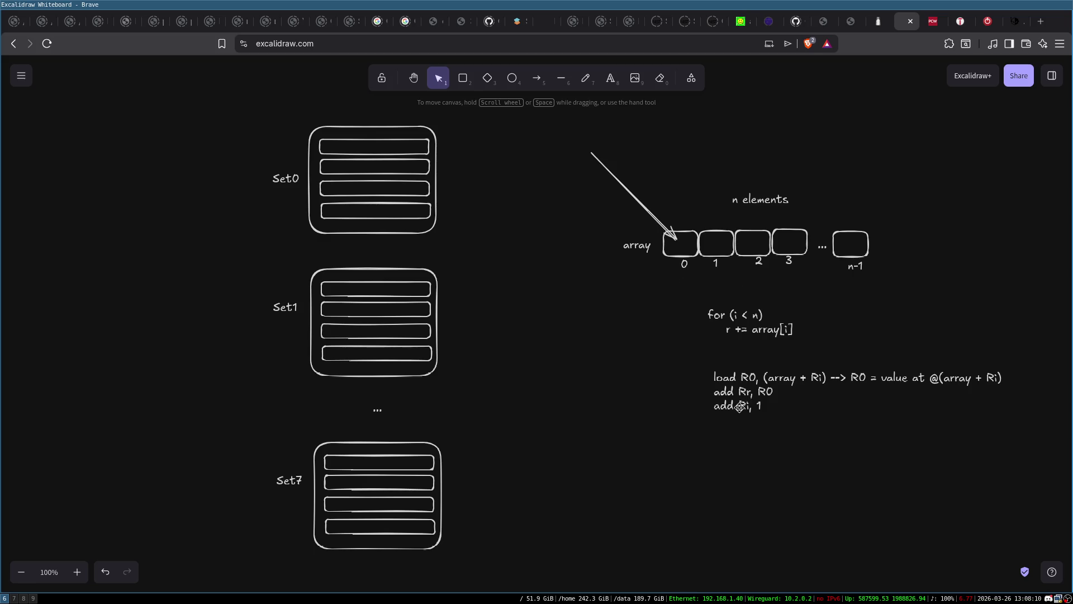
{"action": "left_click", "coordinate": [787, 374]}
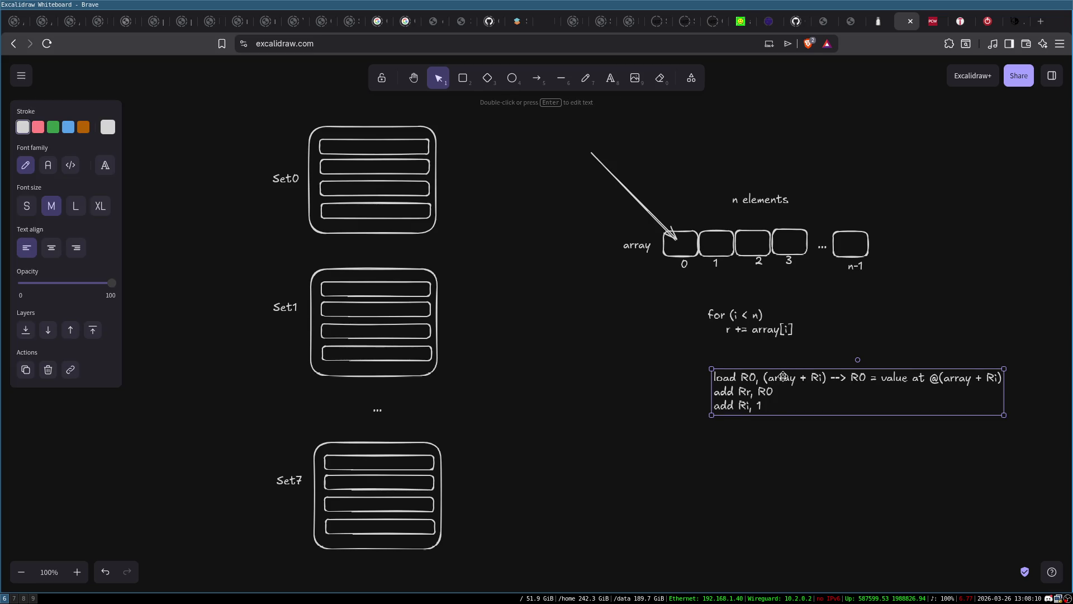
{"action": "left_click", "coordinate": [711, 258]}
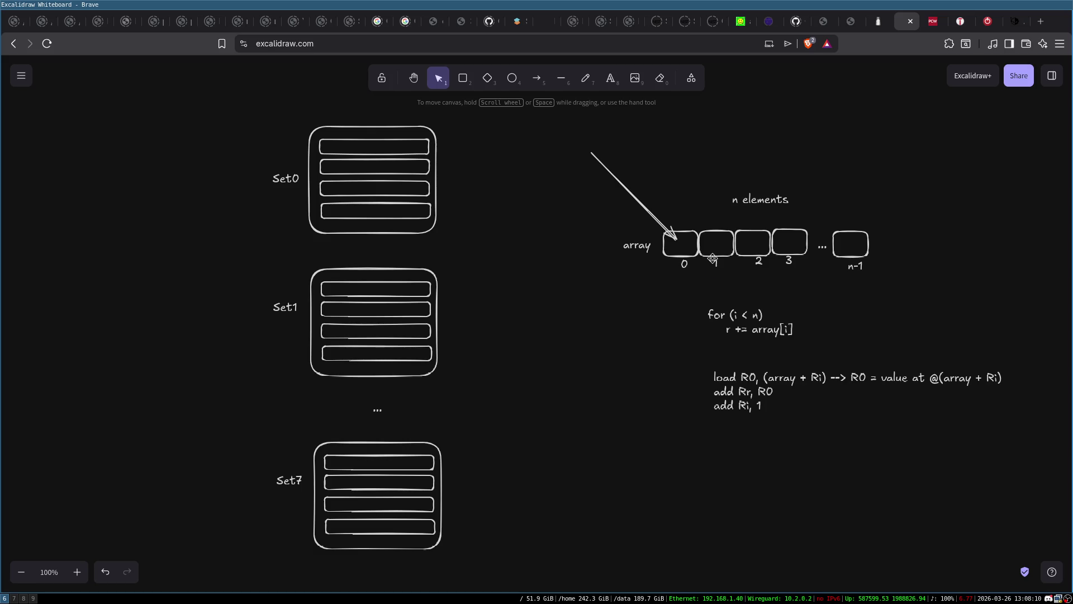
{"action": "left_click", "coordinate": [715, 262]}
{"action": "left_click", "coordinate": [805, 371]}
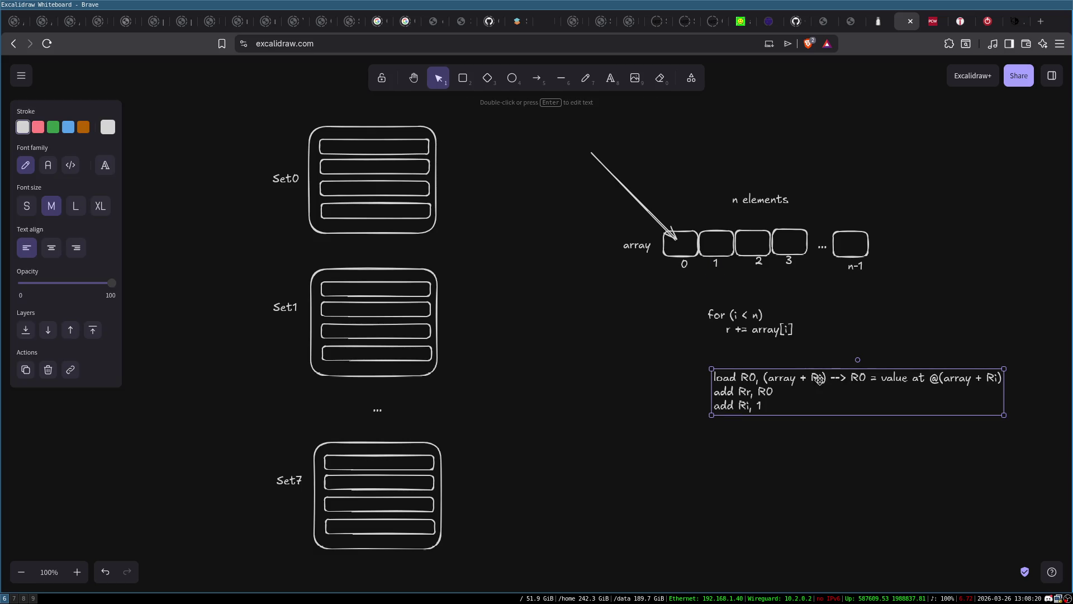
Append the 'cmp Ri, N' and 'bl' lines to the assembly listing
{"action": "double_click", "coordinate": [785, 380]}
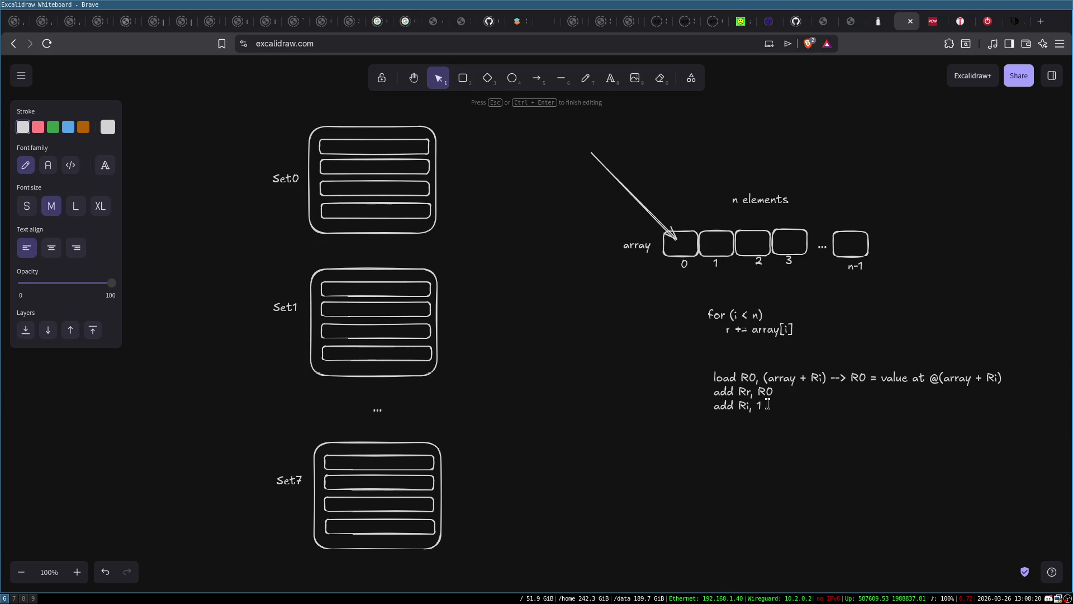
{"action": "type", "text": "cmp"}
{"action": "type", "text": " R"}
{"action": "key", "text": "BackSpace"}
{"action": "type", "text": "M"}
{"action": "key", "text": "BackSpace"}
{"action": "type", "text": "Ri, M"}
{"action": "key", "text": "Return"}
{"action": "type", "text": "bl"}
Insert a 'reduction_loop:' label line above the load instruction
{"action": "left_click", "coordinate": [717, 378]}
{"action": "key", "text": "Return"}
{"action": "key", "text": "Up"}
{"action": "type", "text": "loop:"}
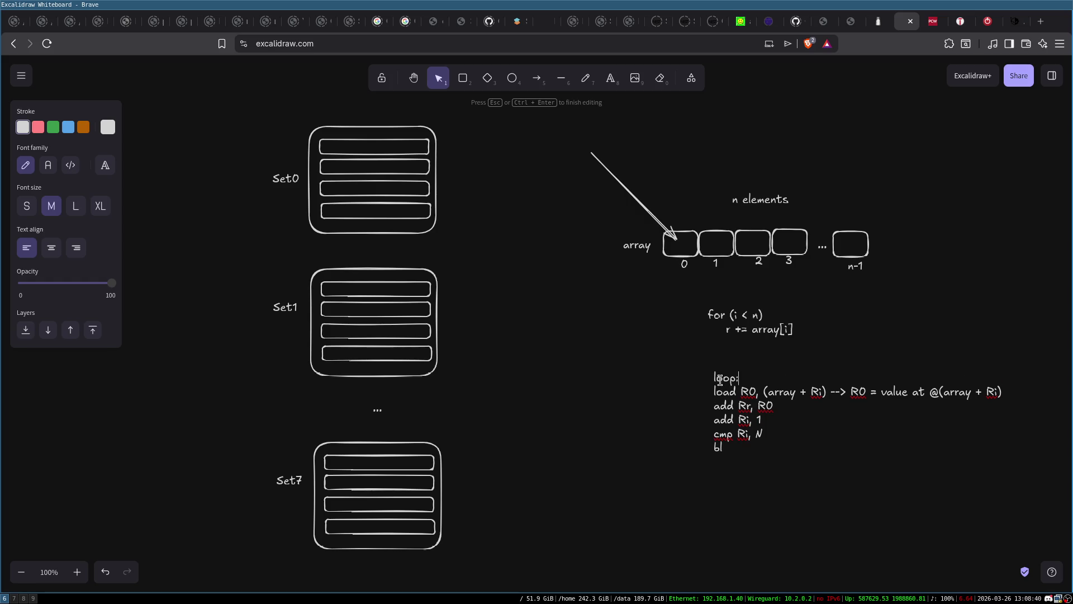
{"action": "type", "text": "reduction_"}
{"action": "type", "text": " reduction"}
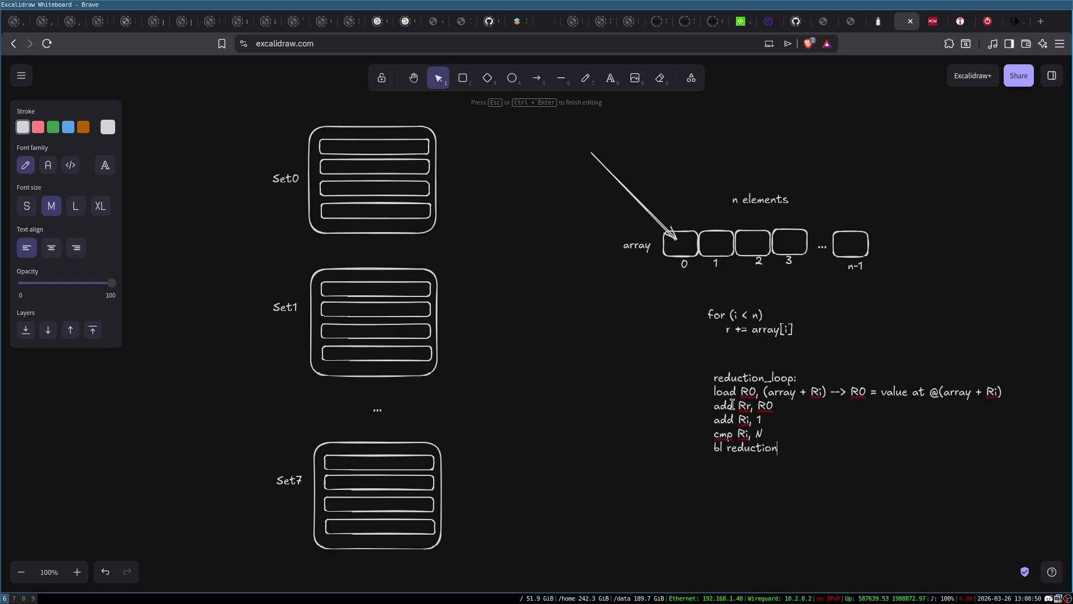
{"action": "type", "text": "loop"}
{"action": "type", "text": "_"}
Shift the reduction_loop code and the for-loop text left to align them
{"action": "left_click", "coordinate": [659, 357]}
{"action": "mouse_move", "coordinate": [748, 387]}
{"action": "left_mouse_down"}
{"action": "mouse_move", "coordinate": [686, 370]}
{"action": "mouse_move", "coordinate": [717, 373]}
{"action": "left_mouse_up"}
{"action": "left_click_drag", "start_coordinate": [739, 324], "coordinate": [715, 320]}
{"action": "left_click", "coordinate": [642, 394]}
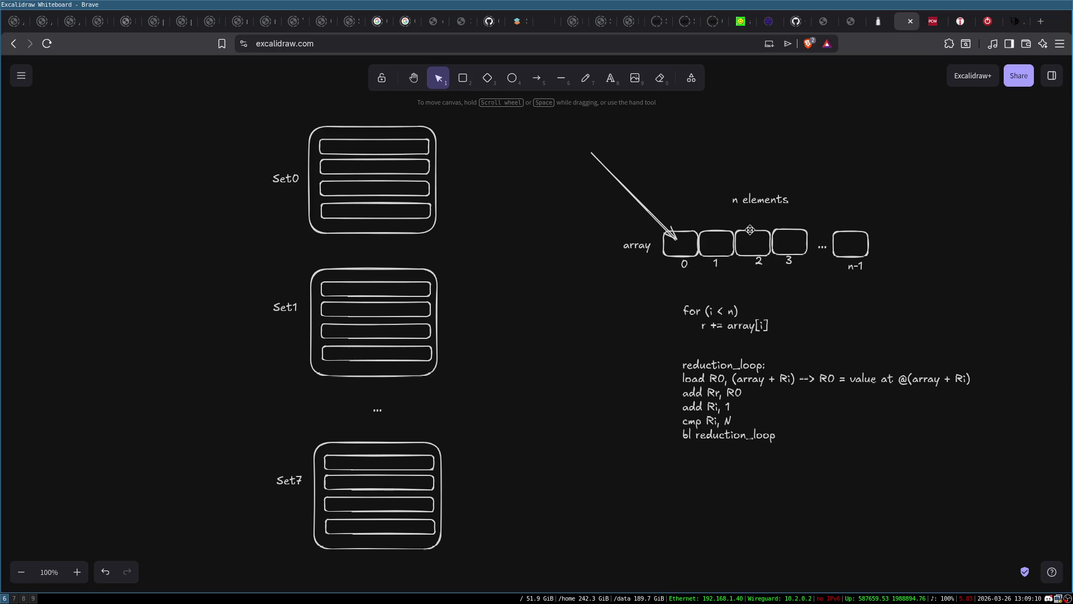
Select the array cells and their labels, then select Set0's top cache row
{"action": "left_click", "coordinate": [674, 257]}
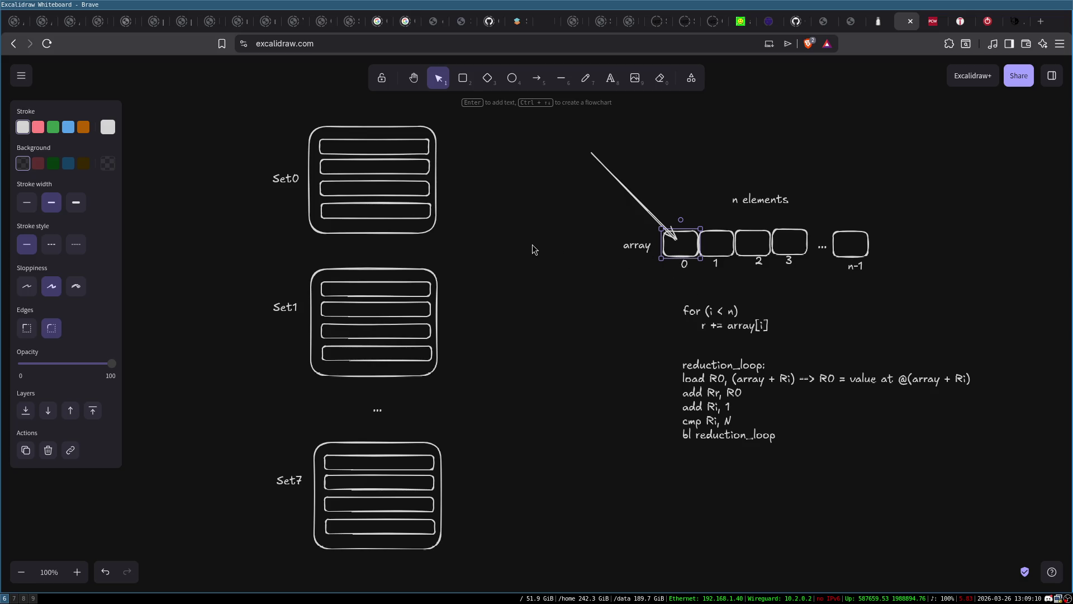
{"action": "left_click", "coordinate": [562, 281]}
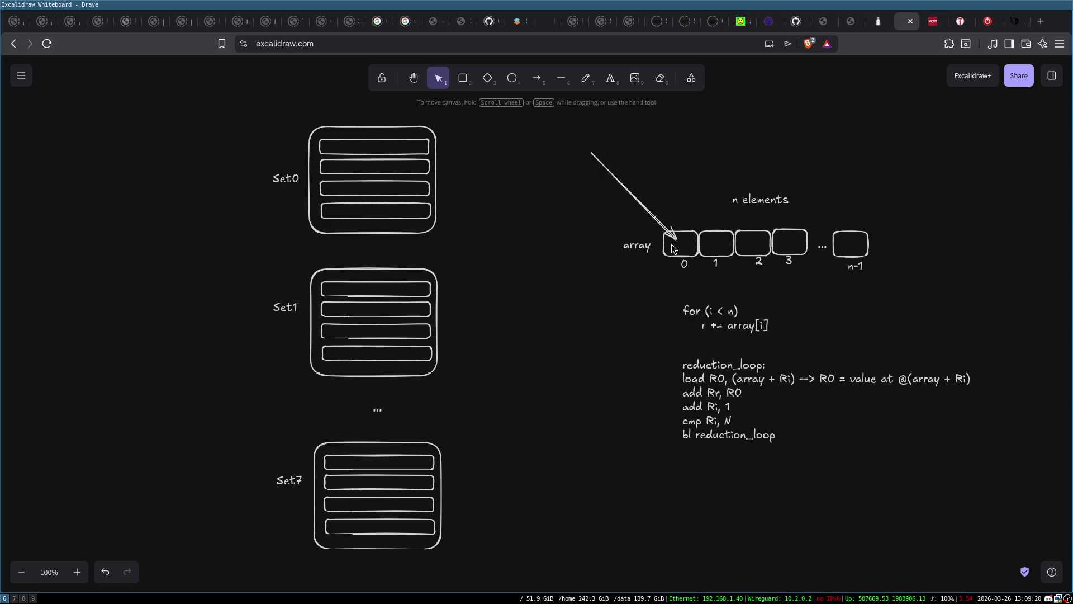
{"action": "mouse_move", "coordinate": [654, 187]}
{"action": "left_mouse_down"}
{"action": "mouse_move", "coordinate": [814, 279]}
{"action": "mouse_move", "coordinate": [929, 283]}
{"action": "left_mouse_up"}
{"action": "left_click", "coordinate": [900, 312]}
{"action": "left_click", "coordinate": [390, 141]}
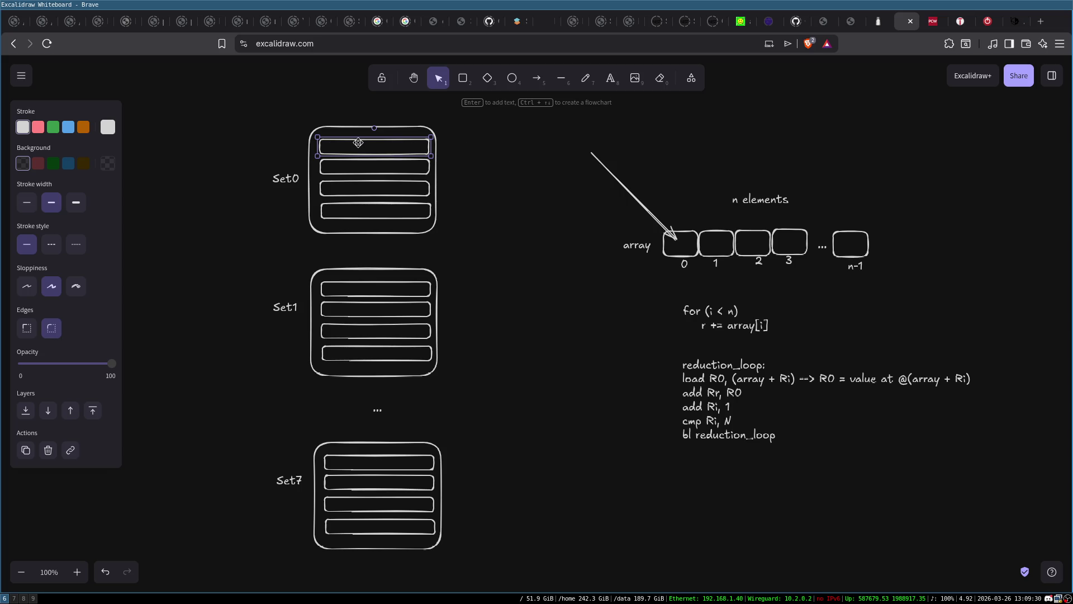
Draw an arrow pointing at Set0's top cache row
{"action": "left_click_drag", "start_coordinate": [496, 102], "coordinate": [496, 102]}
{"action": "left_click", "coordinate": [537, 77]}
{"action": "left_click_drag", "start_coordinate": [300, 86], "coordinate": [350, 147]}
Caption the arrow '4 Bytes cache line' and place it at the arrow's tail
{"action": "double_click", "coordinate": [286, 71]}
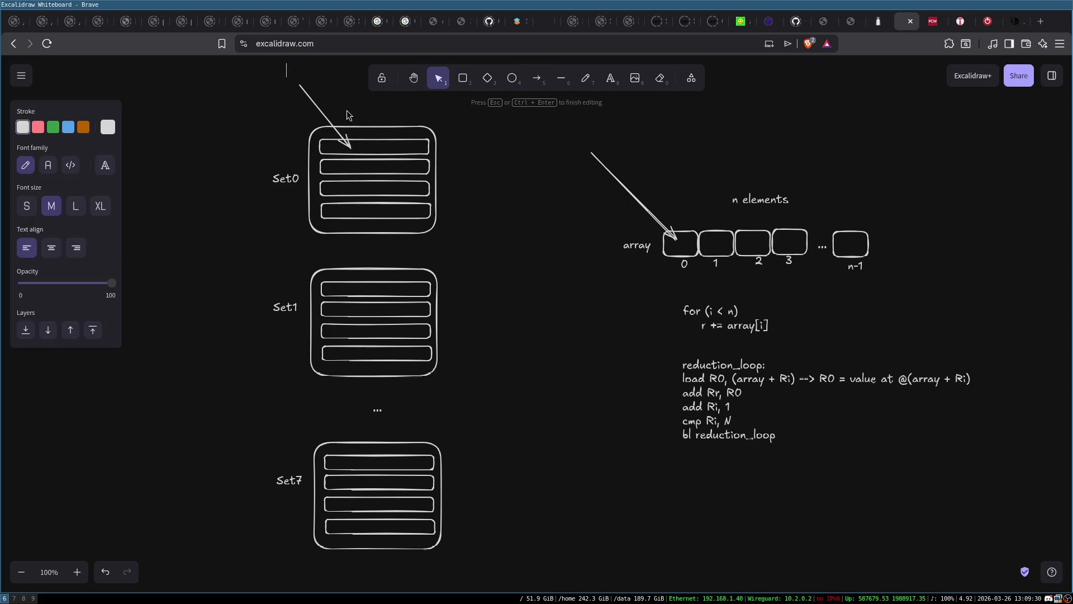
{"action": "type", "text": "4Bytes cache li"}
{"action": "left_click", "coordinate": [274, 100]}
{"action": "left_click_drag", "start_coordinate": [304, 71], "coordinate": [241, 75]}
{"action": "left_click", "coordinate": [246, 109]}
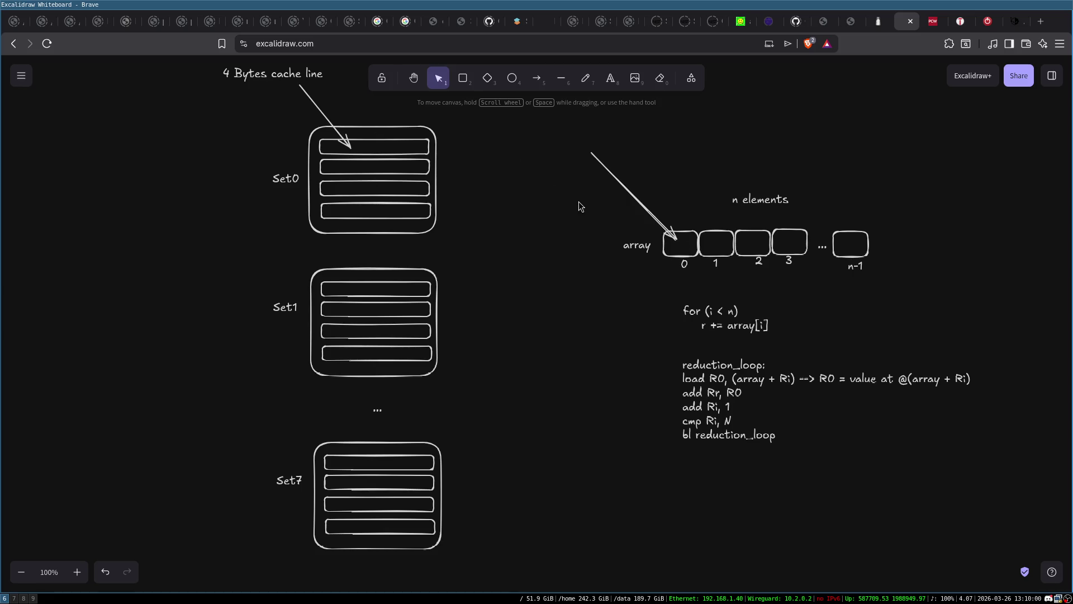
{"action": "left_click", "coordinate": [684, 262]}
{"action": "left_click", "coordinate": [654, 288]}
Draw a rounded rectangle enclosing array cells 0, 1, 2 and 3
{"action": "left_click", "coordinate": [674, 256]}
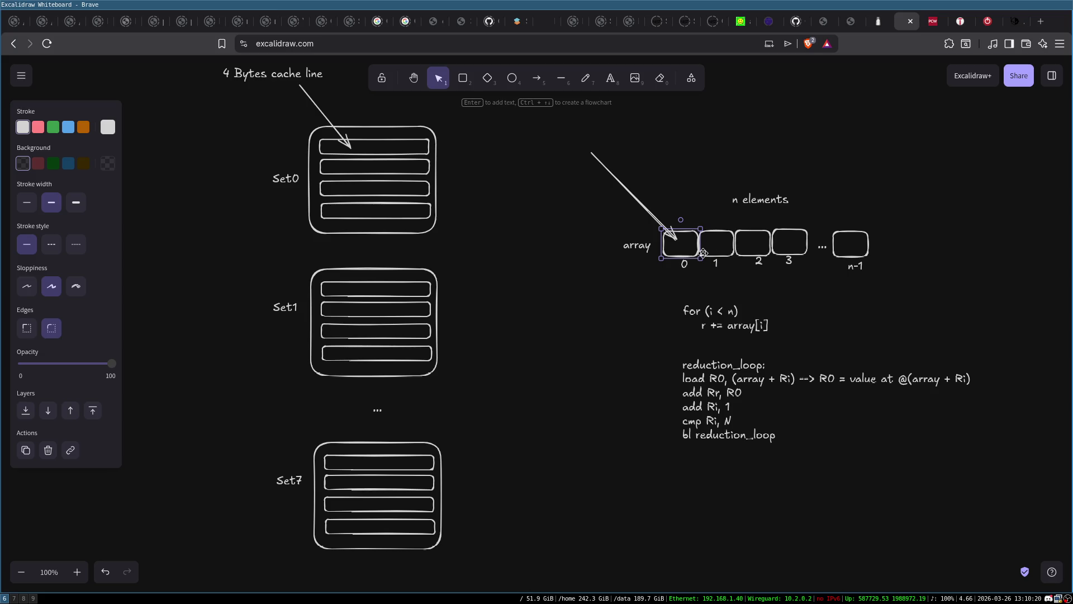
{"action": "left_click", "coordinate": [683, 263]}
{"action": "left_click", "coordinate": [719, 250]}
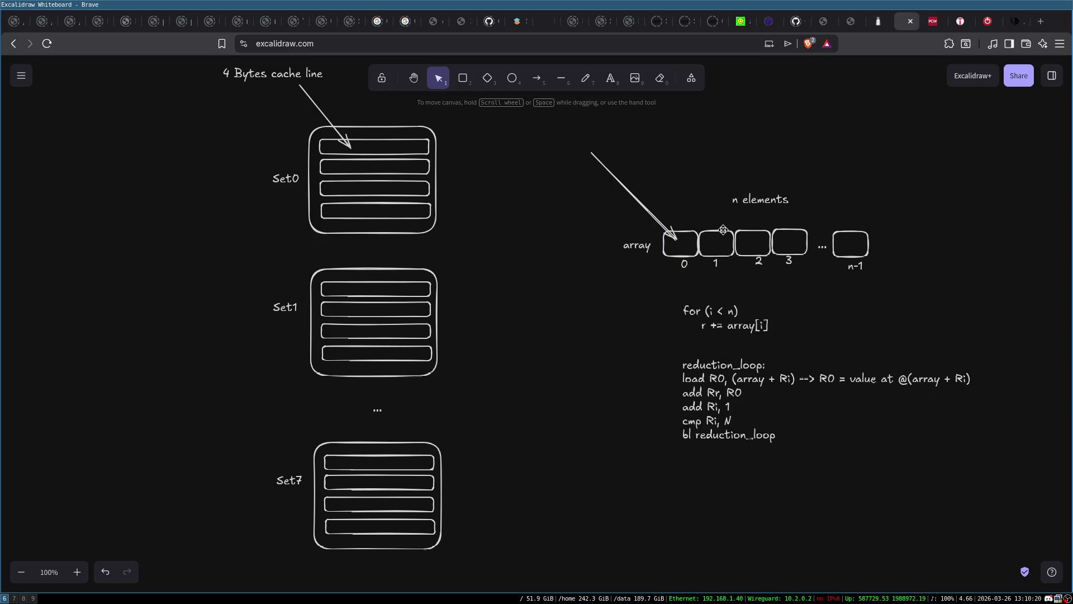
{"action": "left_click", "coordinate": [722, 229]}
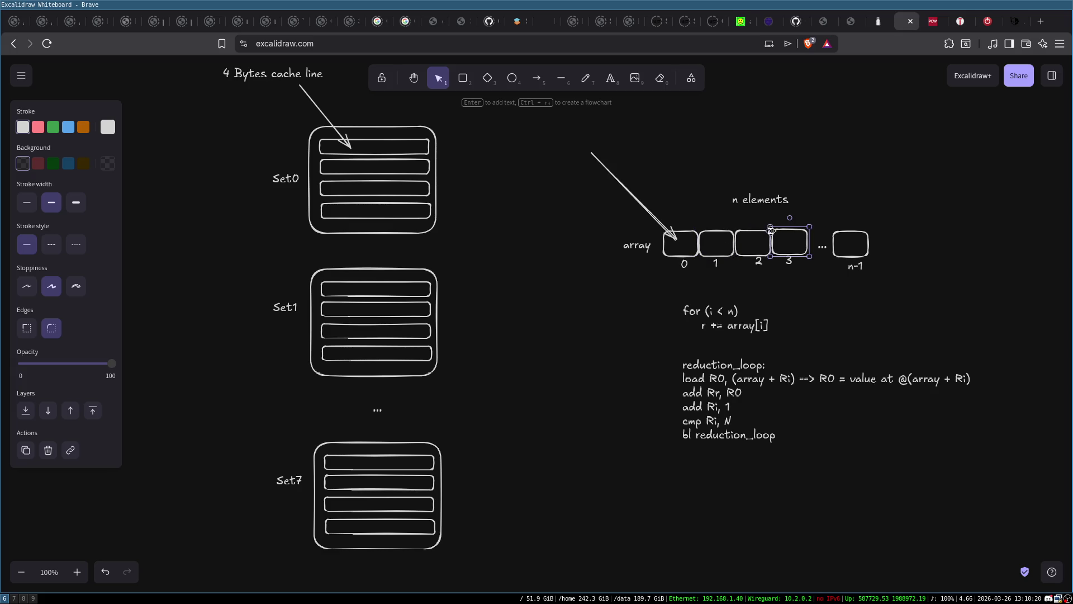
{"action": "left_click", "coordinate": [679, 277]}
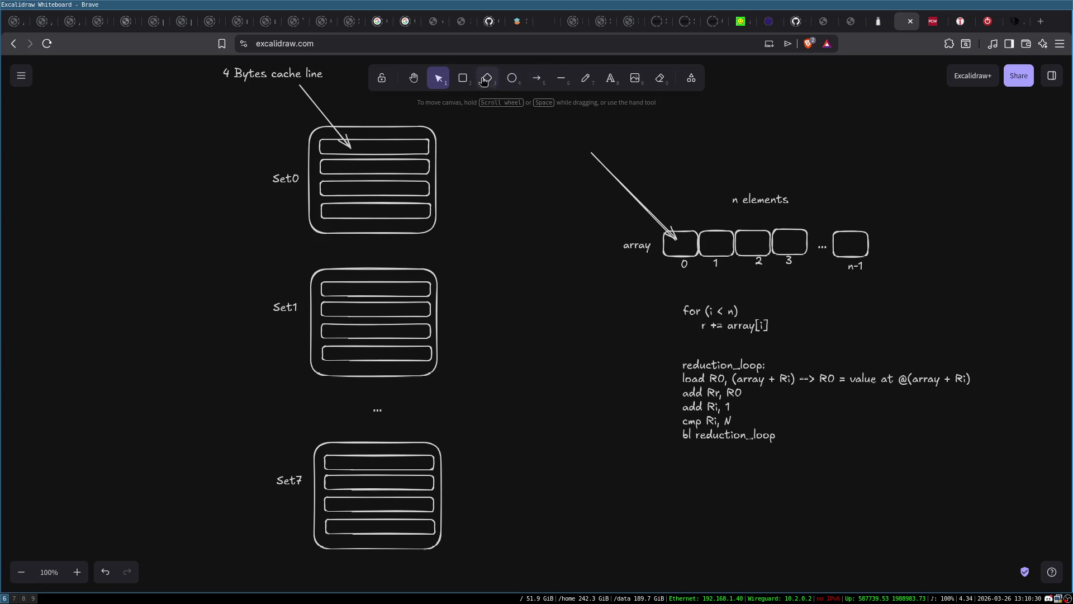
{"action": "left_click", "coordinate": [462, 77]}
{"action": "mouse_move", "coordinate": [653, 206]}
{"action": "left_mouse_down"}
{"action": "mouse_move", "coordinate": [749, 278]}
{"action": "mouse_move", "coordinate": [816, 280]}
{"action": "left_mouse_up"}
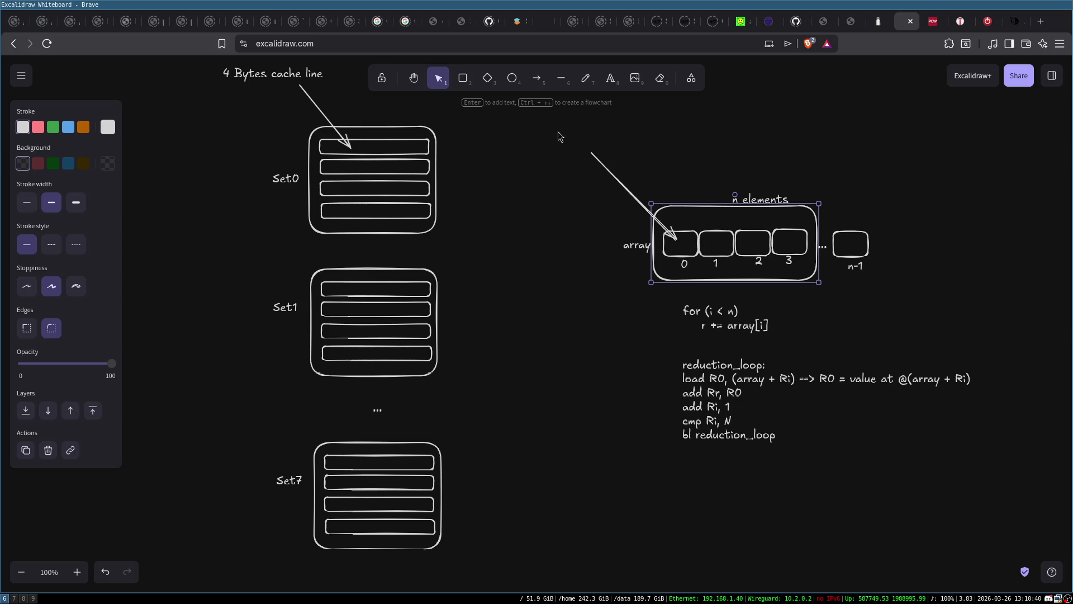
{"action": "double_click", "coordinate": [559, 148]}
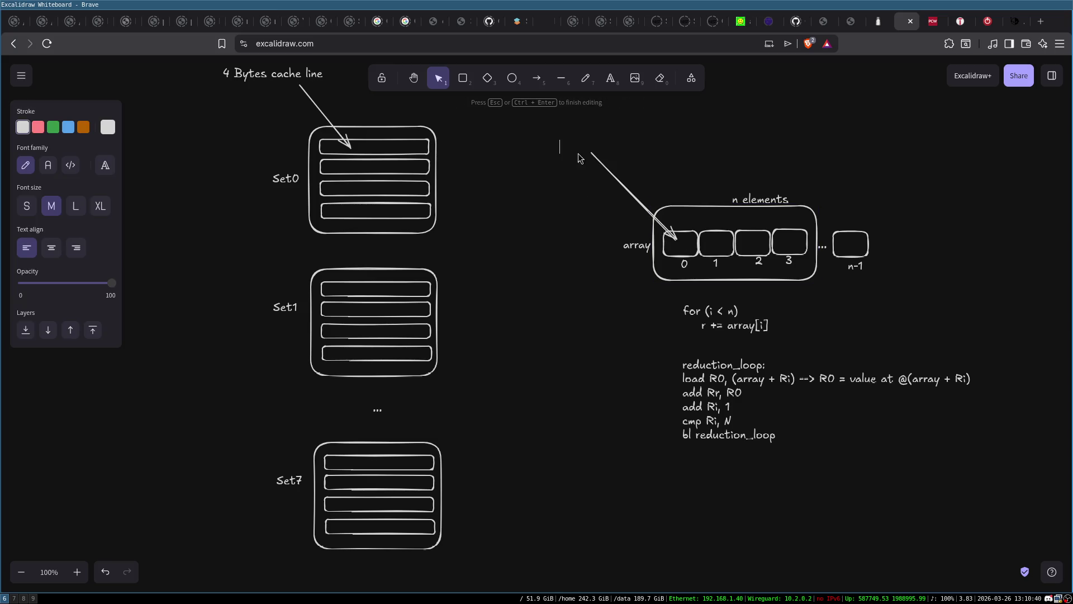
Caption the array arrow 'load a cache line on first access to array' at its tail
{"action": "type", "text": "load a cache line "}
{"action": "type", "text": "on first acc"}
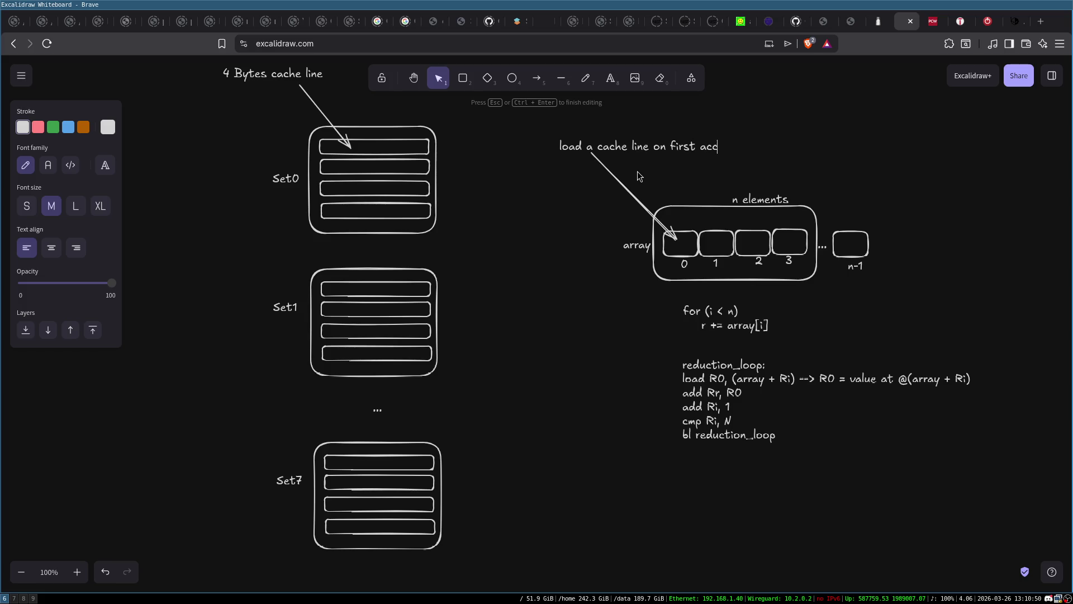
{"action": "type", "text": "ess to array"}
{"action": "left_click", "coordinate": [677, 135]}
{"action": "left_click_drag", "start_coordinate": [648, 146], "coordinate": [628, 140]}
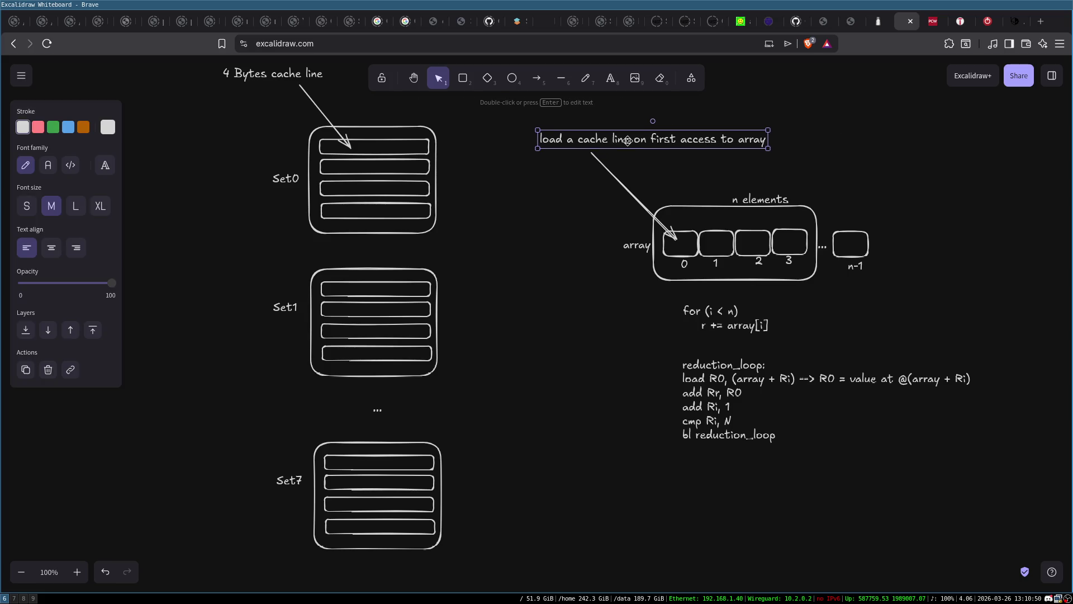
{"action": "key", "text": "Escape"}
{"action": "left_click", "coordinate": [675, 258]}
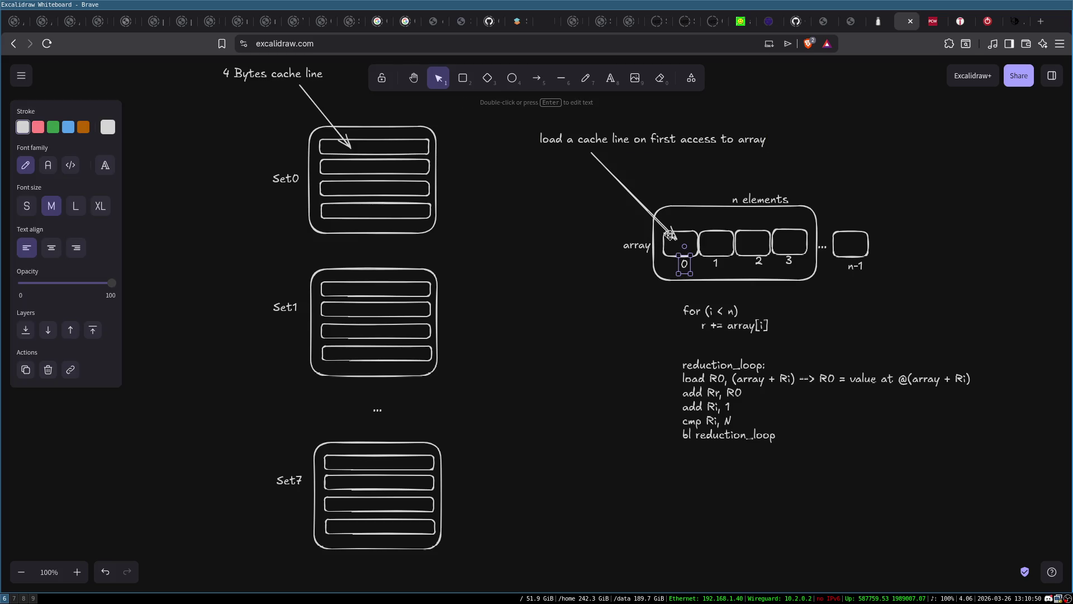
Add the note '@0 --> @3' right after the caption
{"action": "double_click", "coordinate": [524, 210]}
{"action": "type", "text": "@0 -->"}
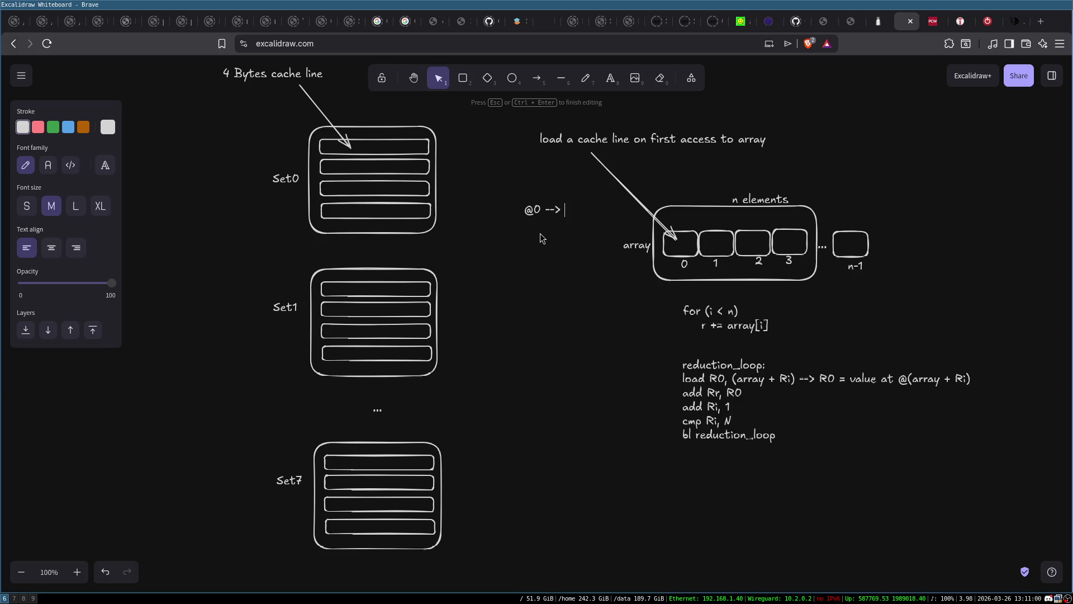
{"action": "type", "text": "@3"}
{"action": "left_click", "coordinate": [556, 230]}
{"action": "left_click_drag", "start_coordinate": [554, 211], "coordinate": [803, 140]}
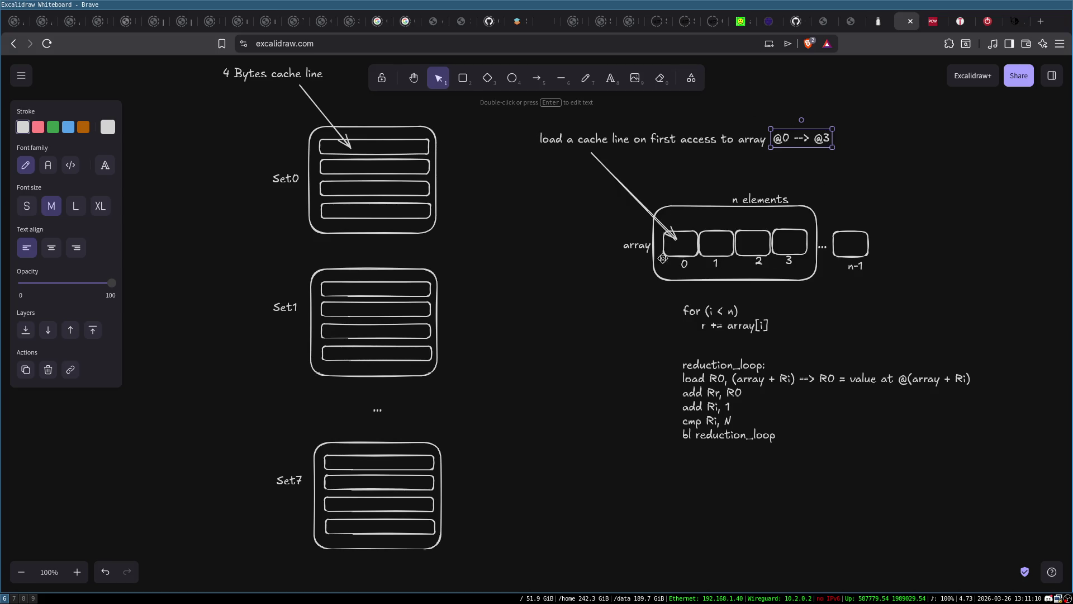
Add an '@0 -->' label left of the array and move it level with the array
{"action": "left_click", "coordinate": [553, 248]}
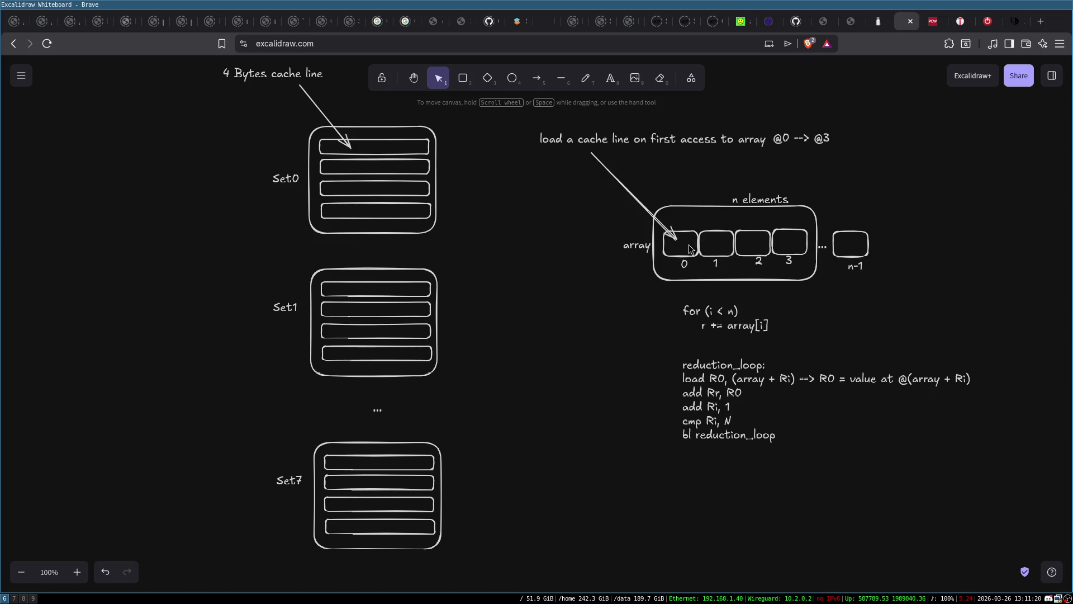
{"action": "left_click_drag", "start_coordinate": [491, 179], "coordinate": [491, 179]}
{"action": "double_click", "coordinate": [490, 176]}
{"action": "type", "text": "@"}
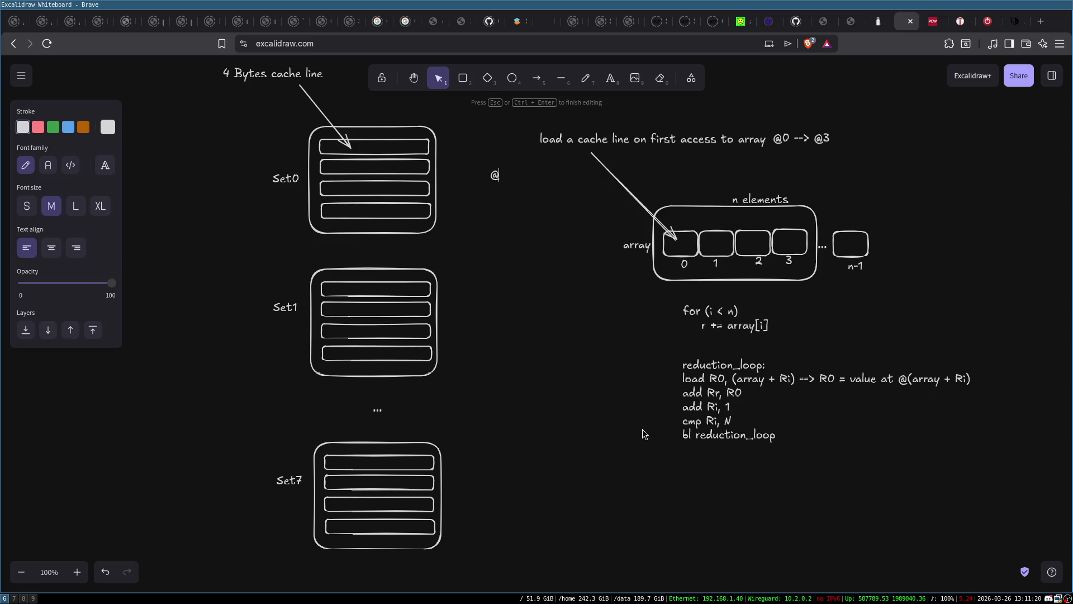
{"action": "type", "text": "0 -->"}
{"action": "left_click", "coordinate": [503, 190]}
{"action": "left_click_drag", "start_coordinate": [507, 176], "coordinate": [500, 230]}
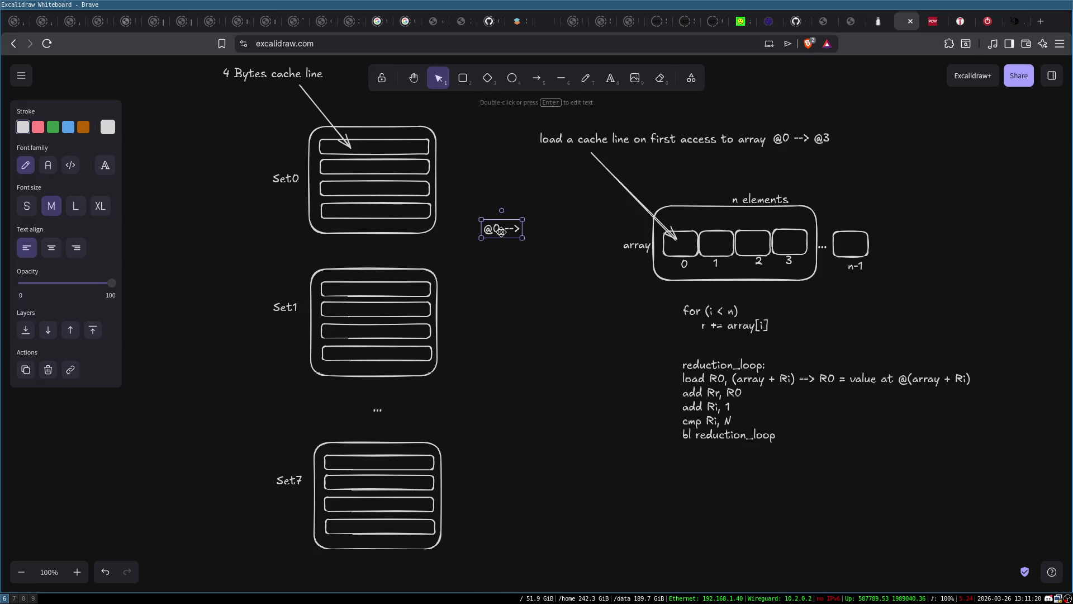
{"action": "key", "text": "Return"}
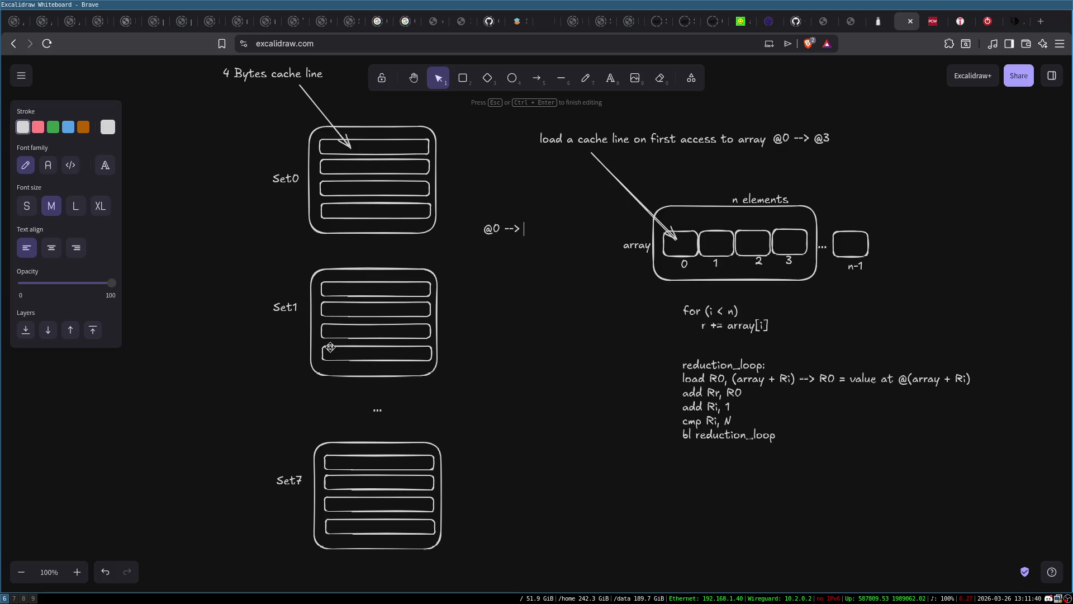
{"action": "key", "text": "Escape"}
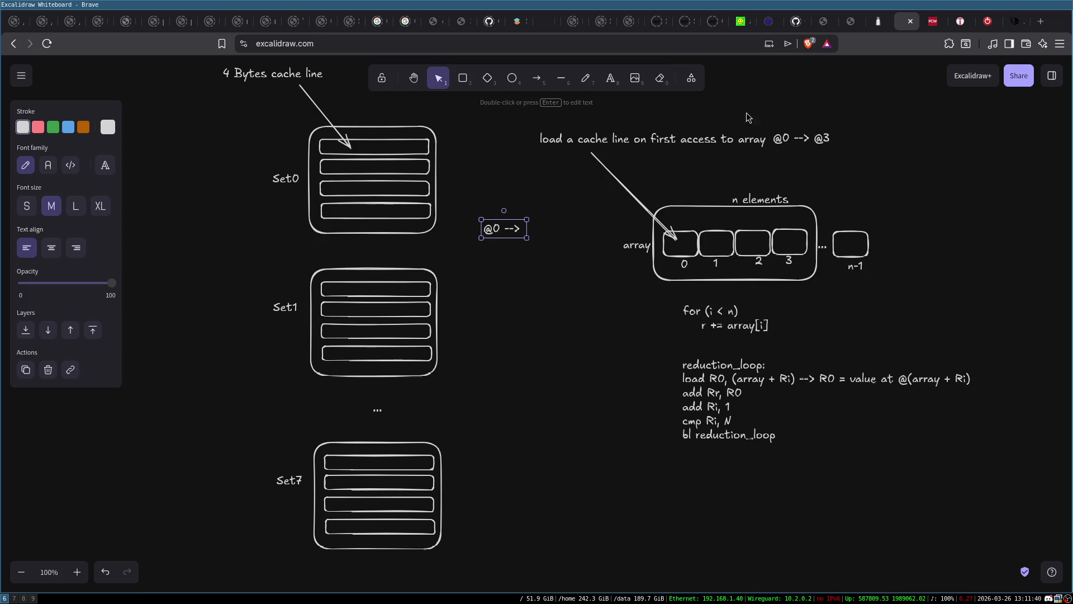
Add the note 'Memory address is 8 bits' above the cache-line caption
{"action": "double_click", "coordinate": [647, 108]}
{"action": "type", "text": "Mem"}
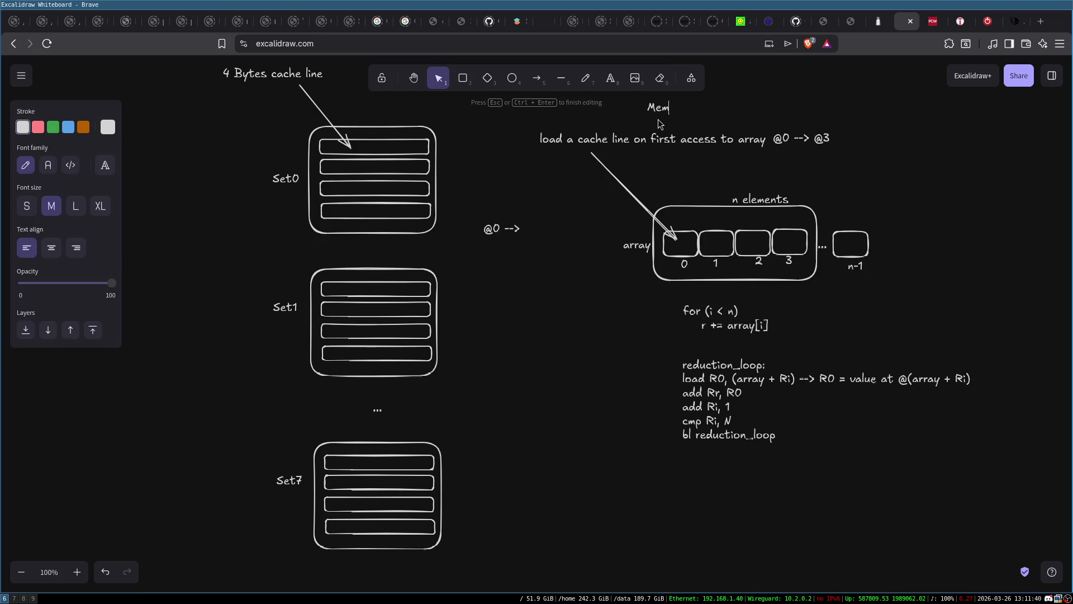
{"action": "type", "text": "ory address is "}
{"action": "type", "text": "8 bits"}
{"action": "left_click", "coordinate": [863, 101]}
{"action": "left_click", "coordinate": [771, 109]}
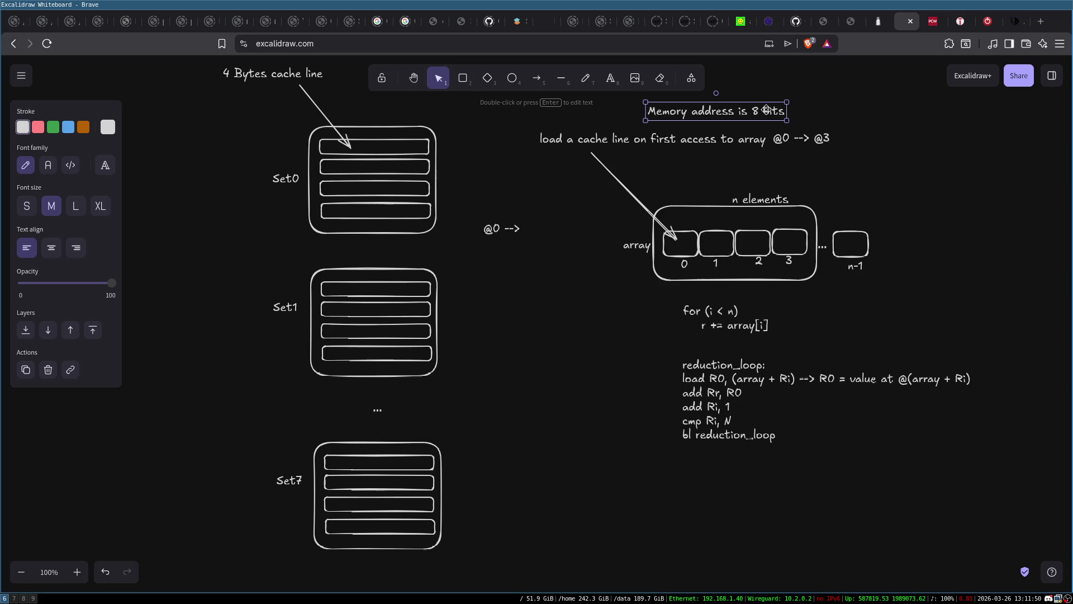
Reopen the '@0 -->' label and begin appending the address fields after it
{"action": "left_click", "coordinate": [508, 226]}
{"action": "key", "text": "Return"}
{"action": "key", "text": "End"}
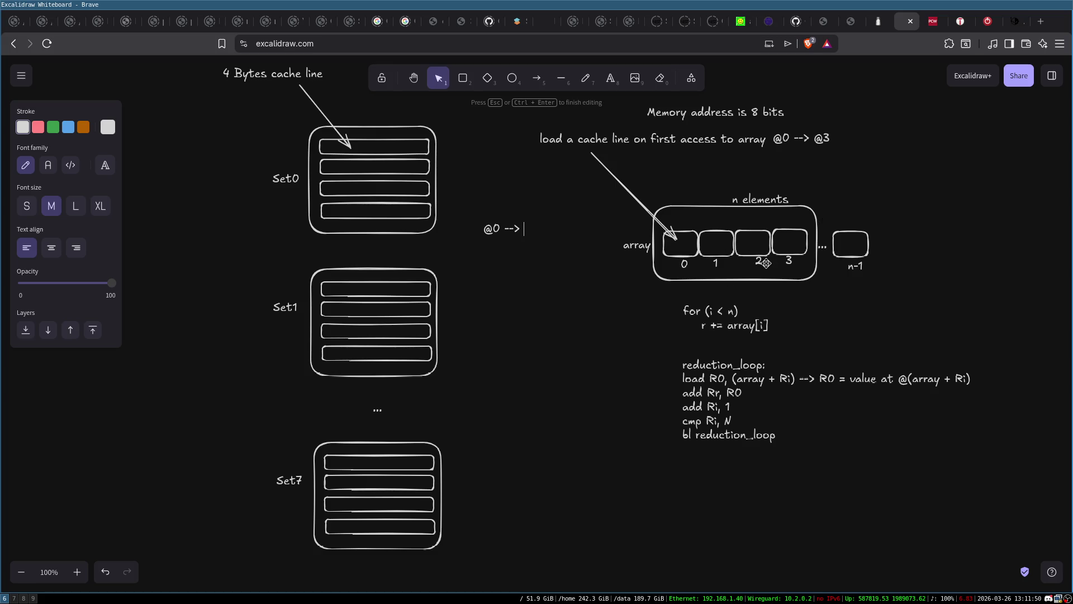
{"action": "type", "text": "[2]"}
Extend the label to '@0 --> [SET:3][OFF:2]' and move it below the array
{"action": "type", "text": "OFF"}
{"action": "type", "text": ":"}
{"action": "type", "text": "[]"}
{"action": "key", "text": "Left"}
{"action": "type", "text": "SET:3"}
{"action": "left_click", "coordinate": [562, 291]}
{"action": "mouse_move", "coordinate": [488, 228]}
{"action": "left_mouse_down"}
{"action": "mouse_move", "coordinate": [483, 319]}
{"action": "mouse_move", "coordinate": [506, 319]}
{"action": "left_mouse_up"}
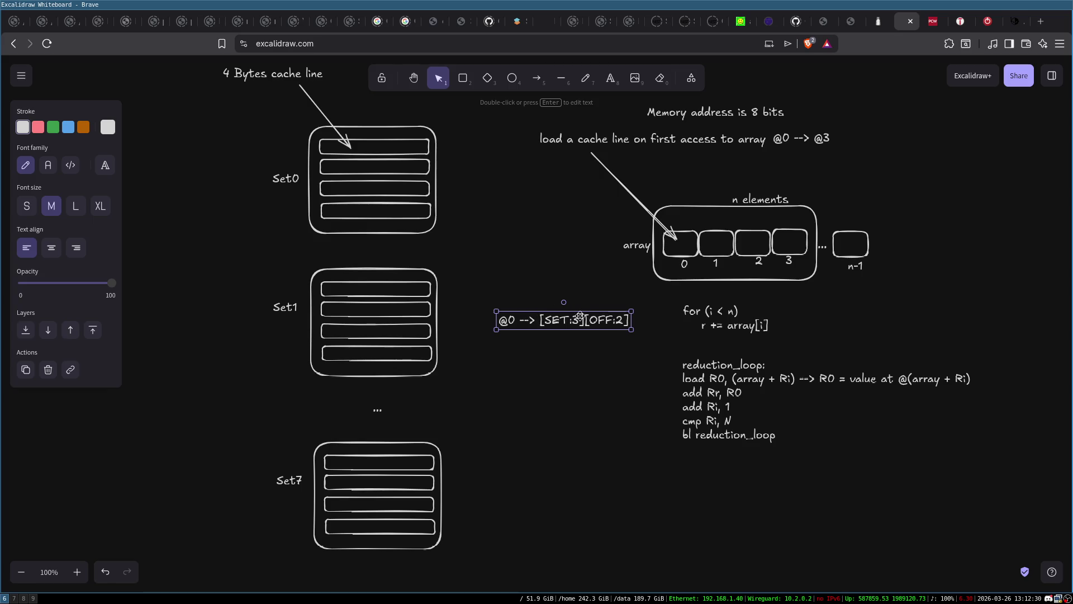
Insert the [TAG:3] field and reposition the breakdown beside the for loop
{"action": "double_click", "coordinate": [551, 319]}
{"action": "type", "text": "["}
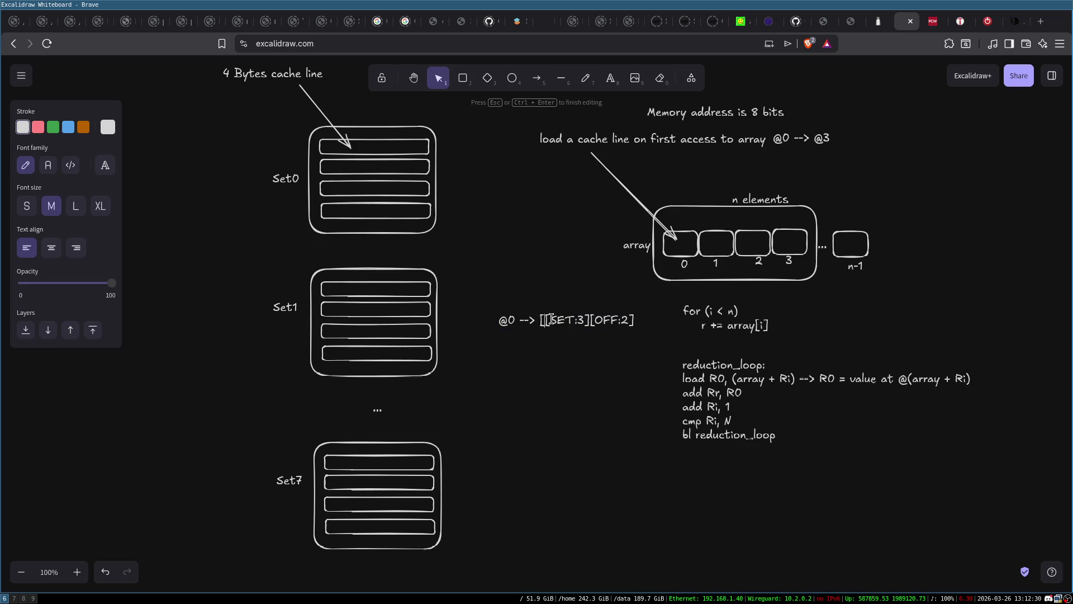
{"action": "type", "text": "]"}
{"action": "type", "text": "TAG:"}
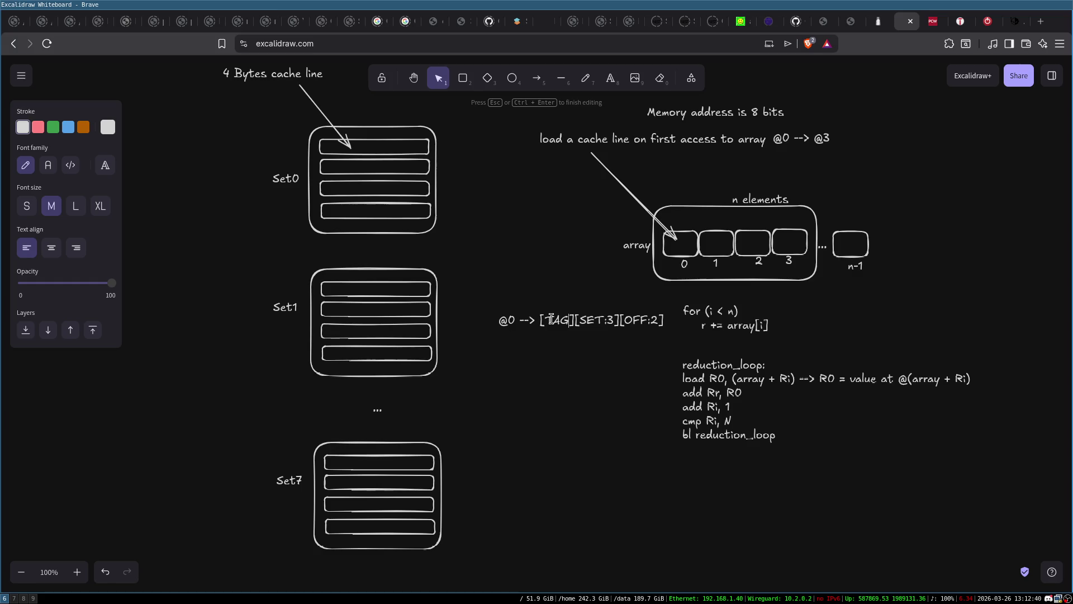
{"action": "type", "text": "3"}
{"action": "key", "text": "Escape"}
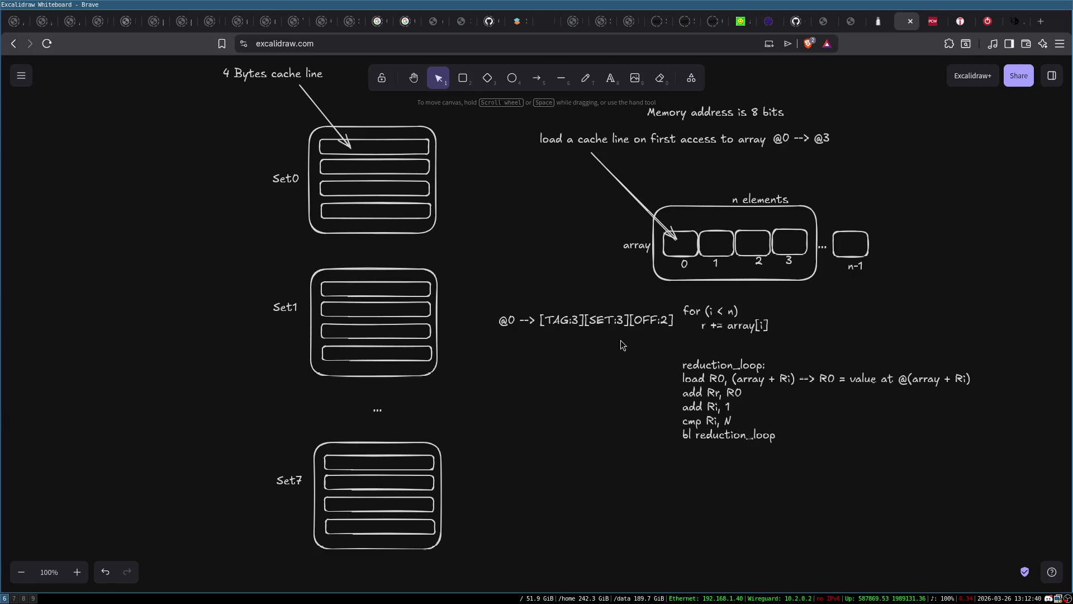
{"action": "mouse_move", "coordinate": [614, 324]}
{"action": "left_mouse_down"}
{"action": "mouse_move", "coordinate": [583, 334]}
{"action": "mouse_move", "coordinate": [591, 340]}
{"action": "left_mouse_up"}
{"action": "left_click", "coordinate": [567, 364]}
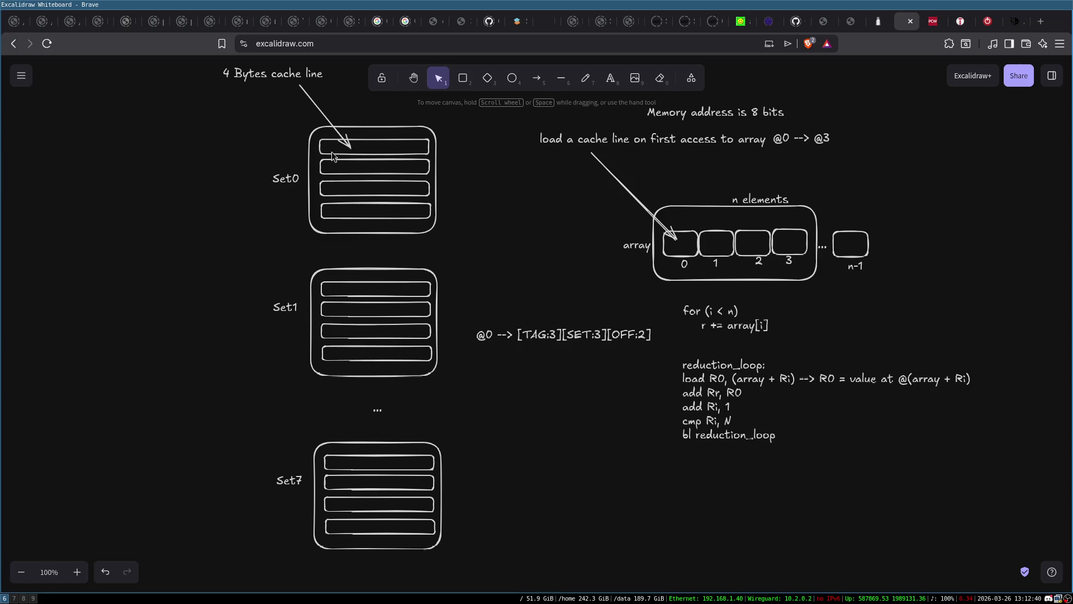
{"action": "left_click", "coordinate": [584, 333]}
{"action": "mouse_move", "coordinate": [585, 334]}
{"action": "left_mouse_down"}
{"action": "mouse_move", "coordinate": [561, 196]}
{"action": "mouse_move", "coordinate": [579, 294]}
{"action": "left_mouse_up"}
{"action": "double_click", "coordinate": [578, 294]}
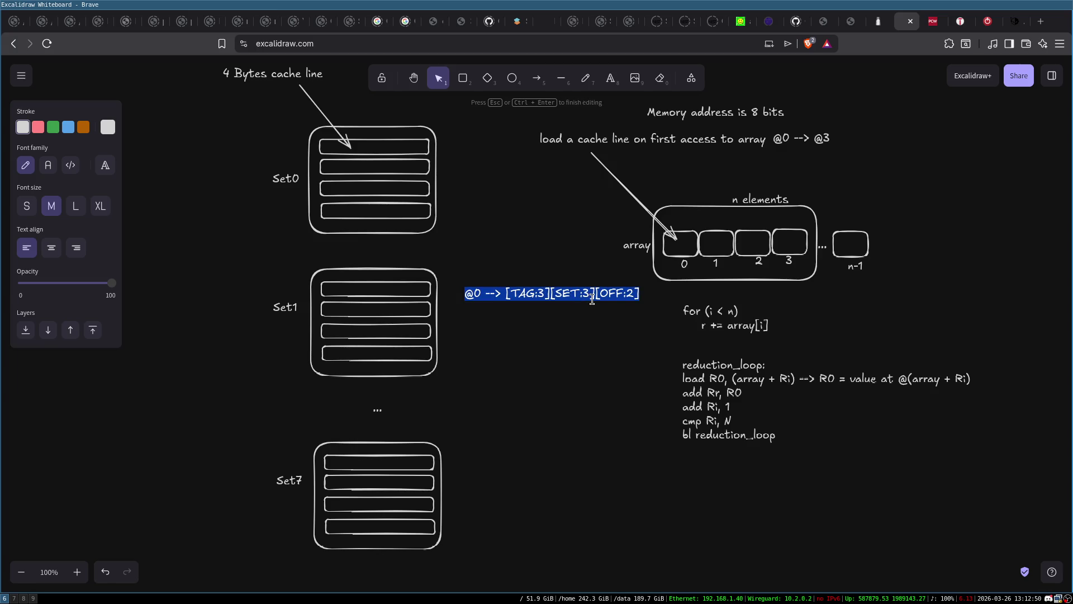
Add lines 'OFF: 0', 'SET: 0' and 'TAG: 0' under the breakdown, then shift the block down
{"action": "left_click", "coordinate": [591, 299]}
{"action": "type", "text": "SET"}
{"action": "key", "text": "BackSpace"}
{"action": "key", "text": "BackSpace"}
{"action": "key", "text": "BackSpace"}
{"action": "type", "text": "OFF: 0 "}
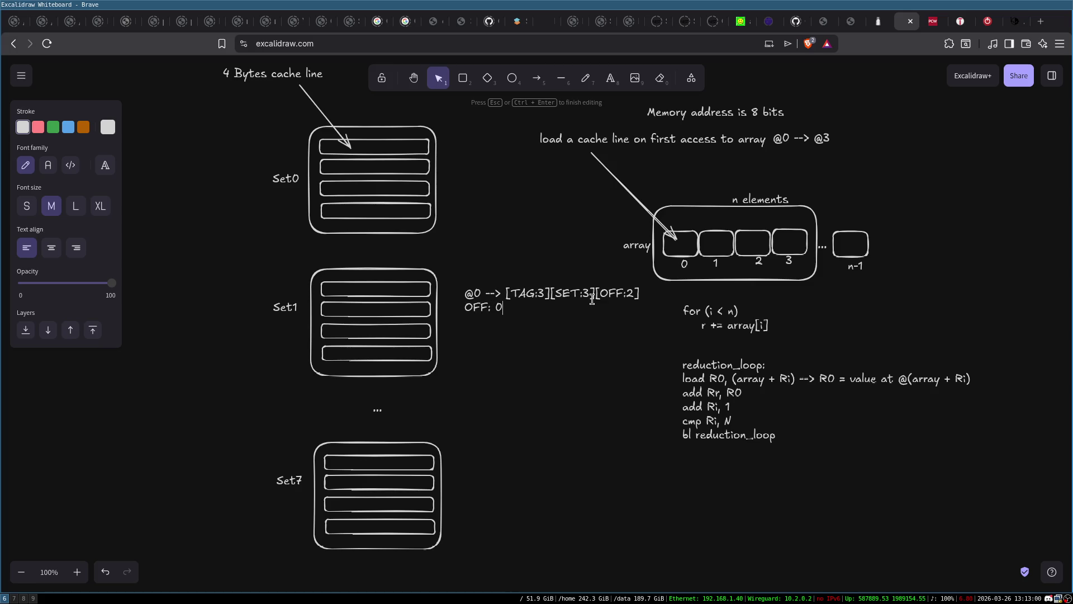
{"action": "type", "text": "SET: "}
{"action": "type", "text": "0 "}
{"action": "type", "text": "TAG"}
{"action": "type", "text": ": 0"}
{"action": "left_click", "coordinate": [545, 391]}
{"action": "left_click_drag", "start_coordinate": [478, 294], "coordinate": [481, 318]}
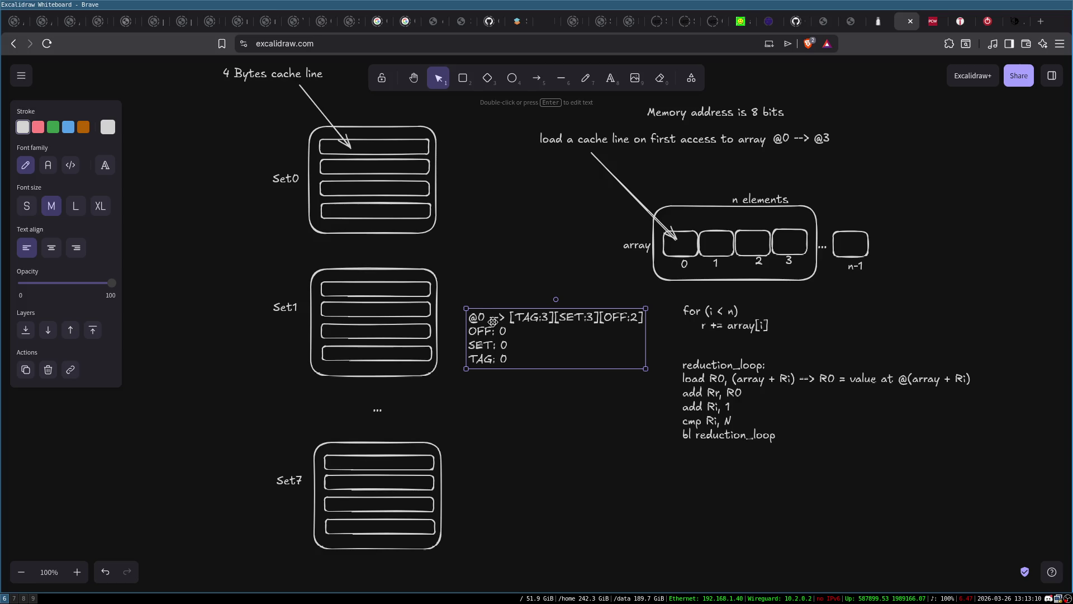
{"action": "left_click", "coordinate": [584, 430]}
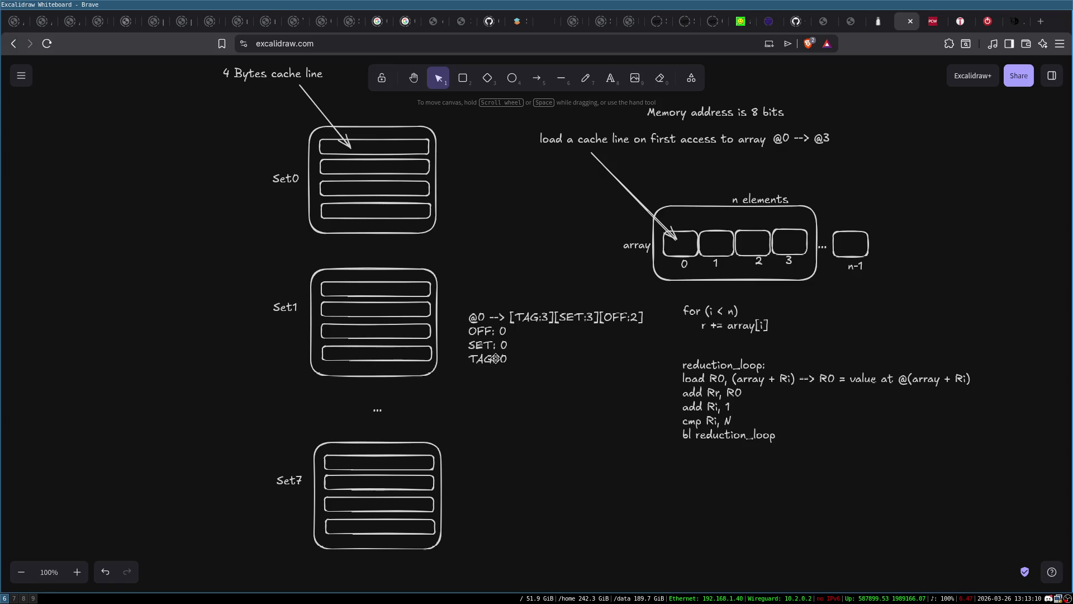
{"action": "left_click", "coordinate": [494, 346]}
Write '@0' inside Set0's top cache-line rectangle
{"action": "left_click", "coordinate": [280, 174]}
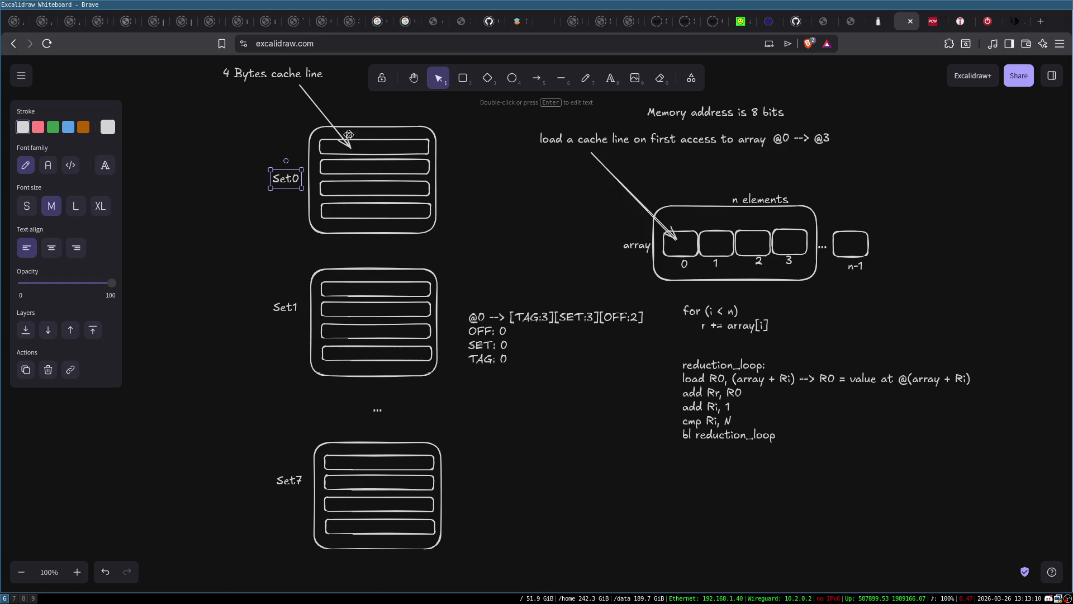
{"action": "left_click_drag", "start_coordinate": [302, 119], "coordinate": [423, 247]}
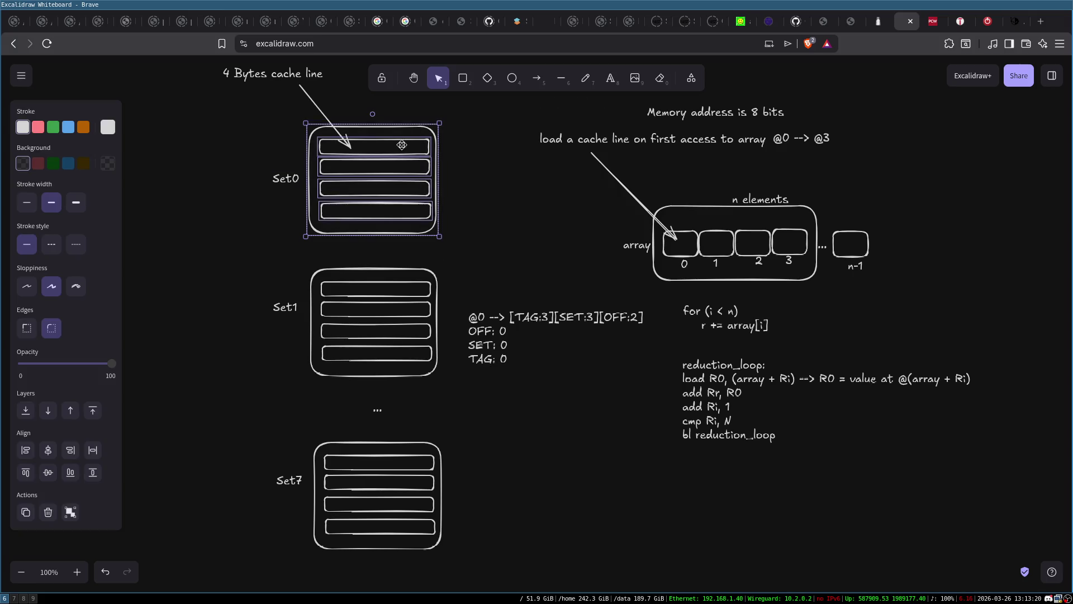
{"action": "left_click", "coordinate": [502, 176]}
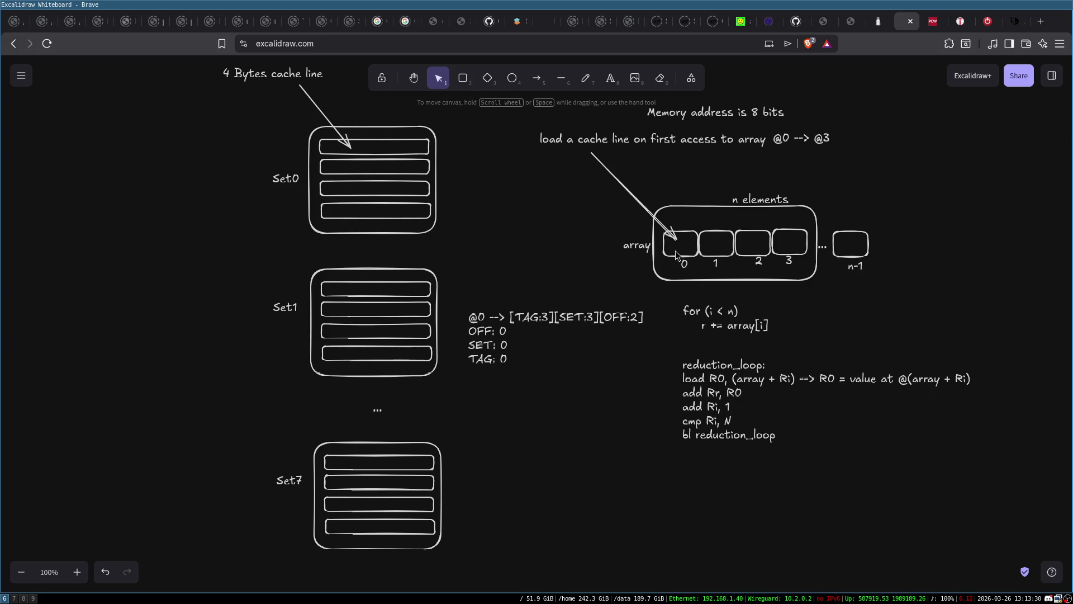
{"action": "left_click", "coordinate": [380, 149]}
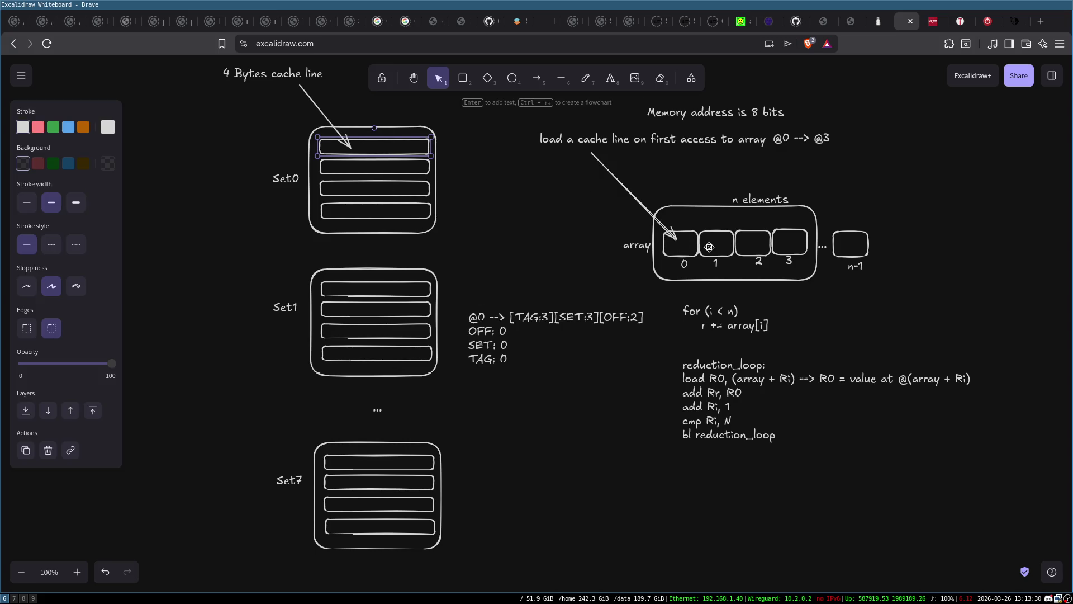
{"action": "key", "text": "Escape"}
{"action": "left_click", "coordinate": [492, 321]}
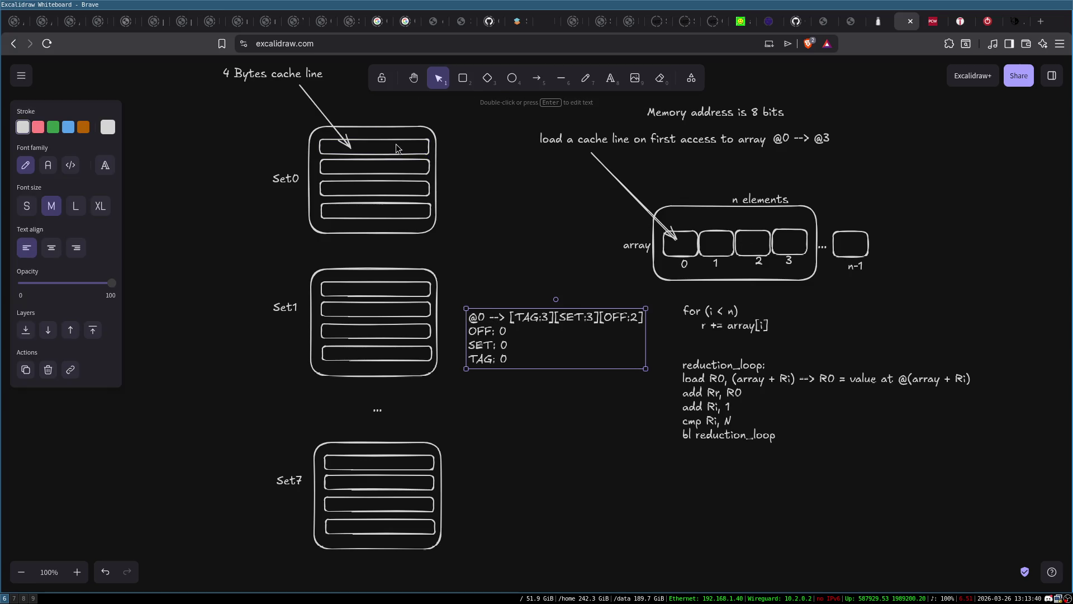
{"action": "double_click", "coordinate": [396, 144]}
{"action": "double_click", "coordinate": [366, 149]}
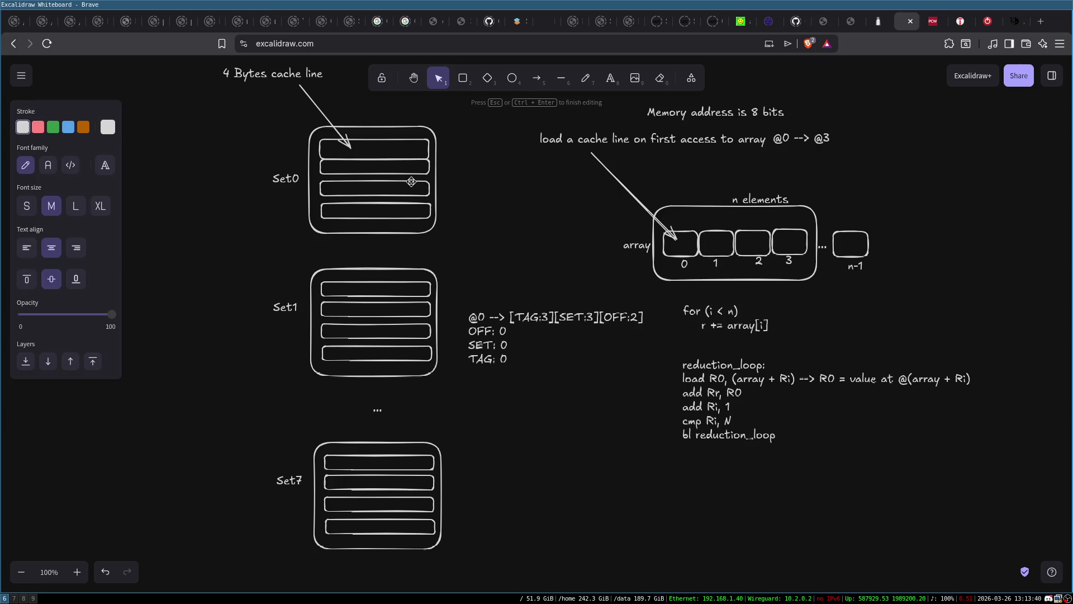
{"action": "type", "text": "@0"}
{"action": "left_click", "coordinate": [478, 152]}
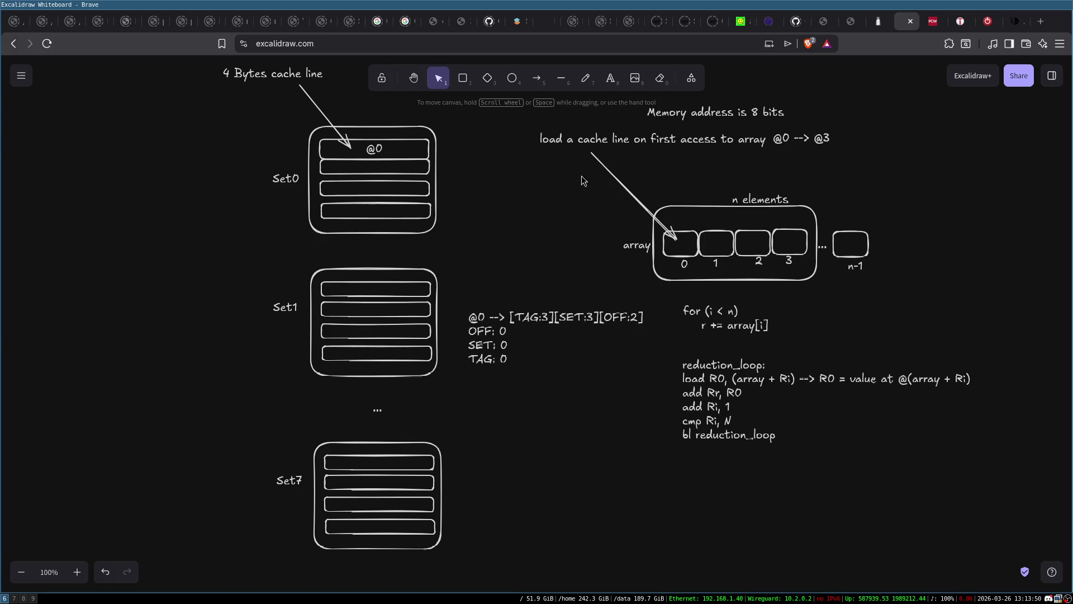
Start a new text element below the assembly code
{"action": "double_click", "coordinate": [180, 245]}
{"action": "key", "text": "Escape"}
{"action": "double_click", "coordinate": [569, 456]}
Write 'fetch(@0, L1)' below the code
{"action": "type", "text": "fetch(@0, L1"}
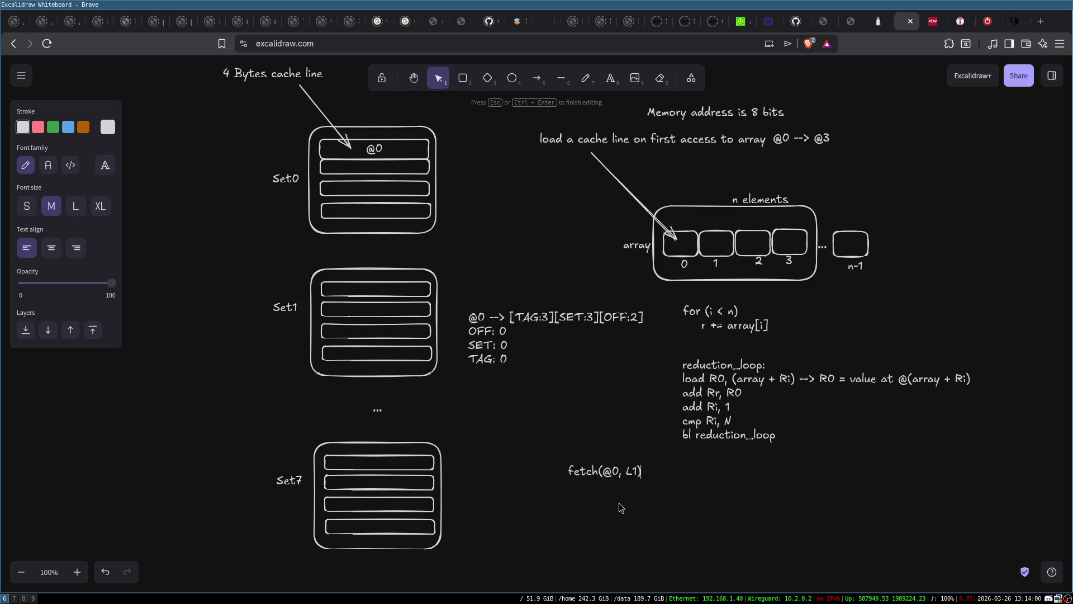
{"action": "key", "text": "Escape"}
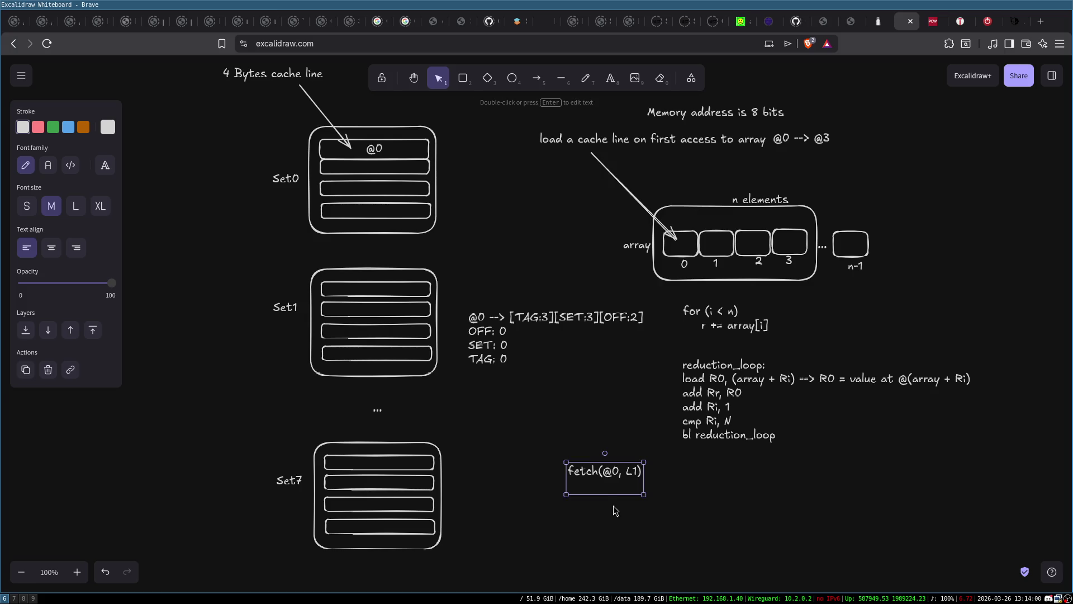
{"action": "key", "text": "Escape"}
Draw an arrow down-left from fetch(@0, L1) to a new 'Success' label
{"action": "left_click", "coordinate": [540, 80]}
{"action": "mouse_move", "coordinate": [581, 480]}
{"action": "left_mouse_down"}
{"action": "mouse_move", "coordinate": [561, 525]}
{"action": "mouse_move", "coordinate": [556, 517]}
{"action": "left_mouse_up"}
{"action": "double_click", "coordinate": [542, 529]}
{"action": "type", "text": "Success"}
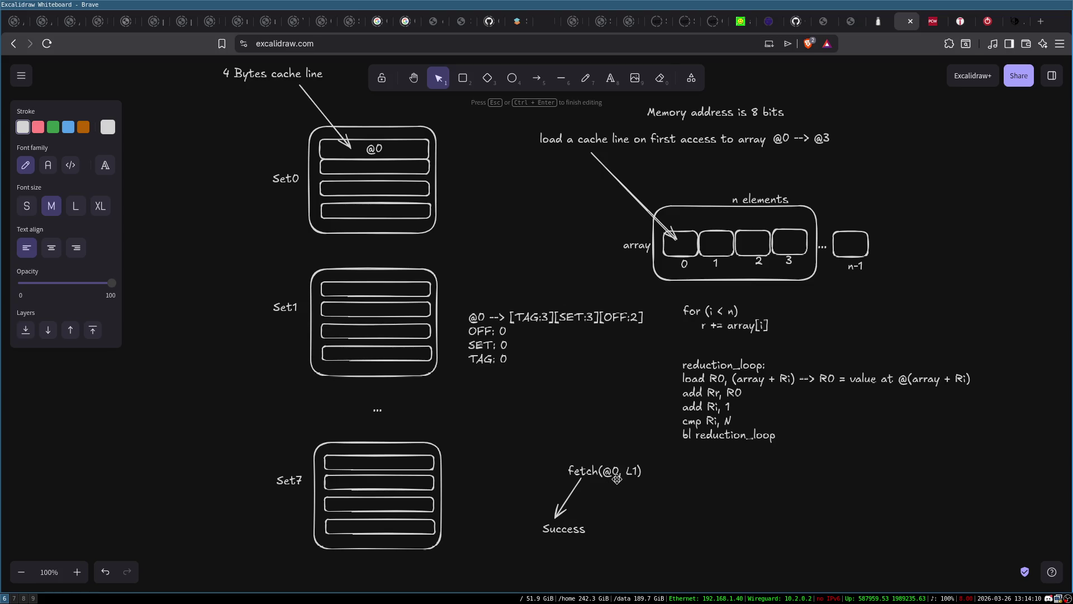
{"action": "left_click", "coordinate": [612, 477]}
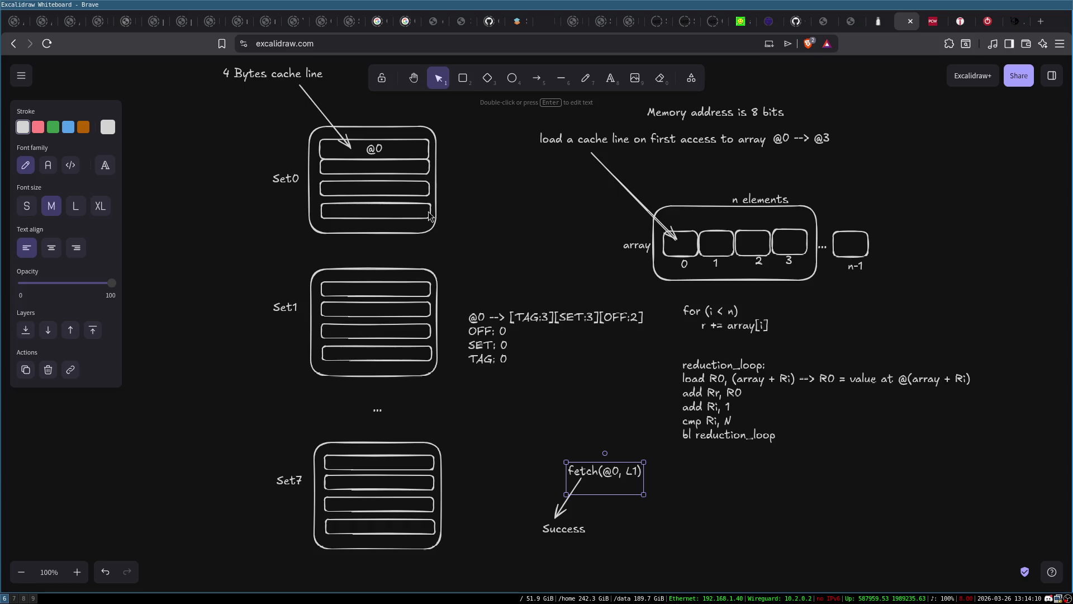
{"action": "left_click", "coordinate": [685, 509]}
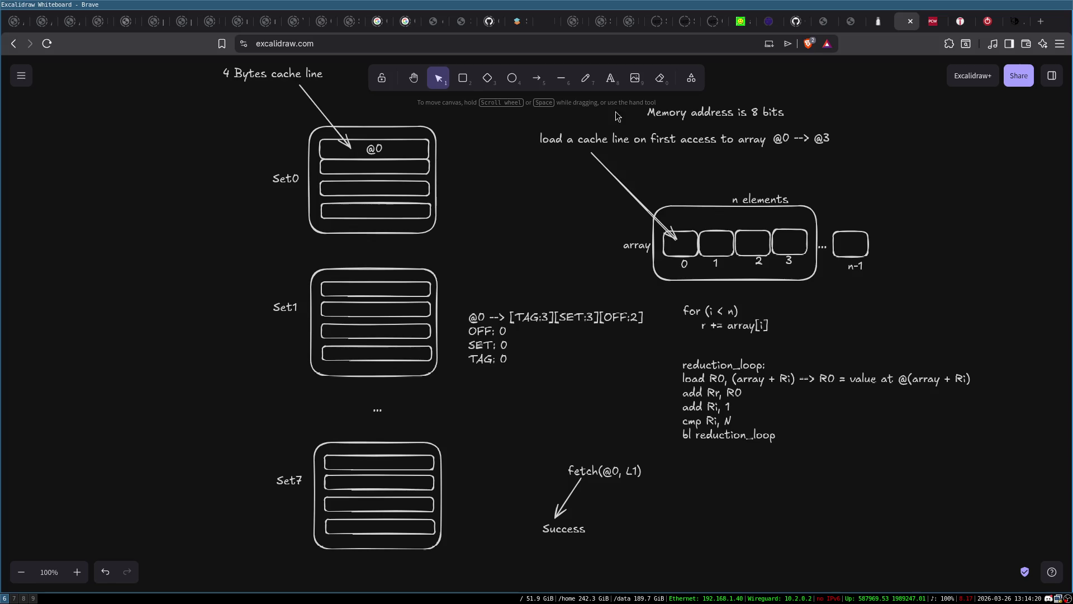
{"action": "left_click", "coordinate": [537, 78]}
Draw an arrow down-right from fetch(@0, L1) to a duplicated label edited to 'fetch(@0, L2)'
{"action": "left_click_drag", "start_coordinate": [616, 471], "coordinate": [669, 525]}
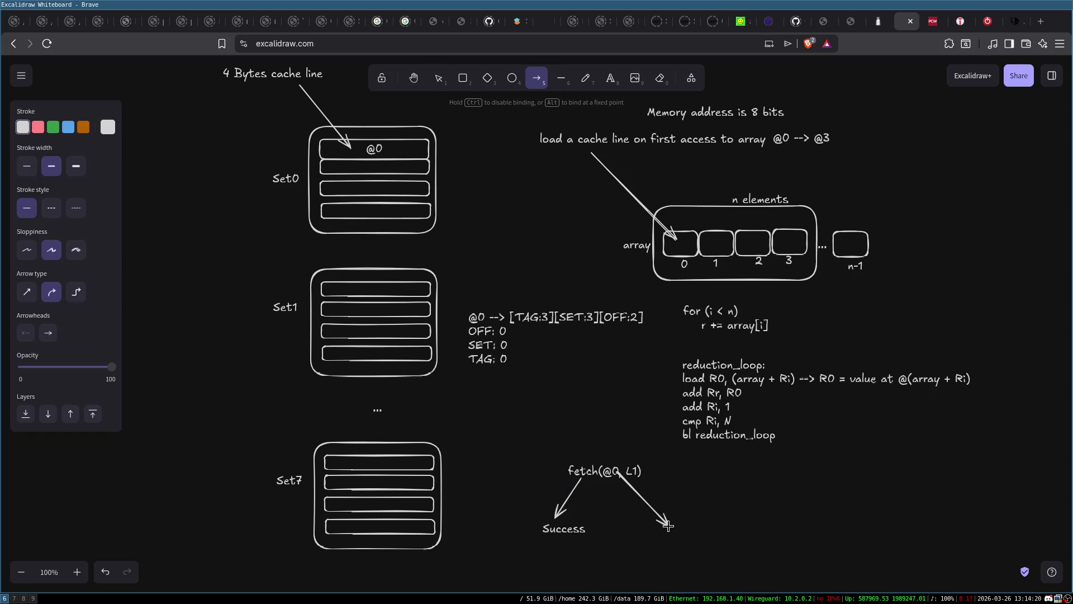
{"action": "left_click", "coordinate": [585, 468]}
{"action": "key", "text": "ctrl+d"}
{"action": "left_click_drag", "start_coordinate": [590, 472], "coordinate": [656, 532]}
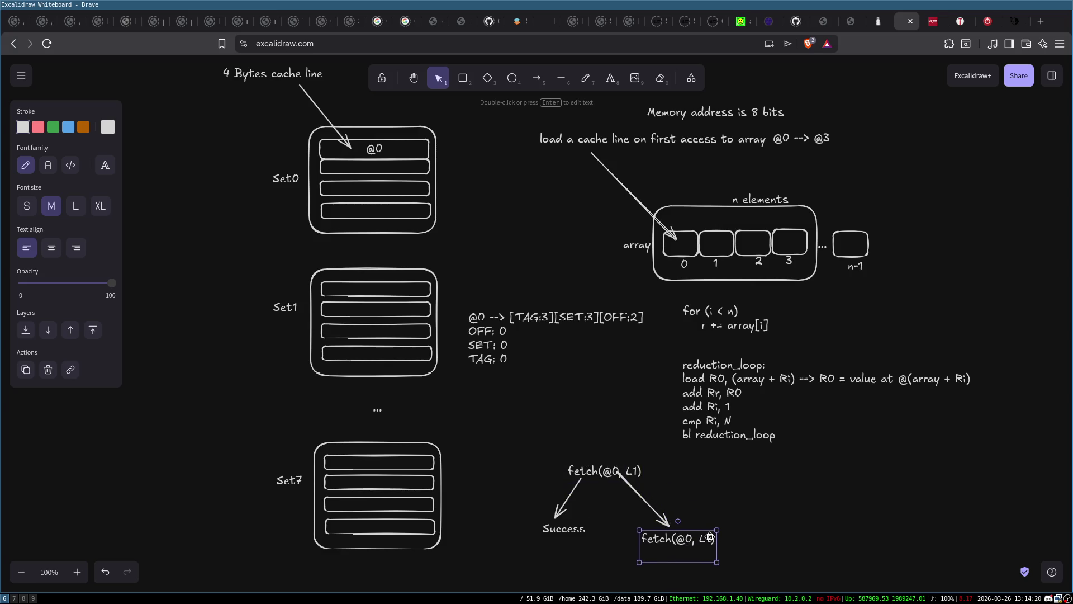
{"action": "double_click", "coordinate": [710, 537]}
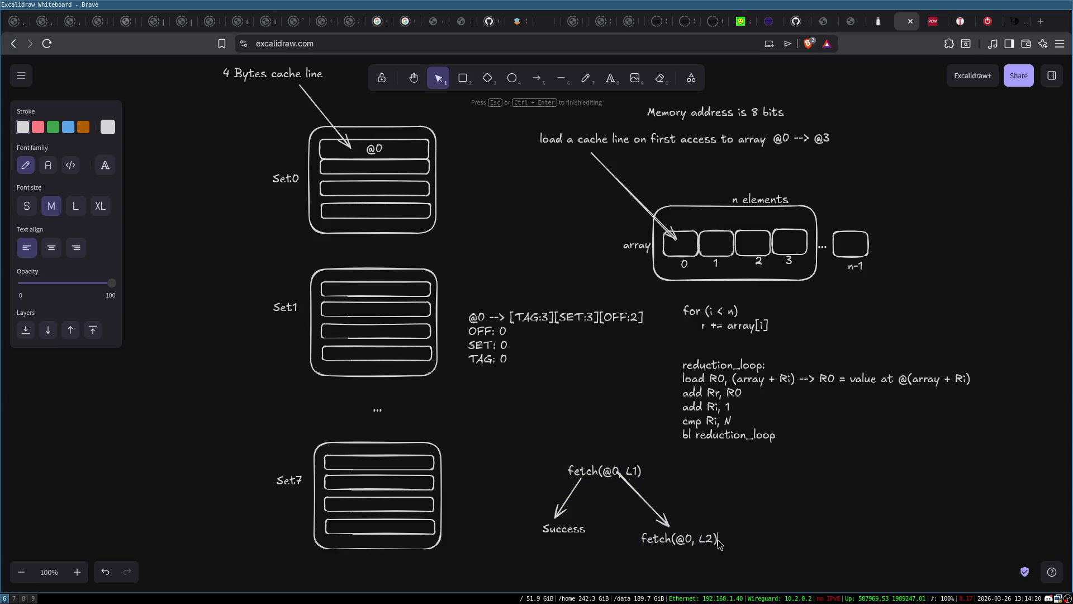
{"action": "left_click", "coordinate": [775, 553]}
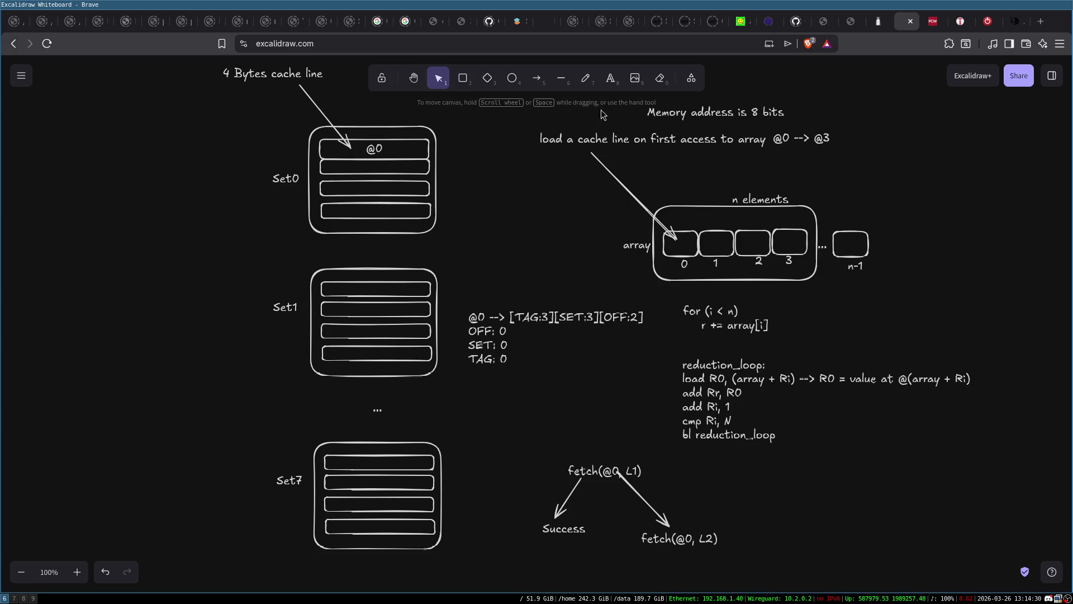
Give fetch(@0, L2) a down-left arrow to a pasted 'Success', then shift the diagram up-left
{"action": "left_click", "coordinate": [568, 530]}
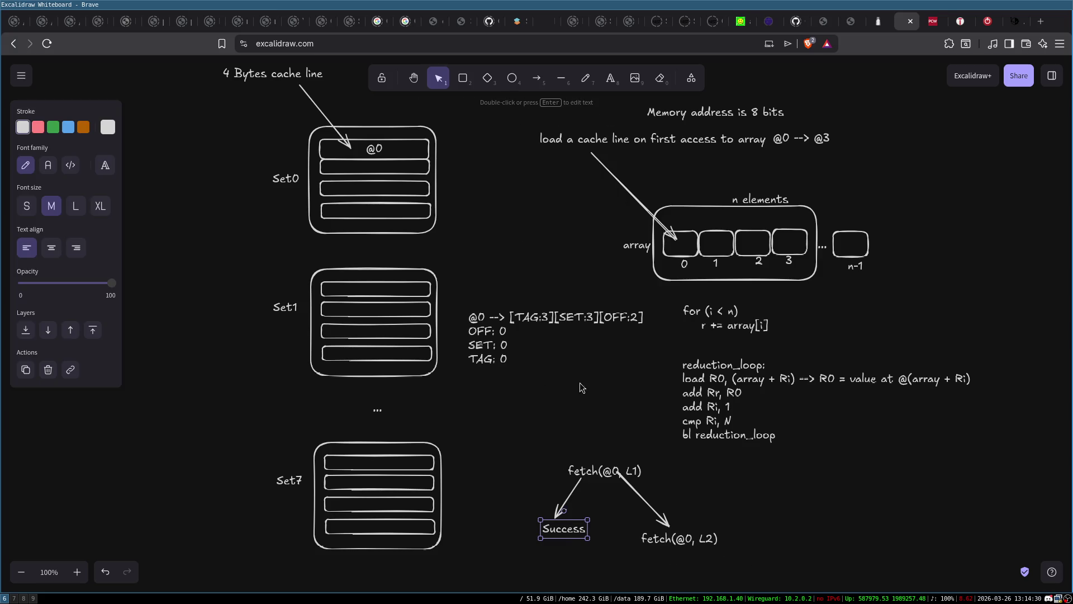
{"action": "left_click", "coordinate": [536, 79]}
{"action": "left_click_drag", "start_coordinate": [654, 552], "coordinate": [598, 574]}
{"action": "left_click", "coordinate": [582, 570]}
{"action": "key", "text": "ctrl+v"}
{"action": "left_click_drag", "start_coordinate": [536, 445], "coordinate": [720, 590]}
{"action": "left_click_drag", "start_coordinate": [615, 475], "coordinate": [535, 392]}
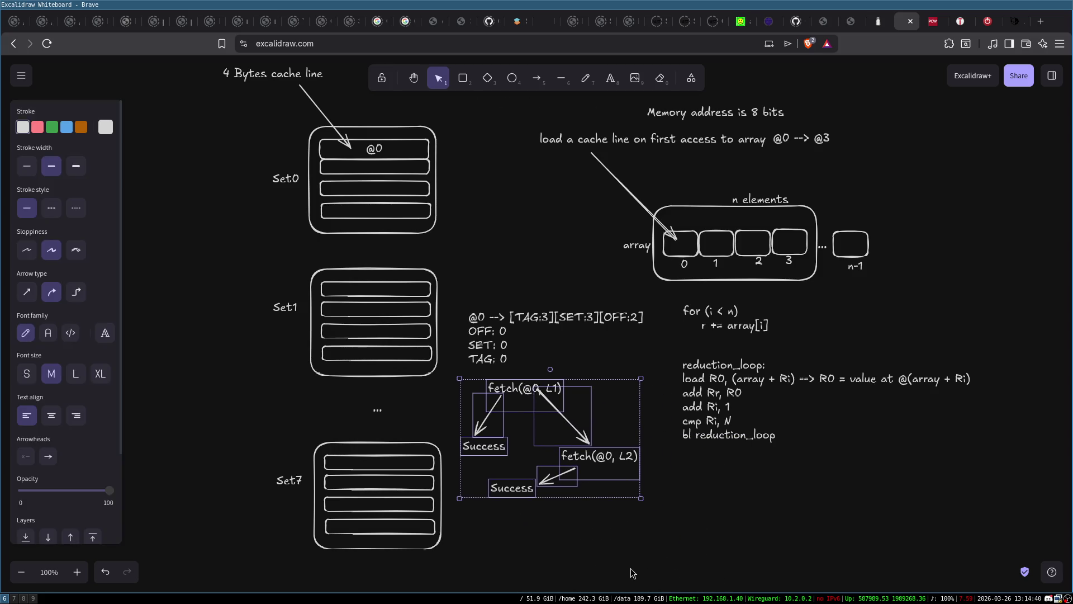
{"action": "left_click", "coordinate": [632, 573]}
Copy fetch(@0, L2) below, connect it with an arrow, and change it to 'fetch(@0, L3)'
{"action": "left_click", "coordinate": [612, 469]}
{"action": "left_click_drag", "start_coordinate": [612, 468], "coordinate": [637, 533]}
{"action": "left_click", "coordinate": [537, 78]}
{"action": "left_click_drag", "start_coordinate": [613, 464], "coordinate": [645, 499]}
{"action": "left_click", "coordinate": [663, 517]}
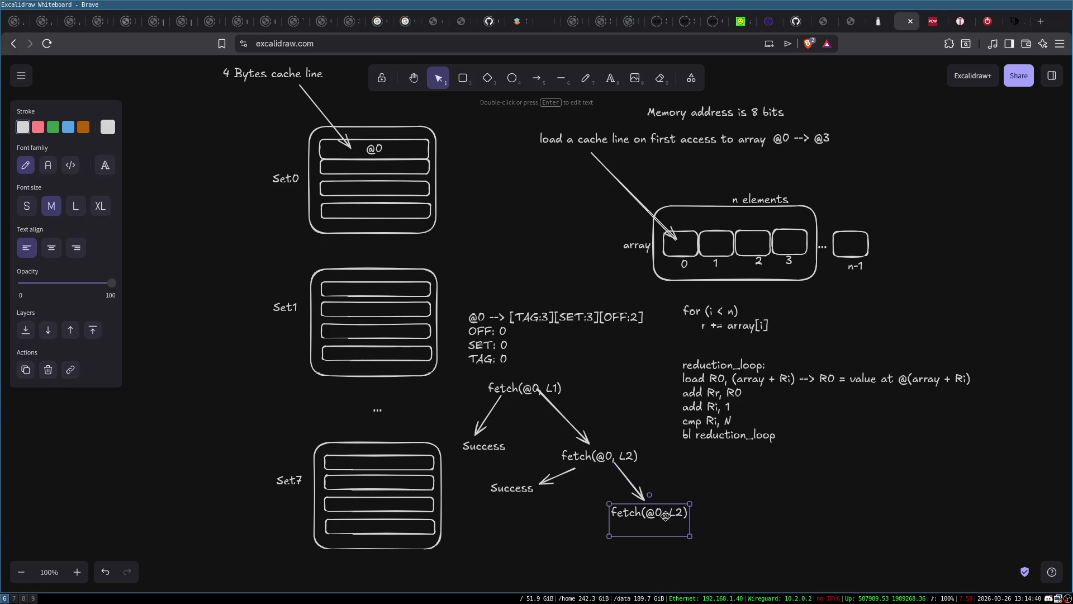
{"action": "double_click", "coordinate": [665, 516]}
{"action": "type", "text": "3"}
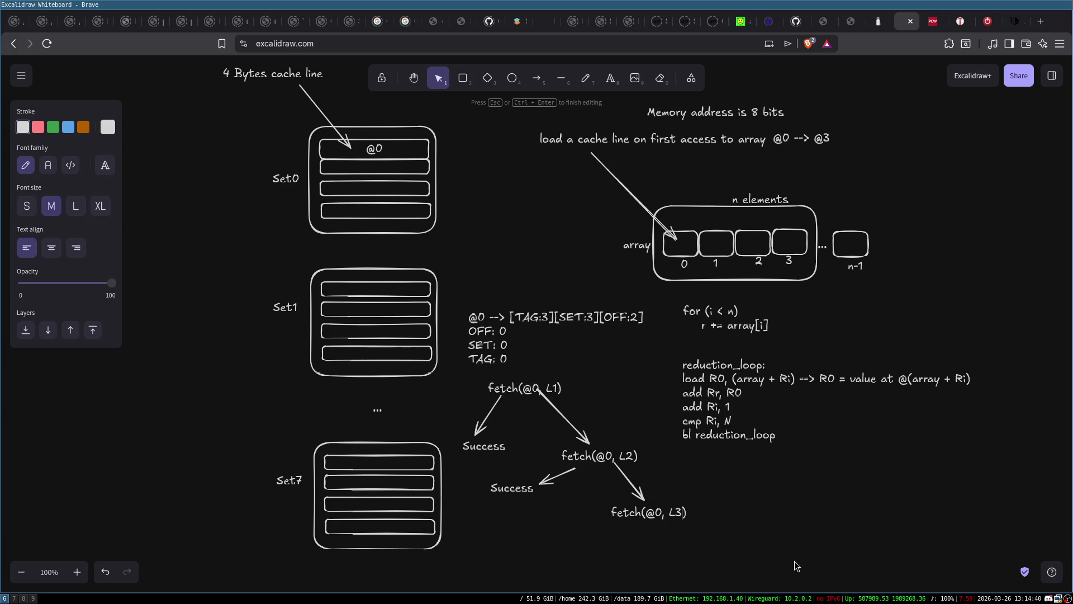
{"action": "left_click", "coordinate": [738, 512]}
Move a Success label and its arrow beside fetch(@0, L3) as its branch
{"action": "left_click", "coordinate": [541, 484]}
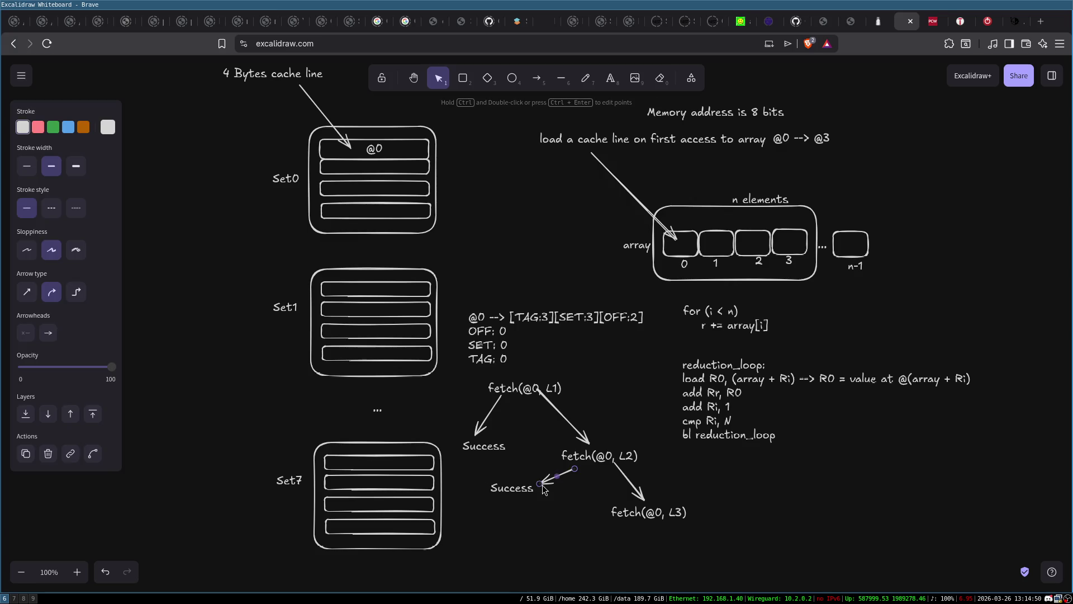
{"action": "left_click_drag", "start_coordinate": [487, 471], "coordinate": [594, 506]}
{"action": "mouse_move", "coordinate": [527, 488]}
{"action": "left_mouse_down"}
{"action": "mouse_move", "coordinate": [583, 518]}
{"action": "mouse_move", "coordinate": [589, 539]}
{"action": "left_mouse_up"}
{"action": "left_click", "coordinate": [692, 520]}
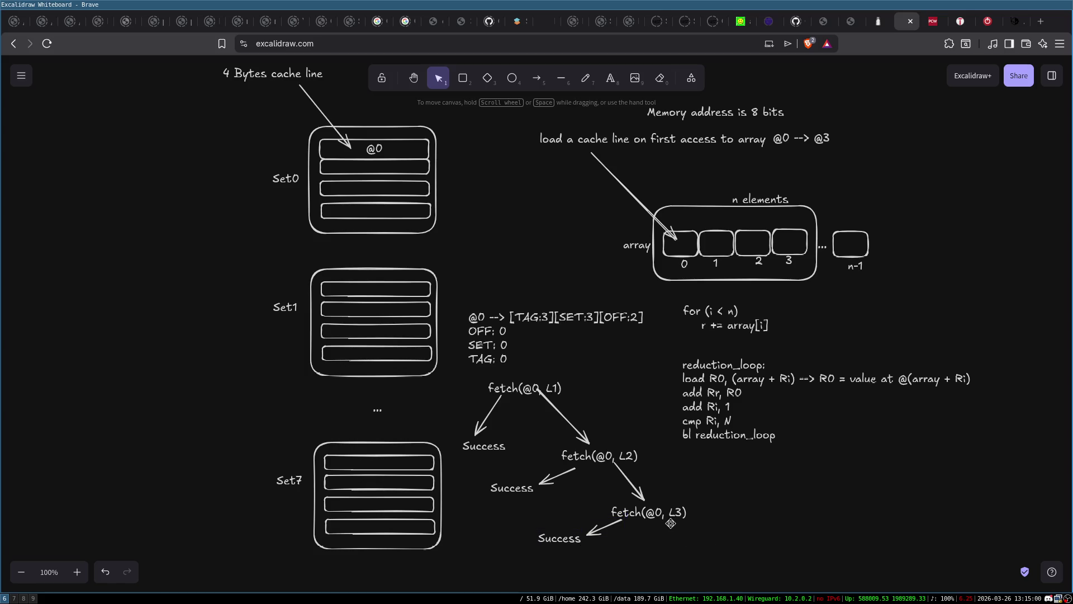
Draw an arrow down-right from fetch(@0, L3) and add a DRAM label at its tip
{"action": "left_click", "coordinate": [537, 77]}
{"action": "left_click_drag", "start_coordinate": [658, 518], "coordinate": [692, 557]}
{"action": "double_click", "coordinate": [698, 561]}
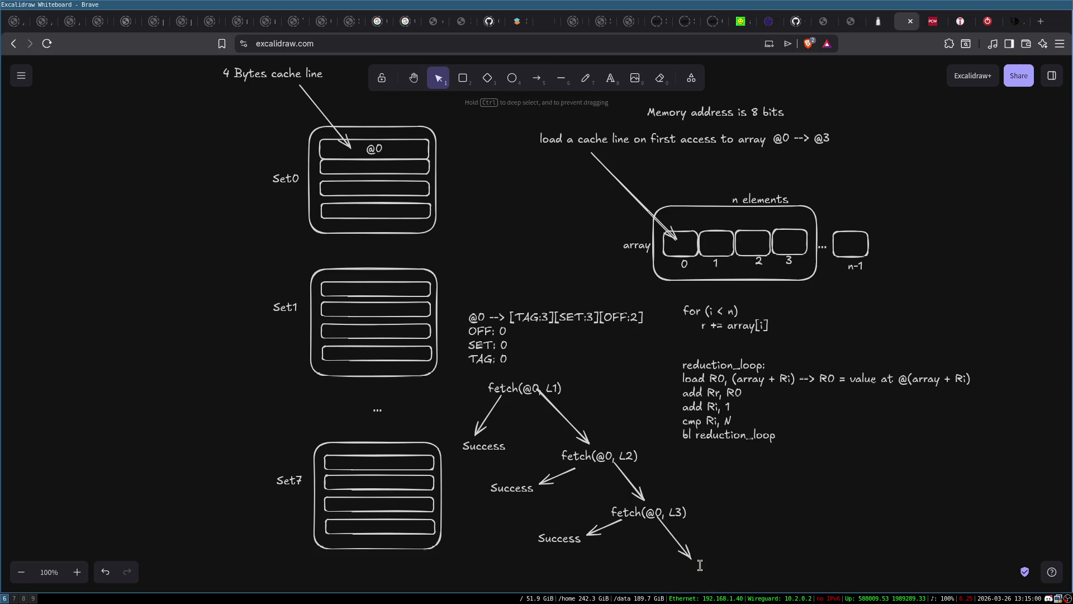
{"action": "type", "text": "DRAM"}
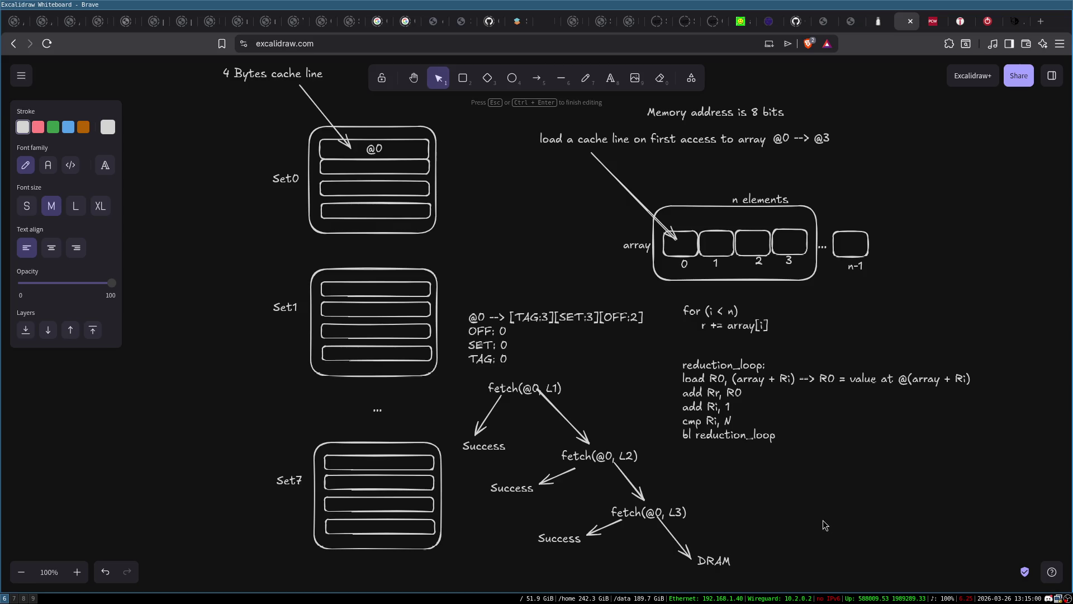
{"action": "left_click", "coordinate": [776, 538]}
{"action": "left_click", "coordinate": [663, 526]}
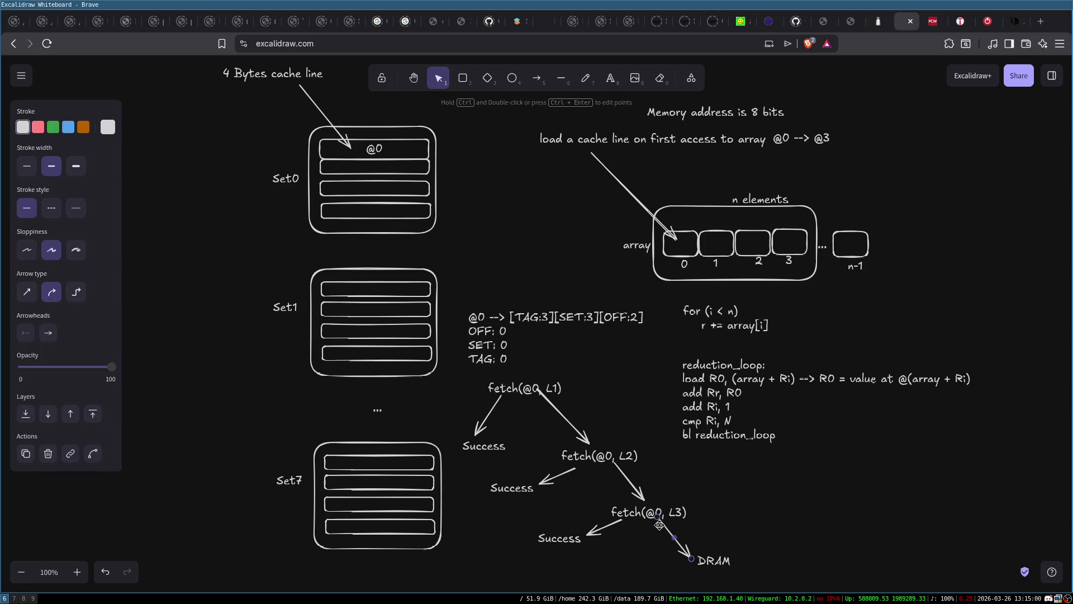
{"action": "left_click", "coordinate": [735, 573]}
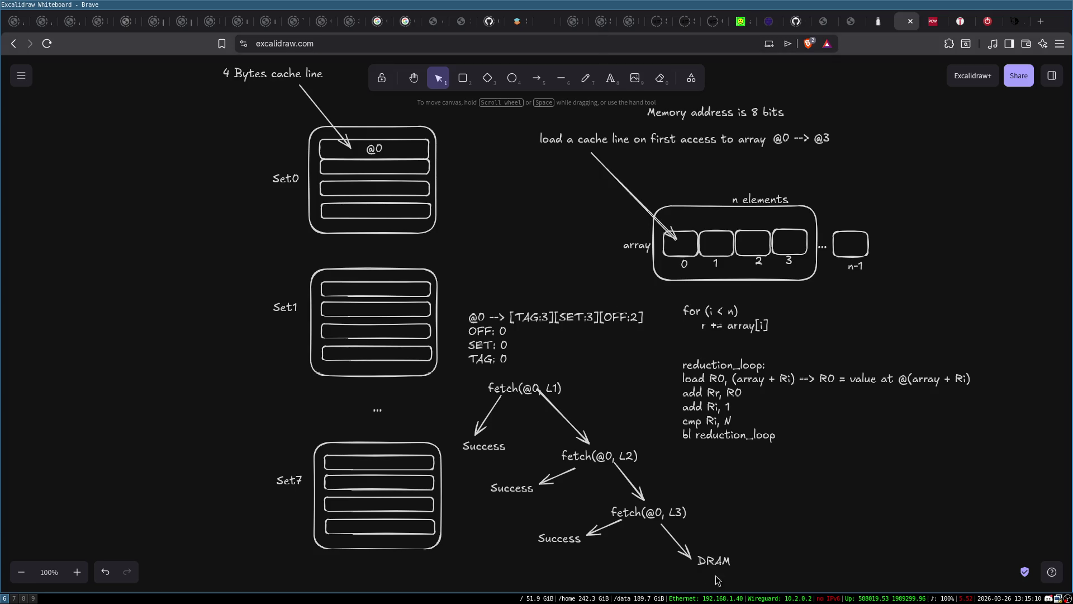
Correct the label so it reads 'fetch(@0, DRAM)'
{"action": "double_click", "coordinate": [715, 559]}
{"action": "type", "text": "fetch(@0,"}
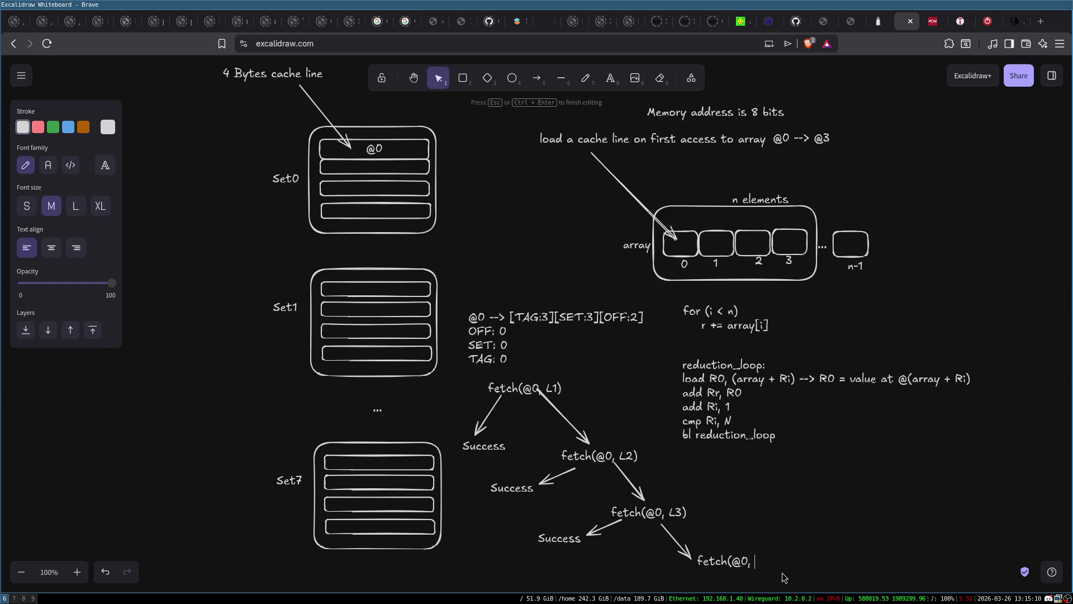
{"action": "type", "text": "NUM"}
{"action": "type", "text": ")"}
{"action": "key", "text": "ctrl+BackSpace"}
{"action": "type", "text": "DRAM"}
{"action": "left_click", "coordinate": [817, 524]}
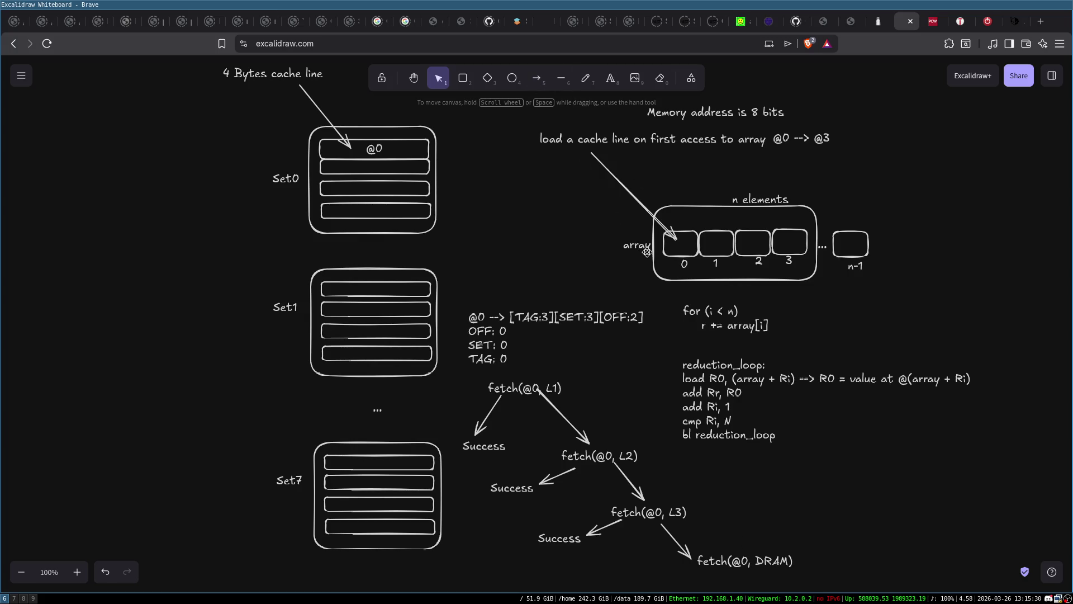
{"action": "scroll", "coordinate": [646, 252], "scroll_direction": "down", "scroll_amount": 2}
{"action": "left_click", "coordinate": [537, 78]}
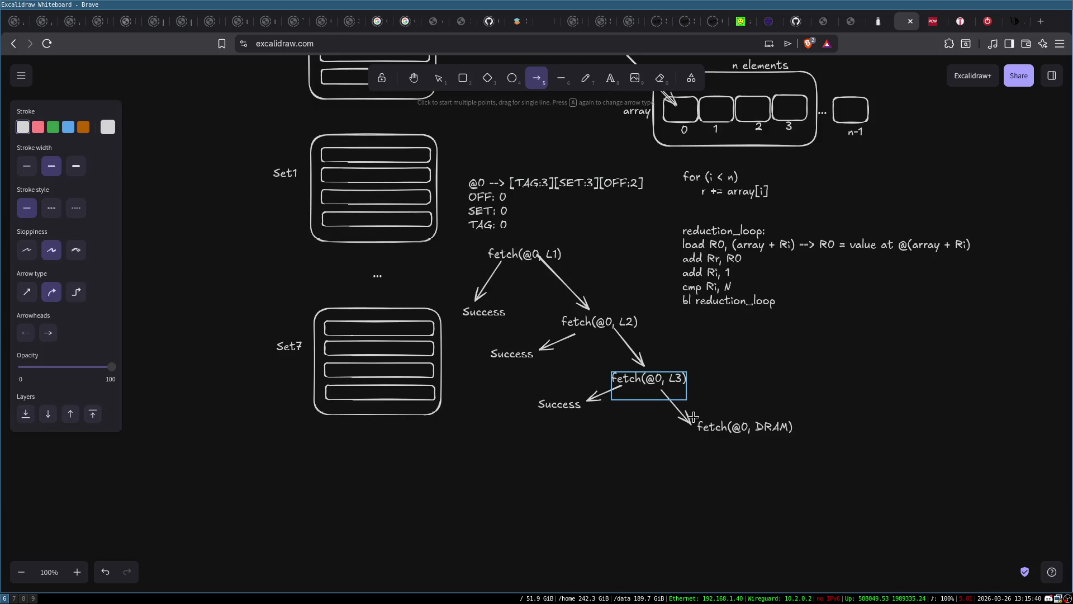
Draw an arrow down-left from fetch(@0, DRAM) to a new 'Success' label
{"action": "left_click_drag", "start_coordinate": [708, 434], "coordinate": [678, 464]}
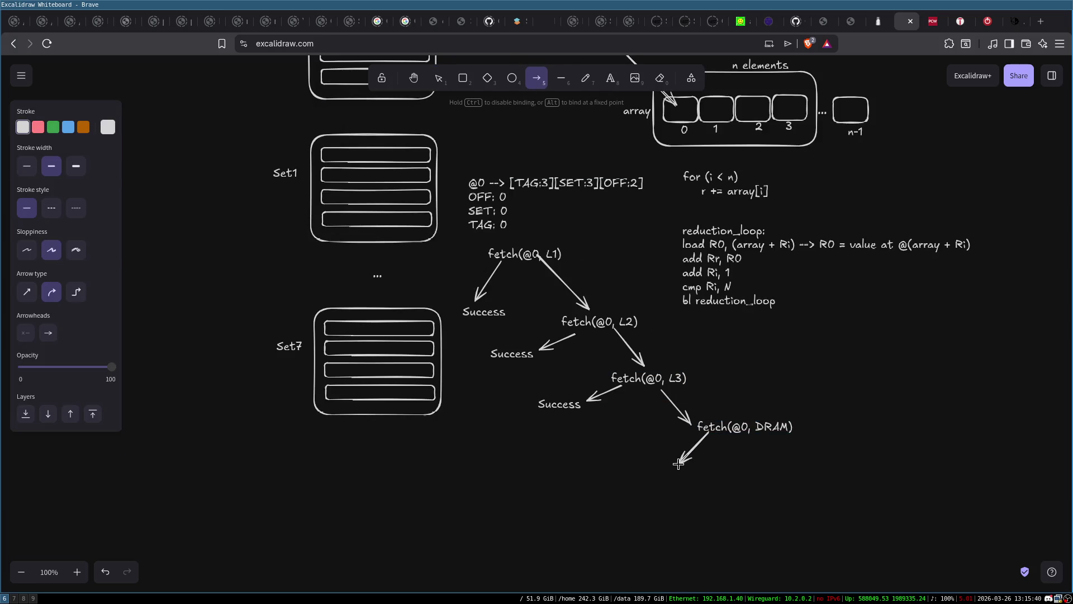
{"action": "double_click", "coordinate": [636, 470]}
{"action": "type", "text": "Success"}
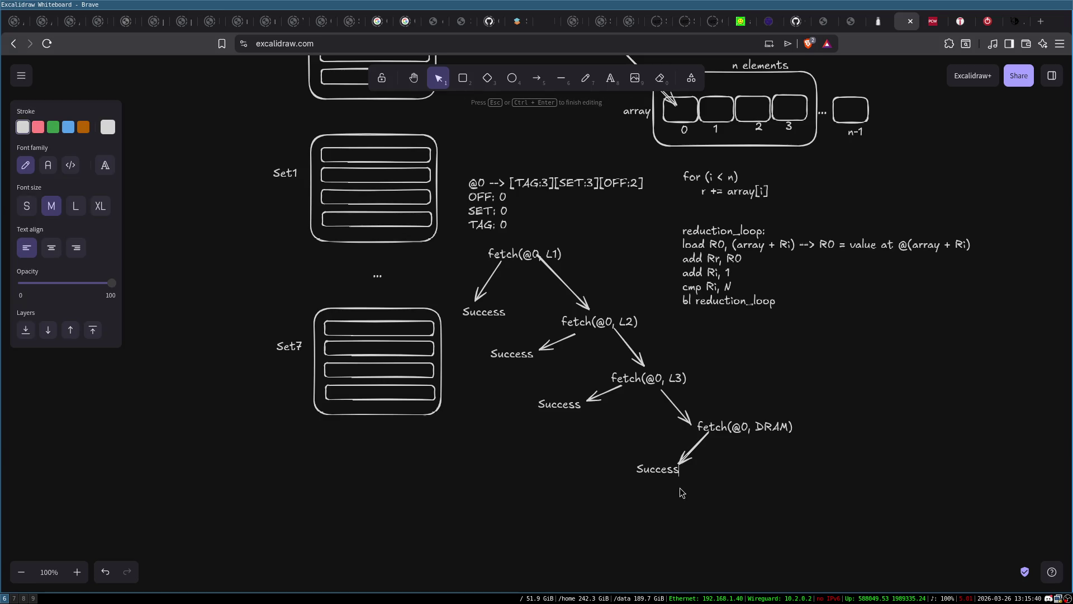
{"action": "left_click", "coordinate": [679, 487]}
{"action": "left_click", "coordinate": [663, 474]}
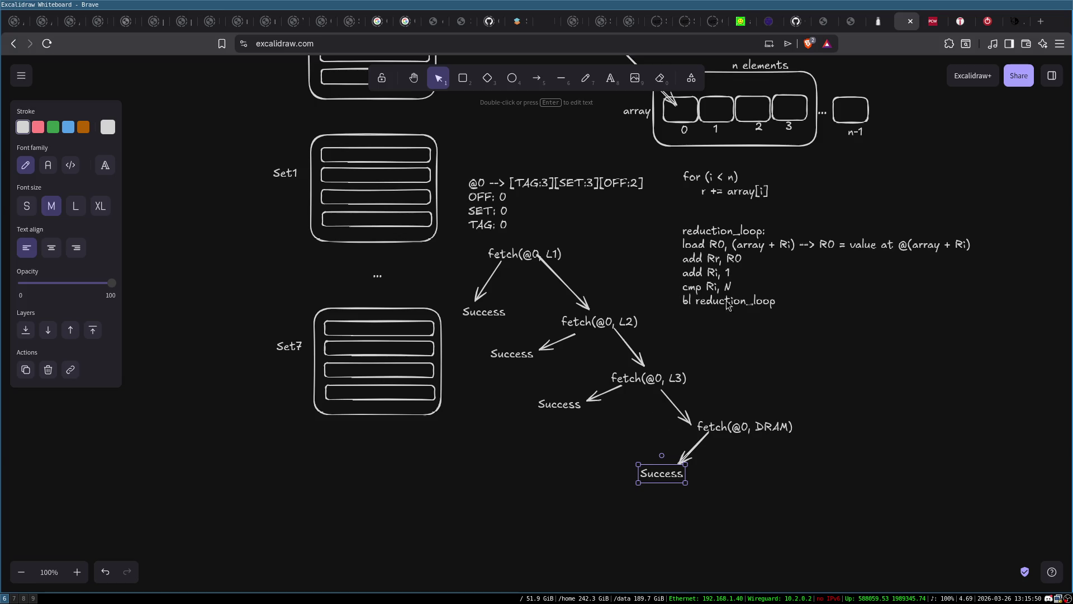
Draw an arrow down-right from fetch(@0, DRAM) to a 'fetch(@0, disk)' label
{"action": "left_click", "coordinate": [537, 78]}
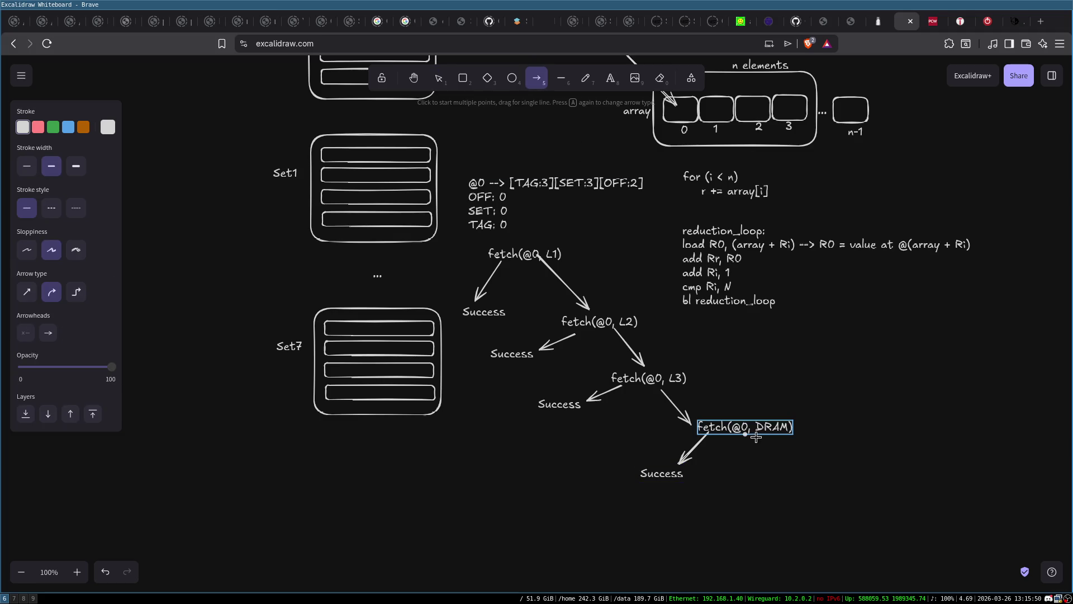
{"action": "left_click_drag", "start_coordinate": [765, 441], "coordinate": [798, 479]}
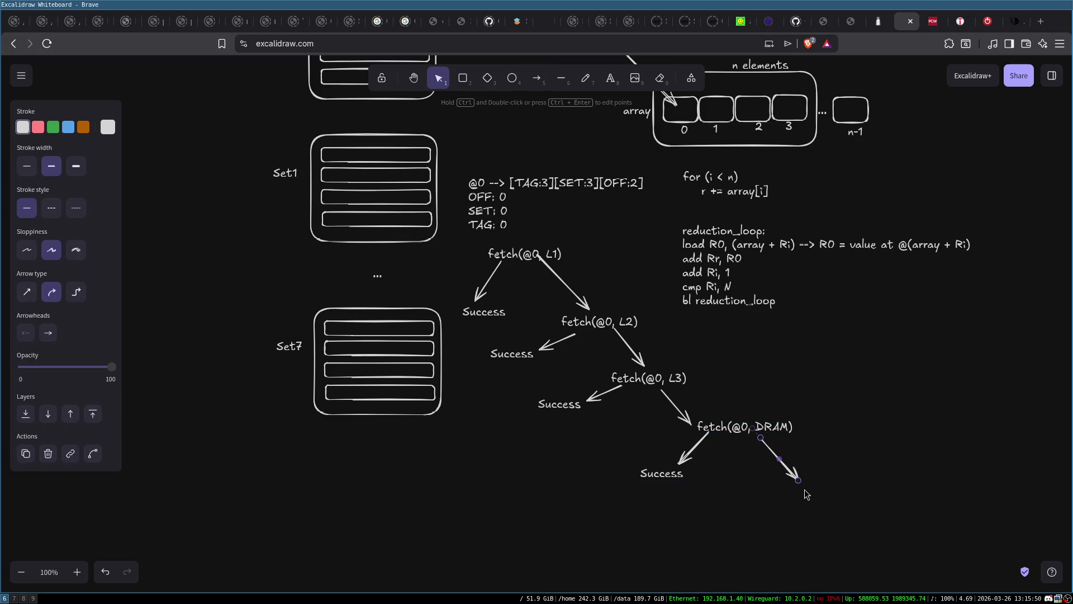
{"action": "double_click", "coordinate": [806, 492]}
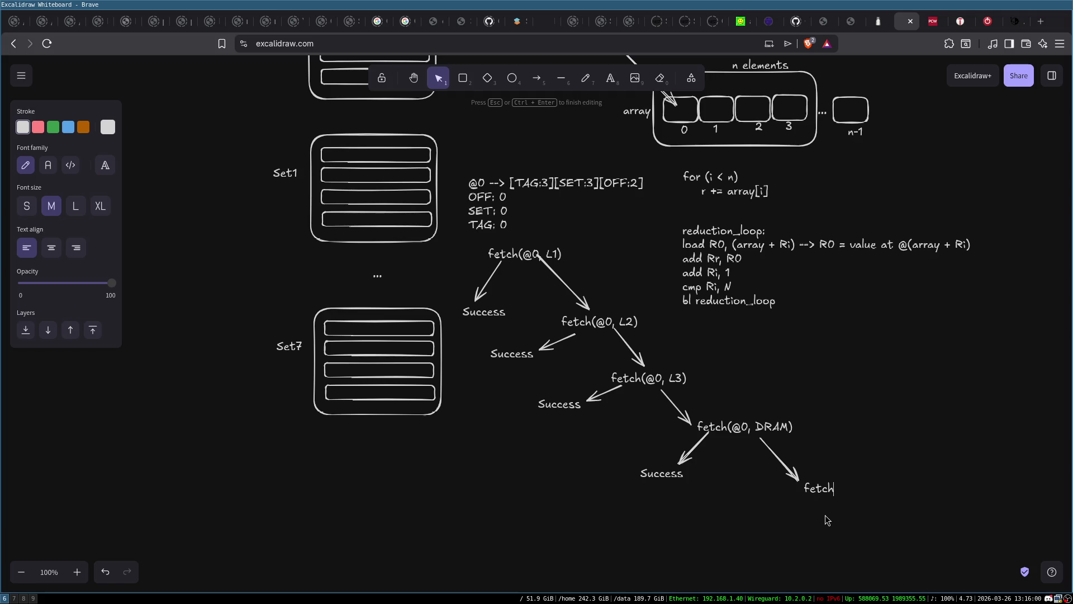
{"action": "type", "text": "fetch(@0,"}
{"action": "type", "text": "disk)"}
{"action": "left_click", "coordinate": [847, 520]}
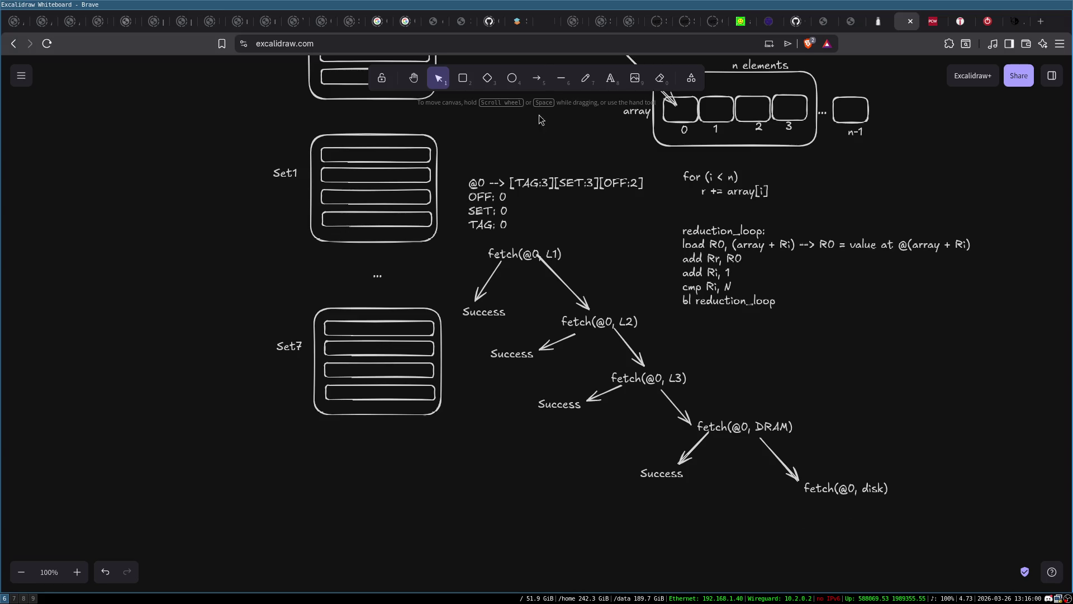
Add a downward arrow from fetch(@0, disk) to a final 'Success' label
{"action": "left_click", "coordinate": [536, 80]}
{"action": "left_click_drag", "start_coordinate": [836, 498], "coordinate": [836, 534]}
{"action": "left_click", "coordinate": [838, 554]}
{"action": "double_click", "coordinate": [842, 554]}
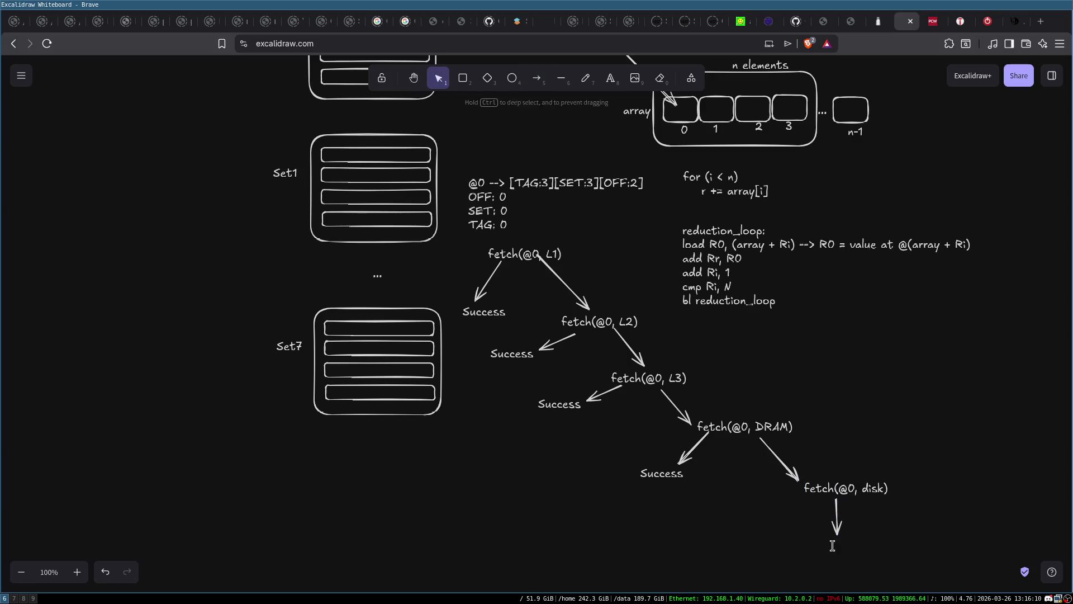
{"action": "type", "text": "Suc"}
{"action": "key", "text": "Escape"}
{"action": "key", "text": "shift+Left"}
{"action": "key", "text": "shift+Left"}
{"action": "key", "text": "alt+Up"}
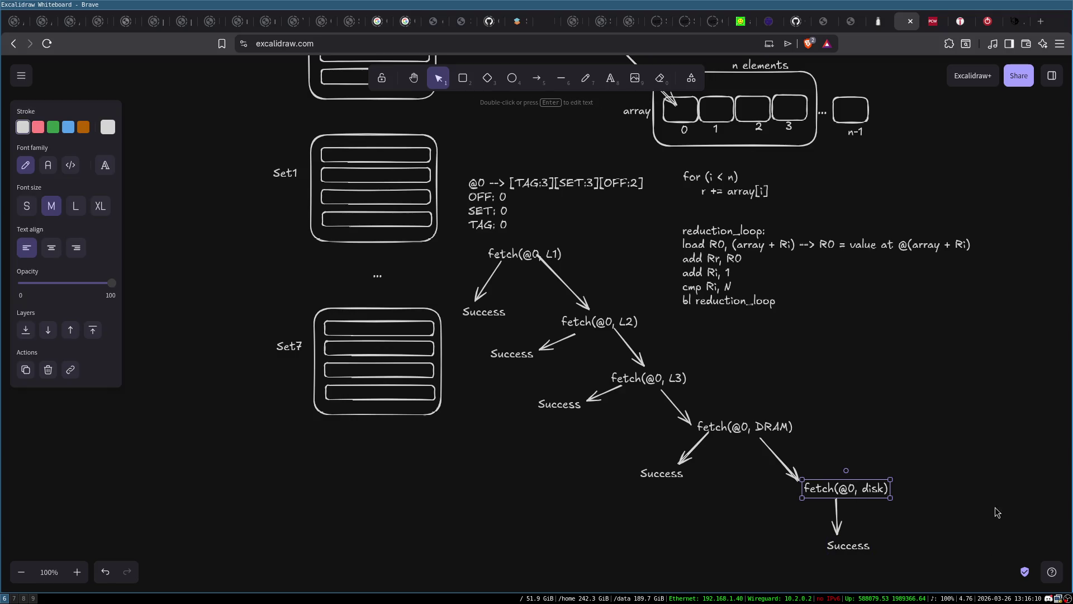
{"action": "left_click", "coordinate": [1000, 488]}
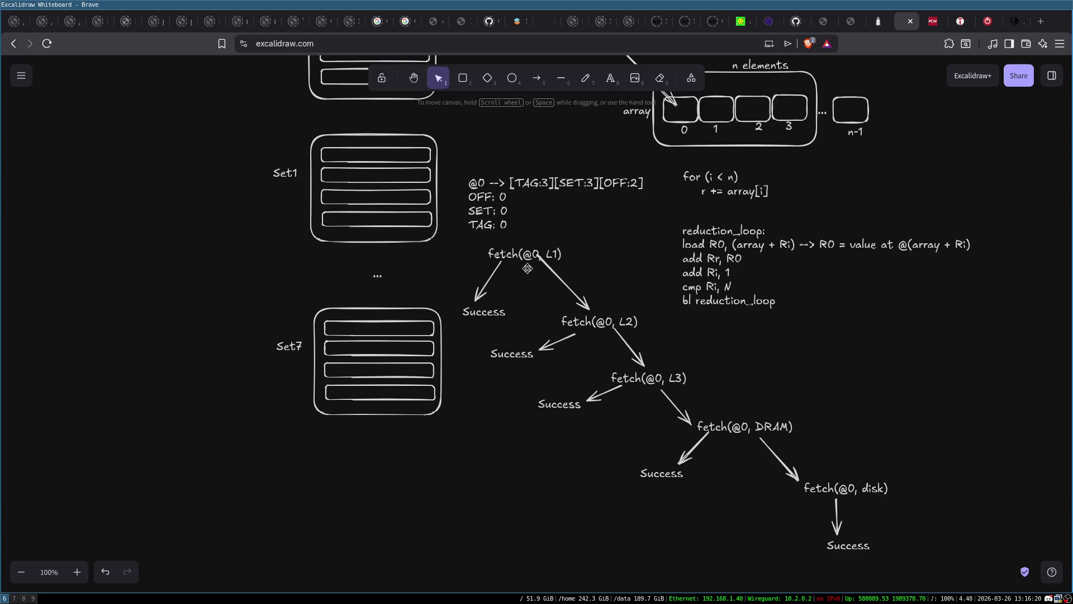
{"action": "double_click", "coordinate": [695, 250]}
{"action": "left_click", "coordinate": [698, 246]}
{"action": "scroll", "coordinate": [375, 184], "scroll_direction": "up", "scroll_amount": 4}
{"action": "scroll", "coordinate": [375, 184], "scroll_direction": "down", "scroll_amount": 5}
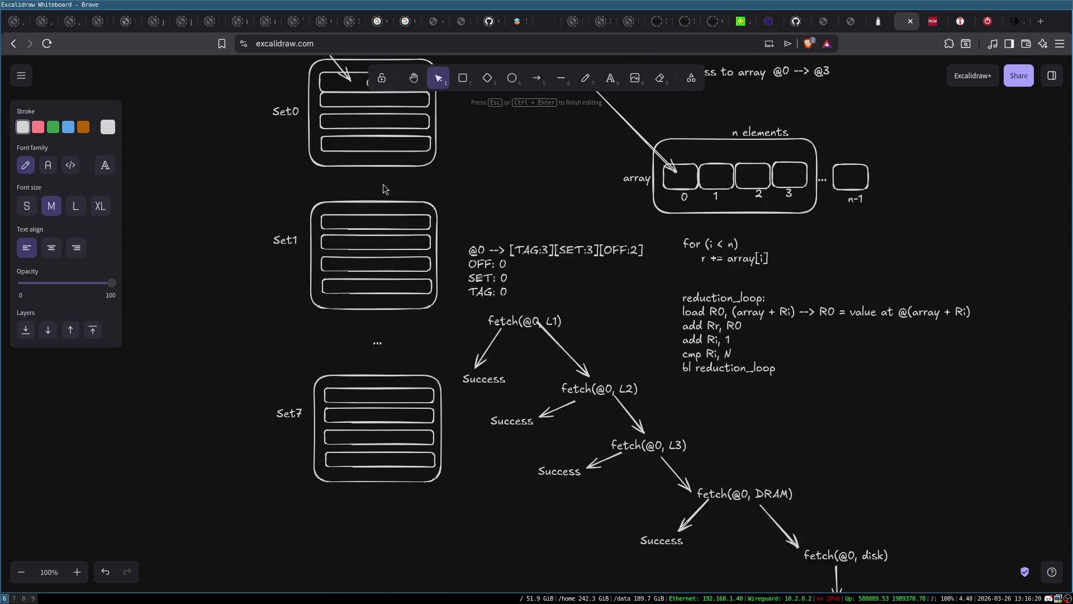
{"action": "scroll", "coordinate": [465, 251], "scroll_direction": "up", "scroll_amount": 1}
{"action": "left_click", "coordinate": [568, 223]}
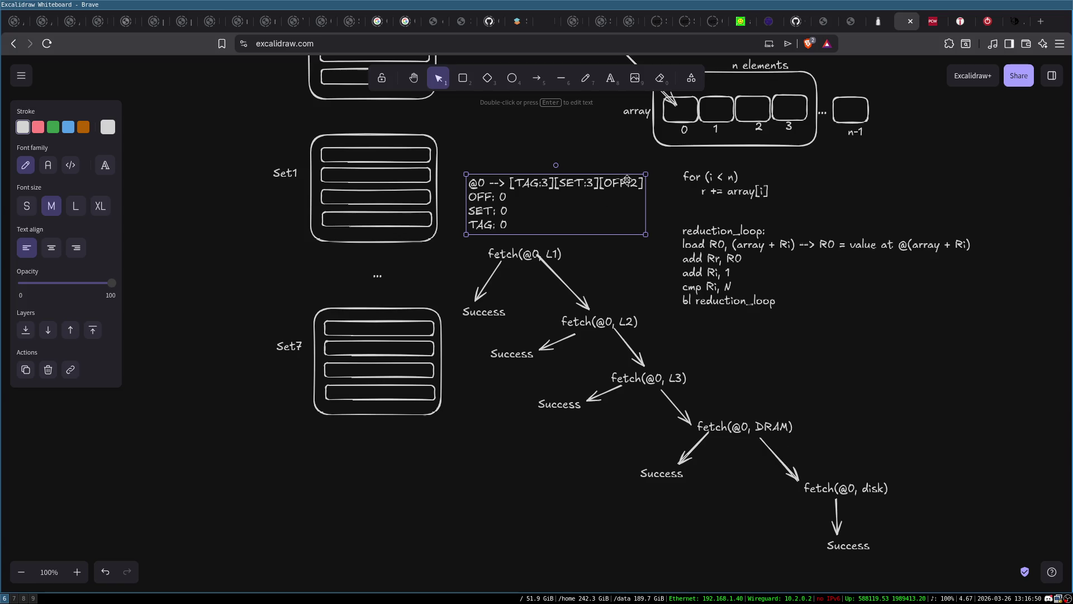
{"action": "left_click", "coordinate": [699, 245]}
{"action": "triple_click", "coordinate": [699, 245]}
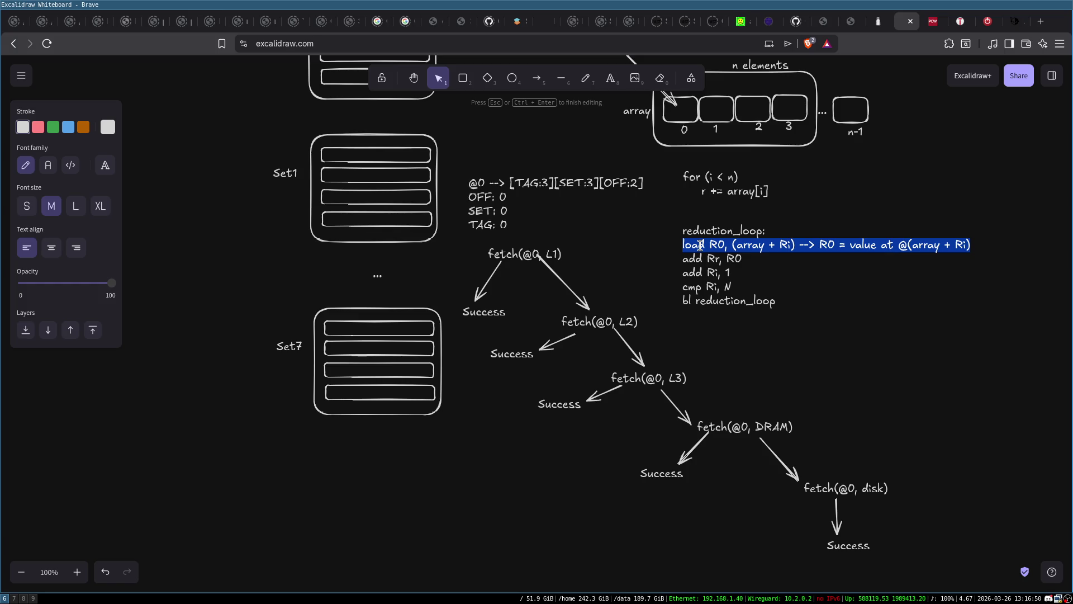
{"action": "left_click", "coordinate": [904, 395]}
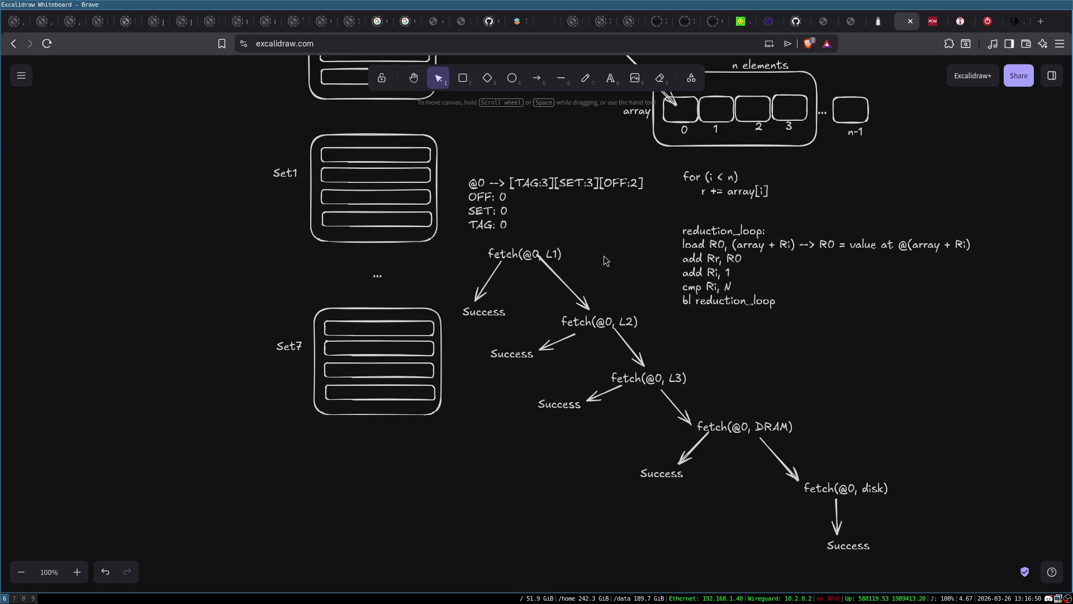
{"action": "left_click", "coordinate": [539, 256]}
{"action": "left_click", "coordinate": [610, 323]}
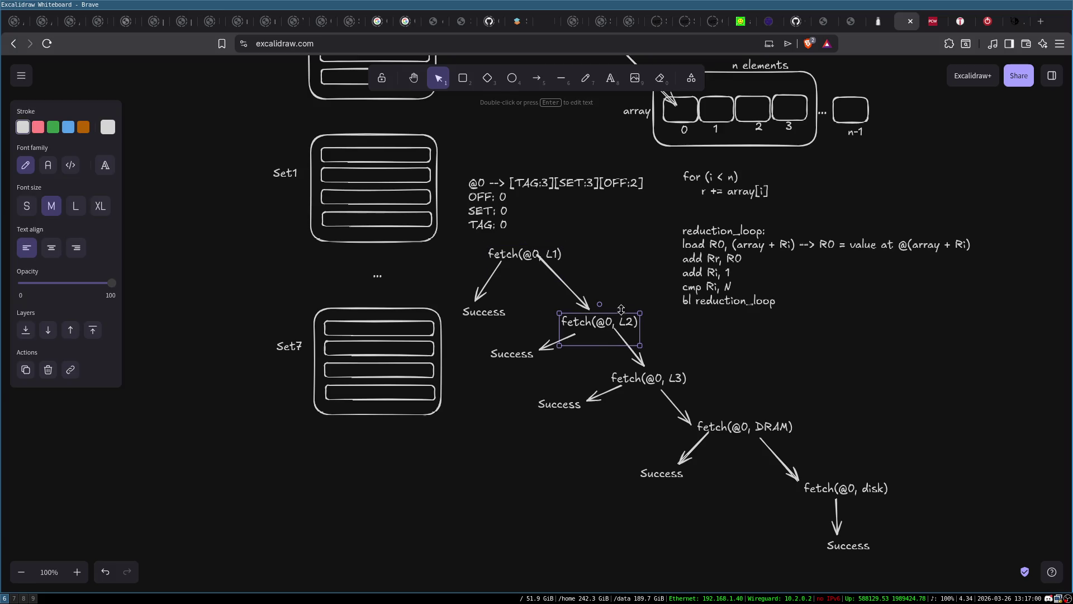
Append '(4cycles ~1 ns)' to the L1 fetch and move the L2 arrow's start beneath it
{"action": "double_click", "coordinate": [523, 255]}
{"action": "key", "text": "End"}
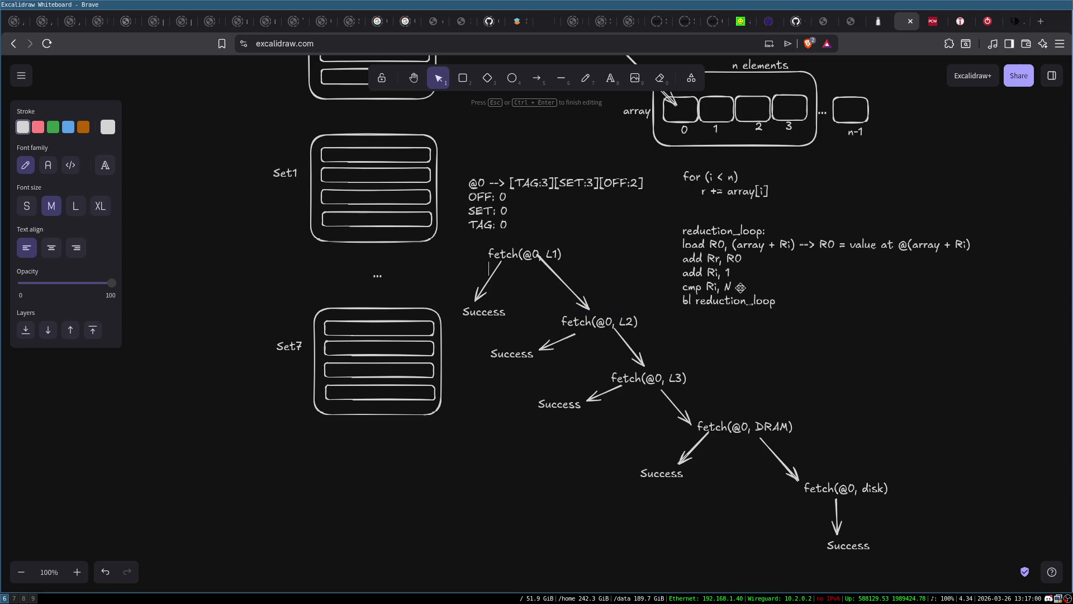
{"action": "type", "text": "("}
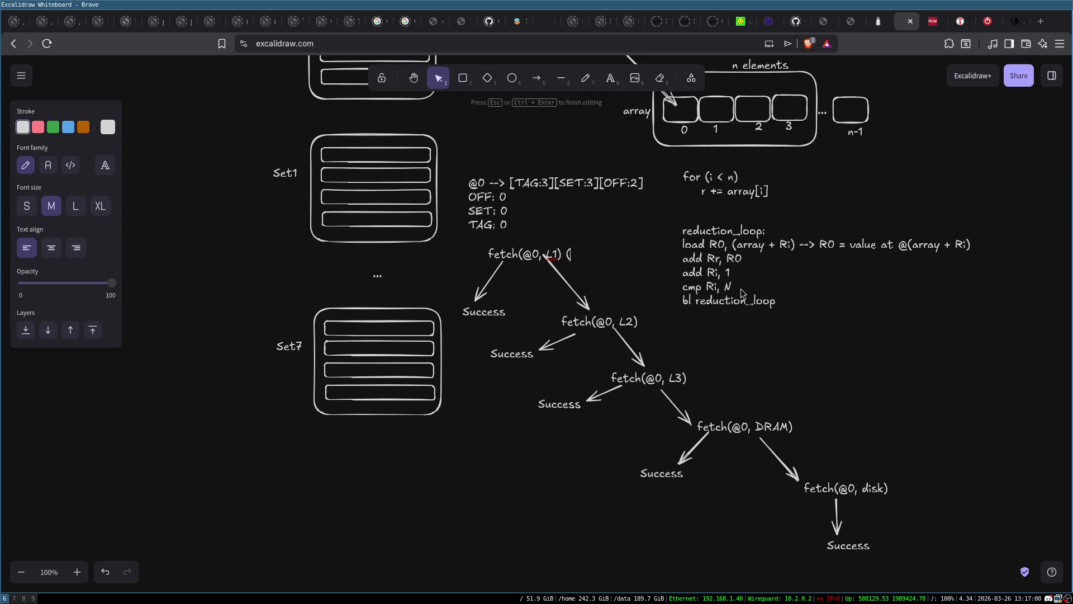
{"action": "type", "text": "4cycles "}
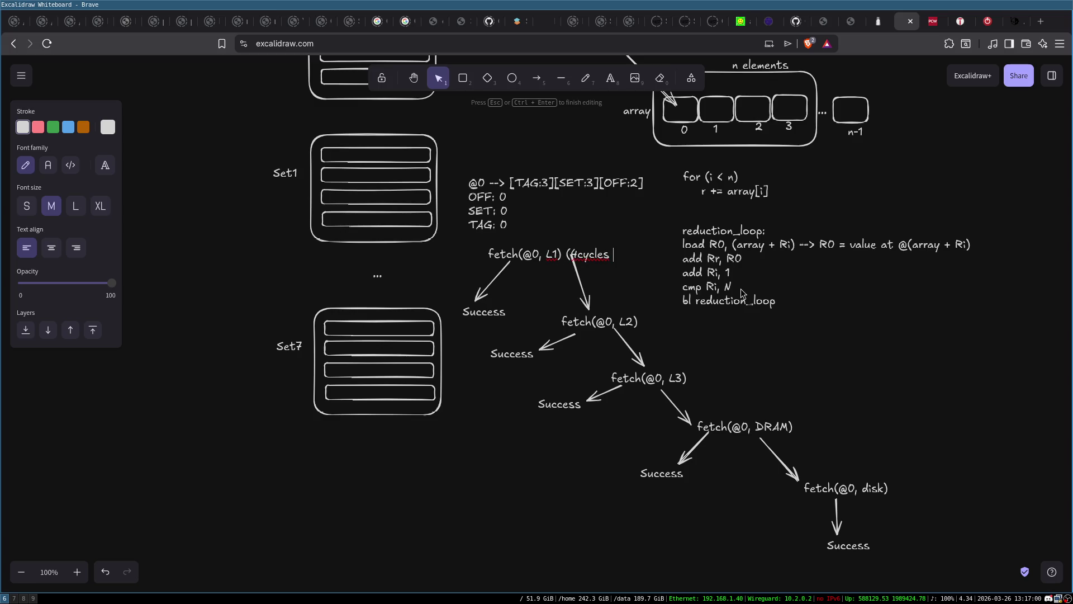
{"action": "type", "text": "~1 ns)"}
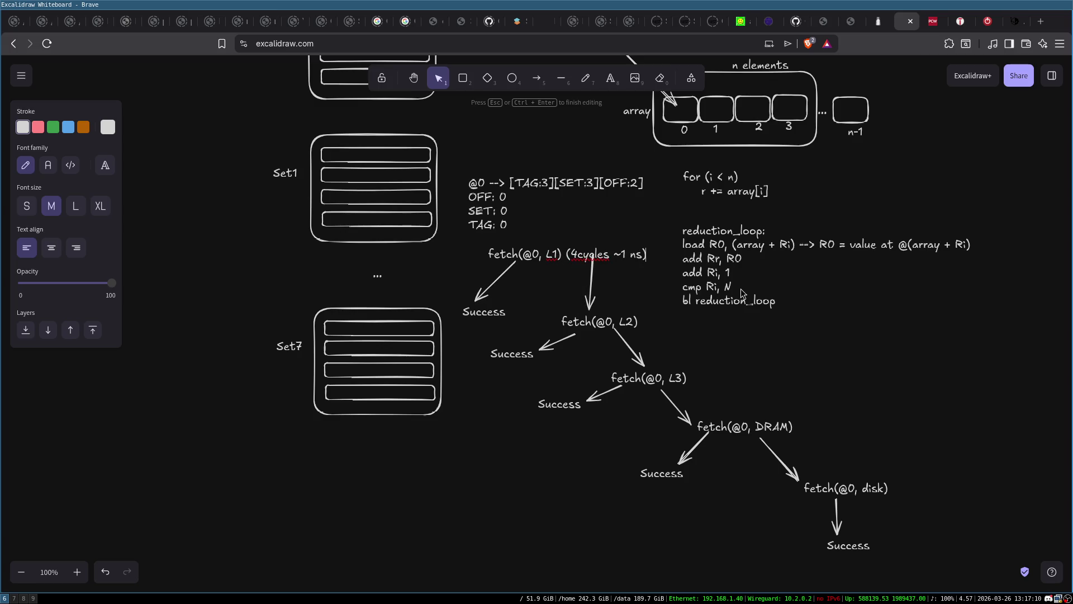
{"action": "left_click", "coordinate": [577, 219]}
{"action": "left_click", "coordinate": [592, 259]}
{"action": "left_click_drag", "start_coordinate": [591, 258], "coordinate": [590, 278]}
{"action": "left_click", "coordinate": [514, 265]}
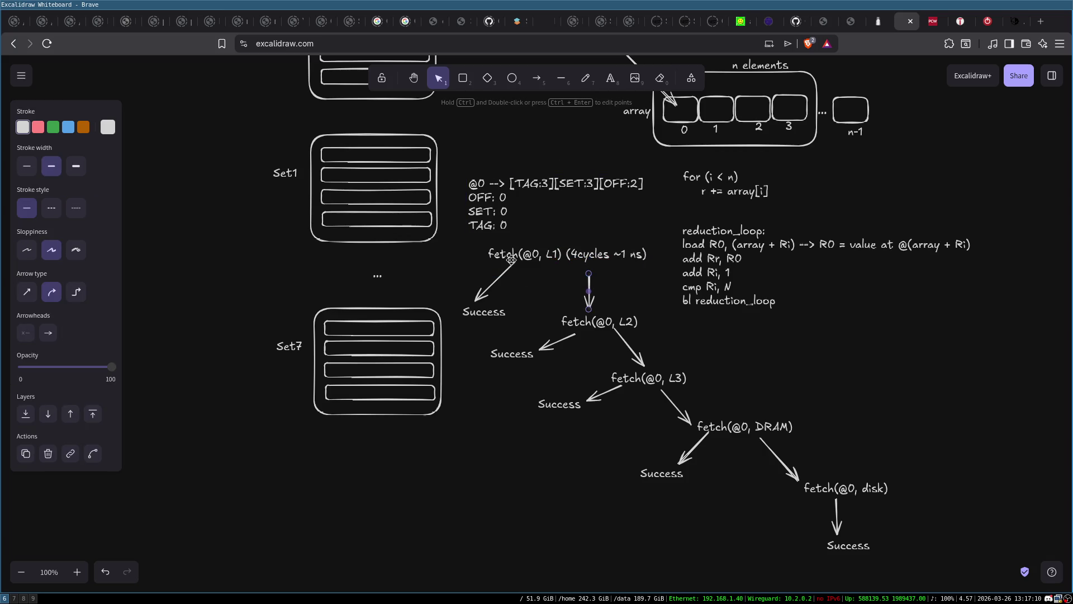
{"action": "left_click", "coordinate": [515, 261]}
Append '(8~12 cycles ~4ns)' to the L2 fetch and '(50cycles ~20ns)' to L3
{"action": "left_click", "coordinate": [570, 296]}
{"action": "double_click", "coordinate": [637, 321]}
{"action": "key", "text": "End"}
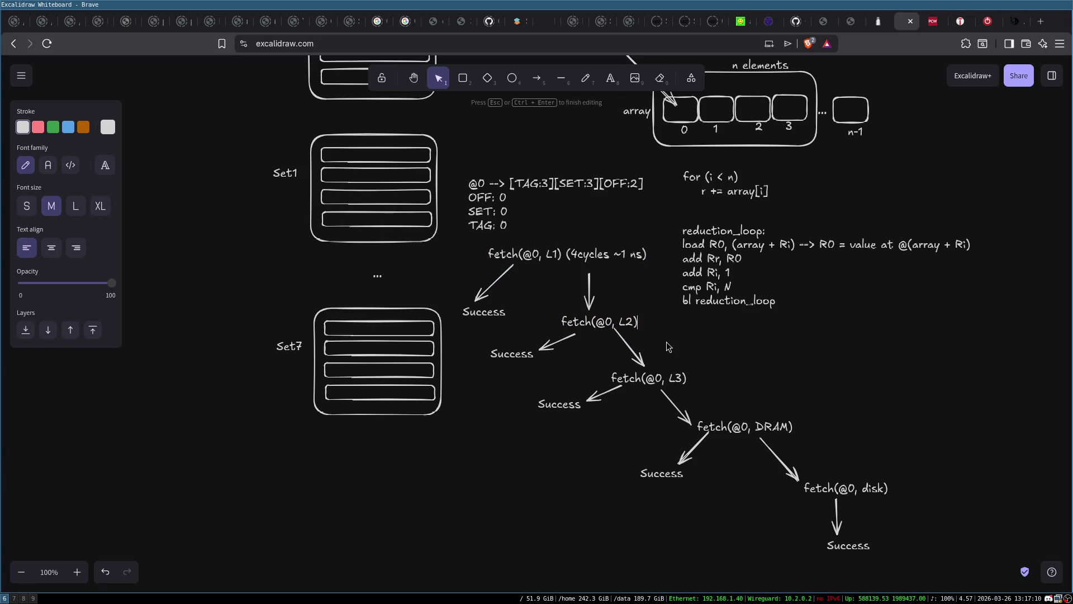
{"action": "type", "text": "("}
{"action": "type", "text": "8~12 cycles"}
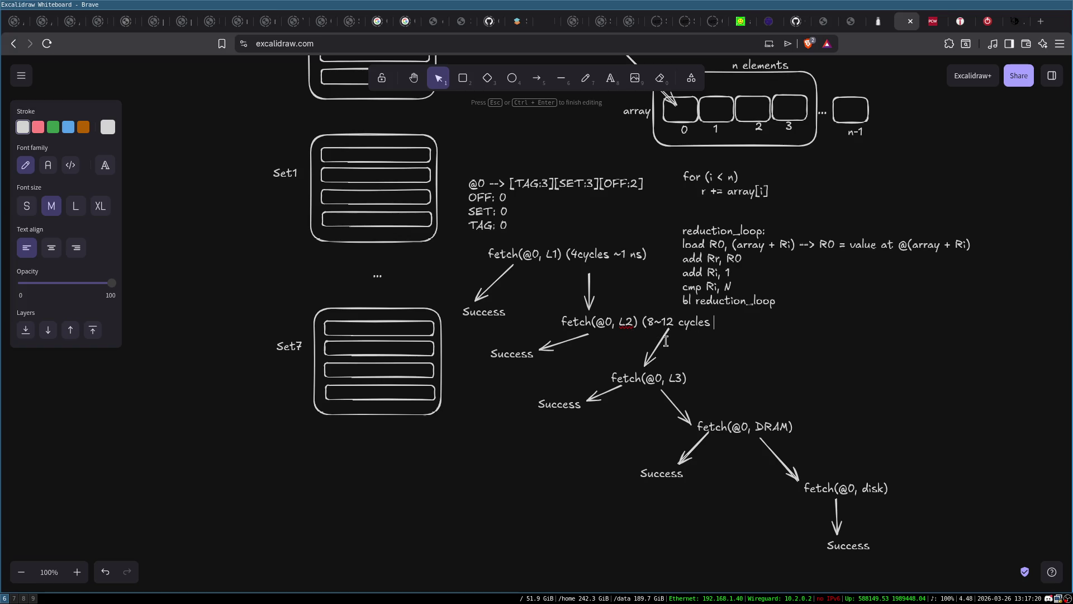
{"action": "type", "text": " ~4ns"}
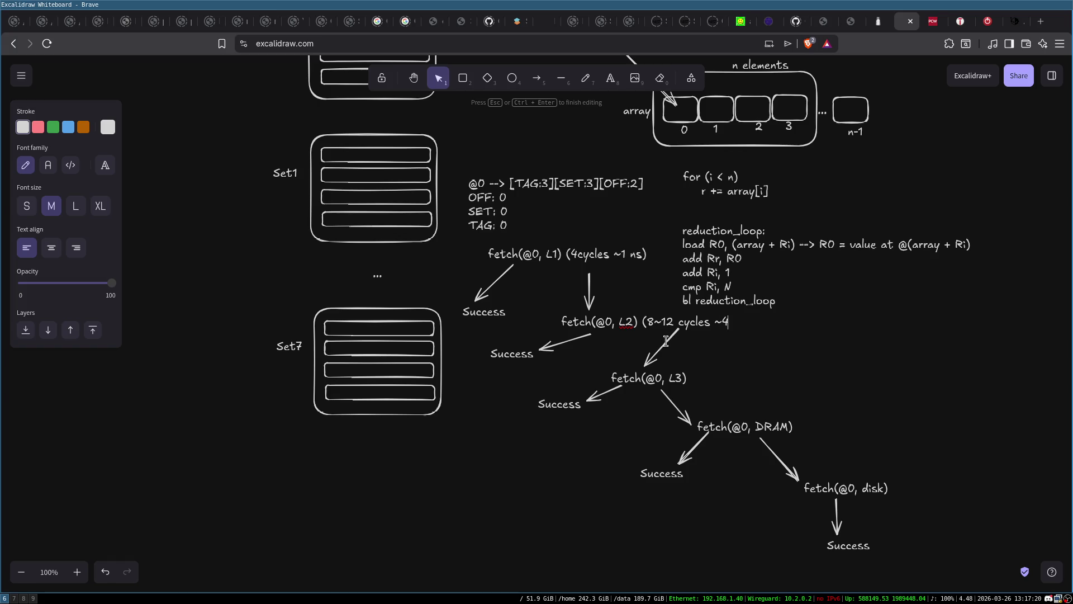
{"action": "type", "text": ")"}
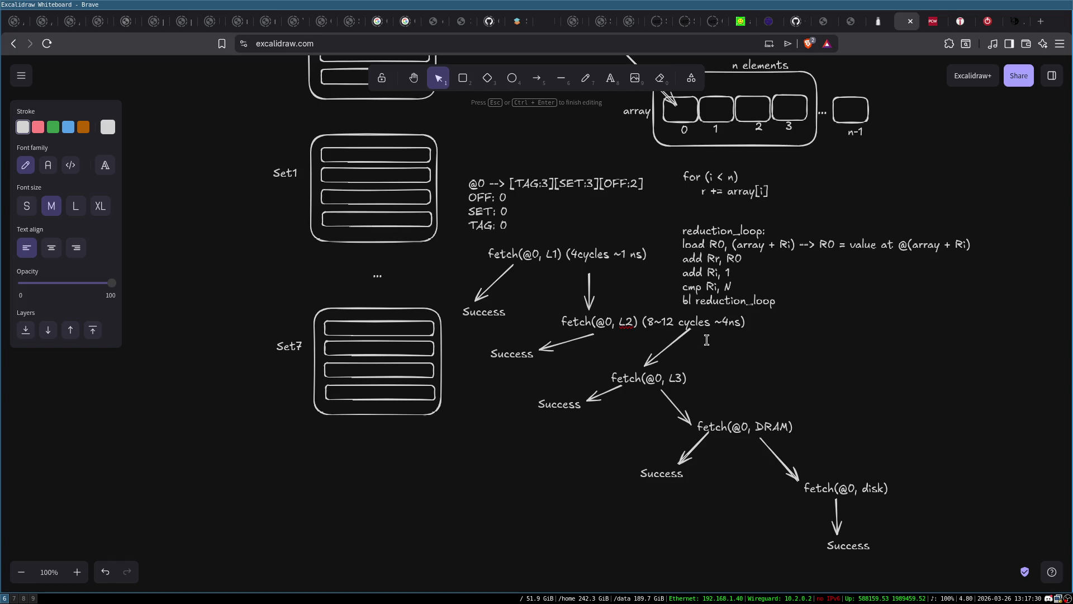
{"action": "left_click", "coordinate": [595, 452]}
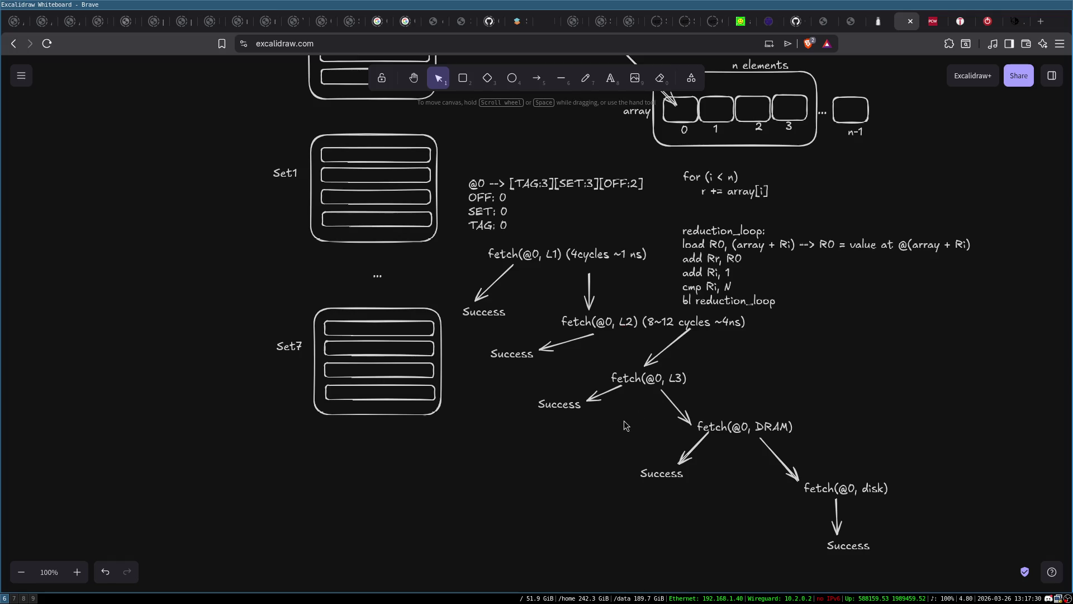
{"action": "double_click", "coordinate": [660, 378]}
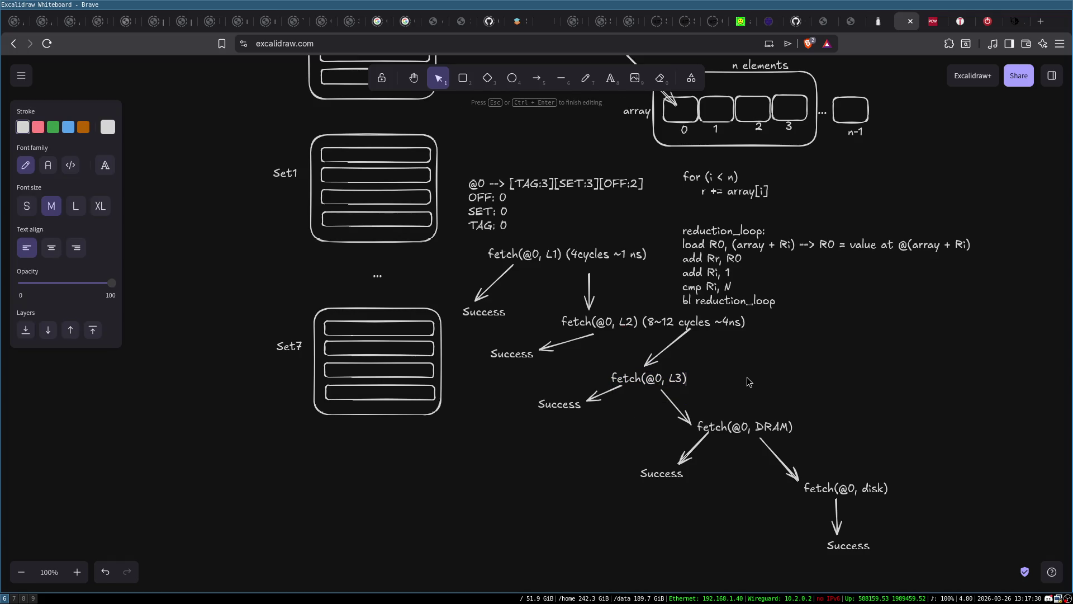
{"action": "type", "text": "(50"}
{"action": "type", "text": "cycles "}
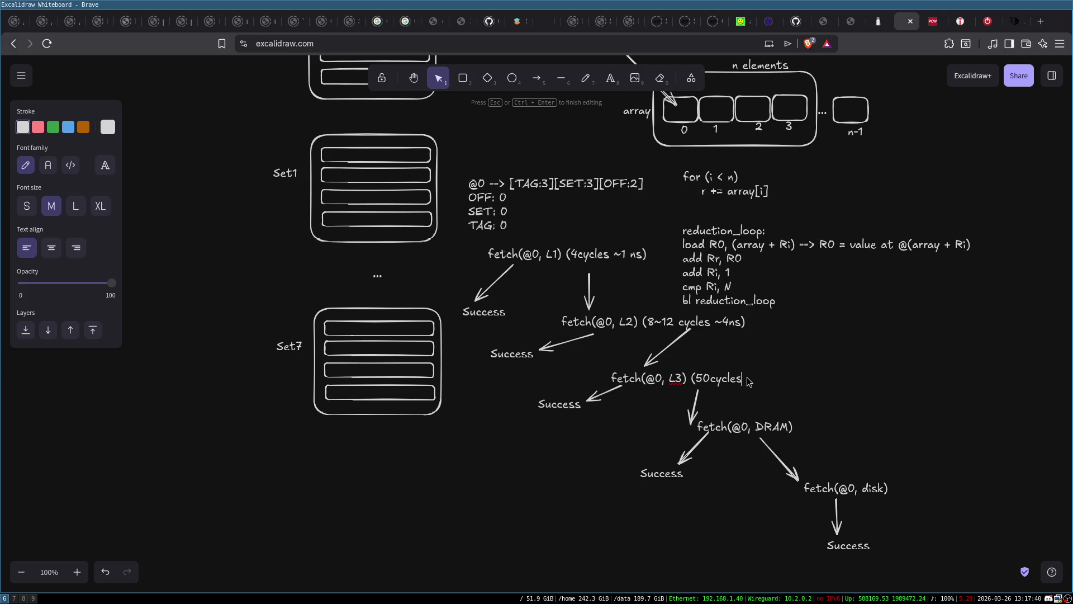
{"action": "type", "text": "~"}
{"action": "type", "text": "20"}
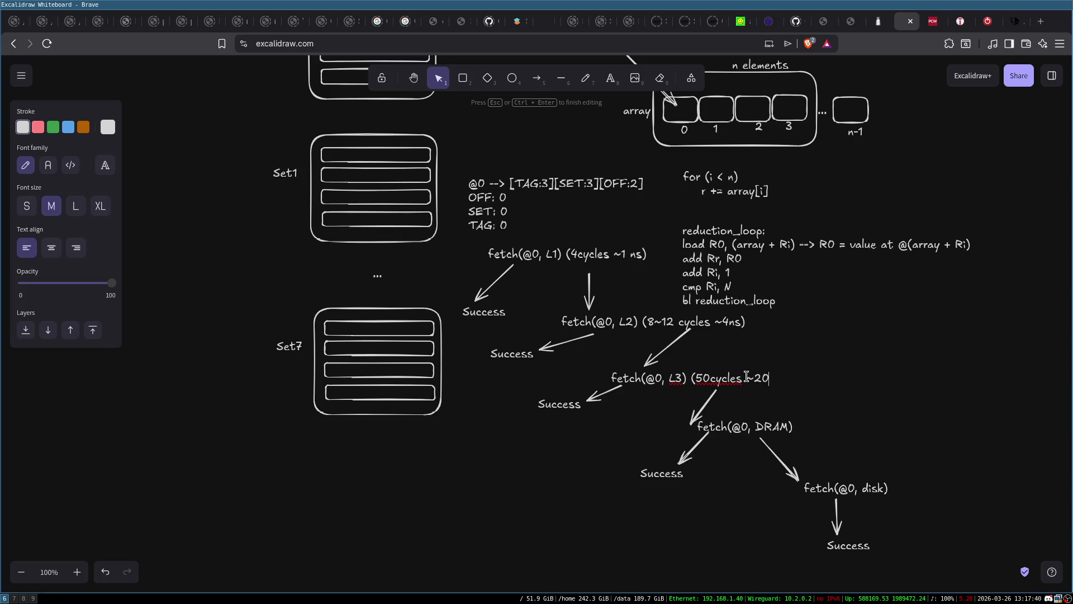
{"action": "type", "text": "ns"}
{"action": "type", "text": ")"}
Append '(120~300 cycles >300 ns)' to the fetch(@0, DRAM) label
{"action": "left_click", "coordinate": [786, 421]}
{"action": "key", "text": "Return"}
{"action": "key", "text": "Right"}
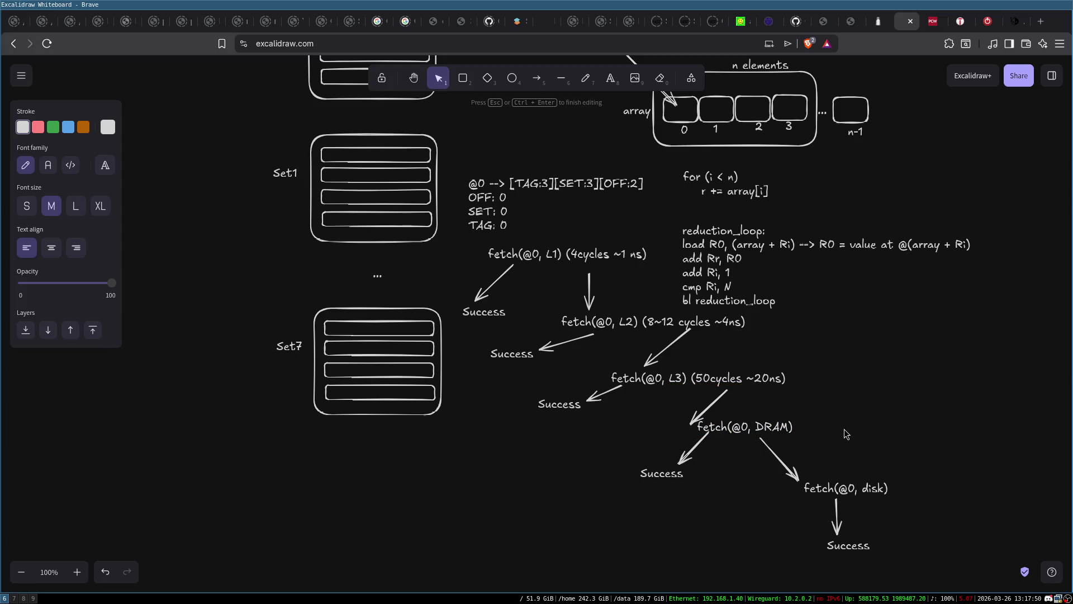
{"action": "type", "text": "("}
{"action": "type", "text": "120"}
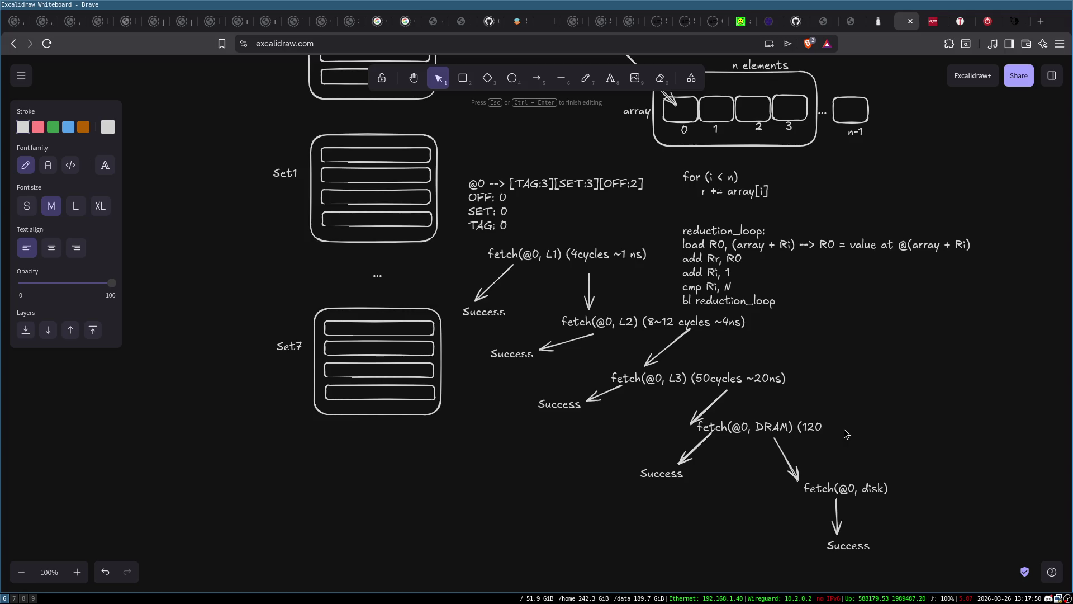
{"action": "type", "text": "~300 cycl"}
{"action": "type", "text": "es ~"}
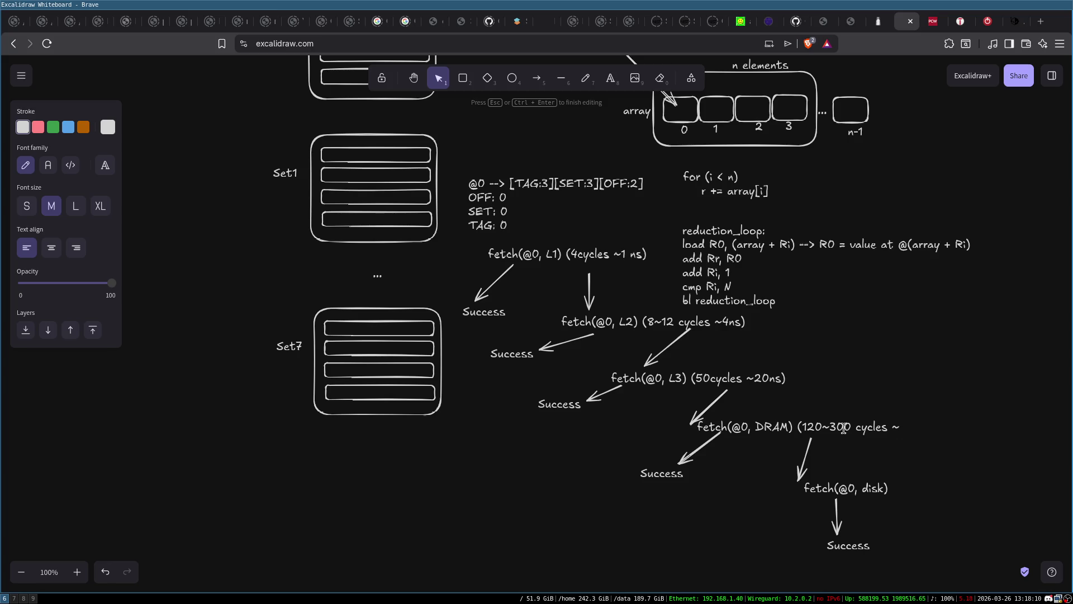
{"action": "type", "text": "300"}
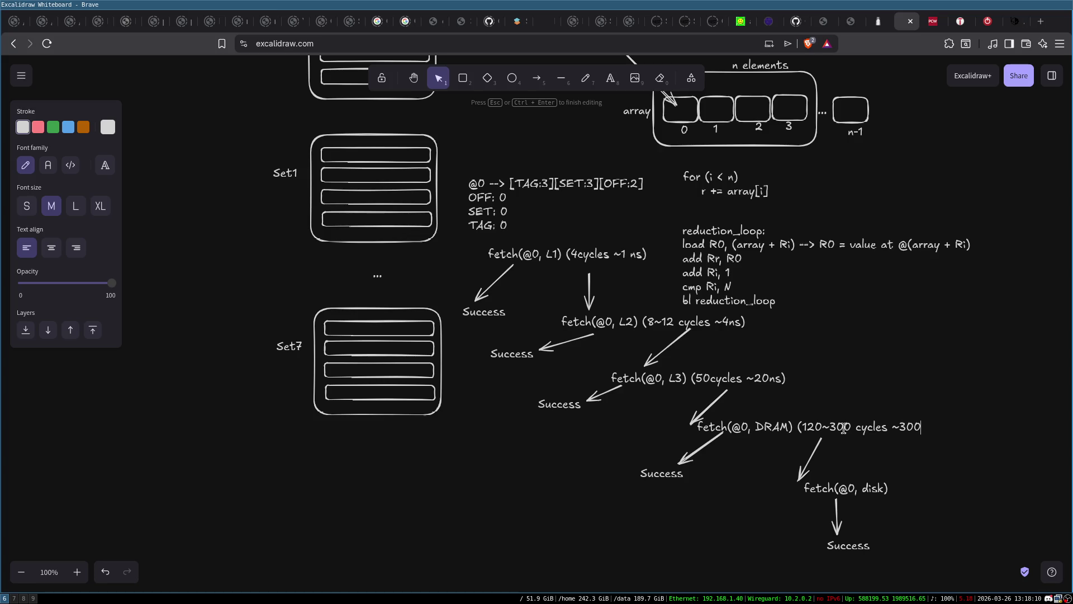
{"action": "key", "text": "BackSpace"}
{"action": "key", "text": "BackSpace"}
{"action": "key", "text": "BackSpace"}
{"action": "key", "text": "BackSpace"}
{"action": "type", "text": ">300 ns)"}
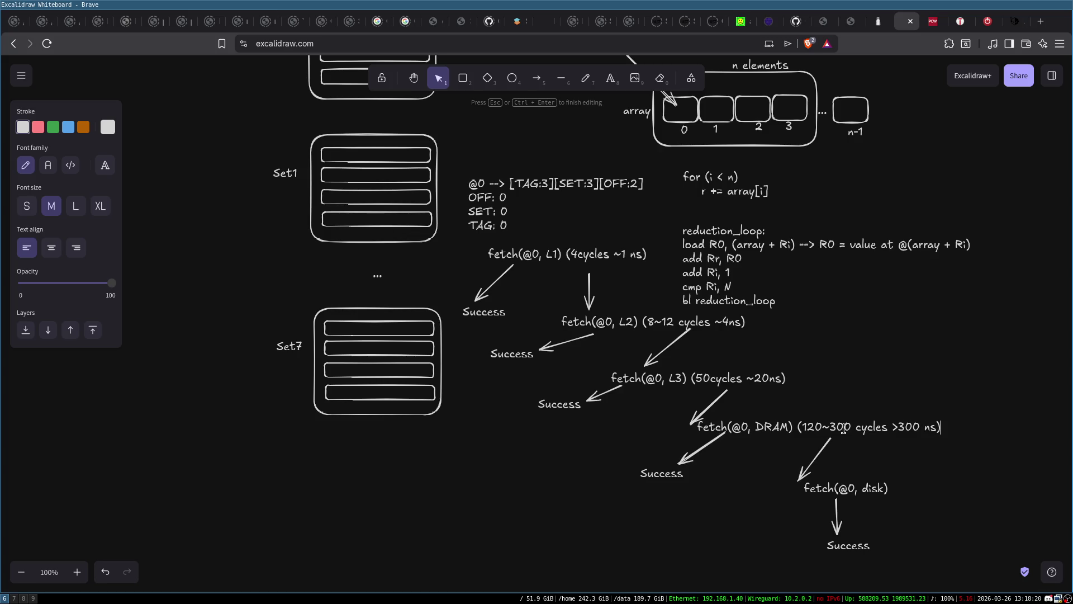
Append '(ms level latency)' to the fetch(@0, disk) label and nudge the reduction_loop code block up
{"action": "double_click", "coordinate": [871, 488]}
{"action": "left_click", "coordinate": [904, 488]}
{"action": "type", "text": "("}
{"action": "type", "text": "ms level lo"}
{"action": "type", "text": "tency)"}
{"action": "left_click", "coordinate": [979, 448]}
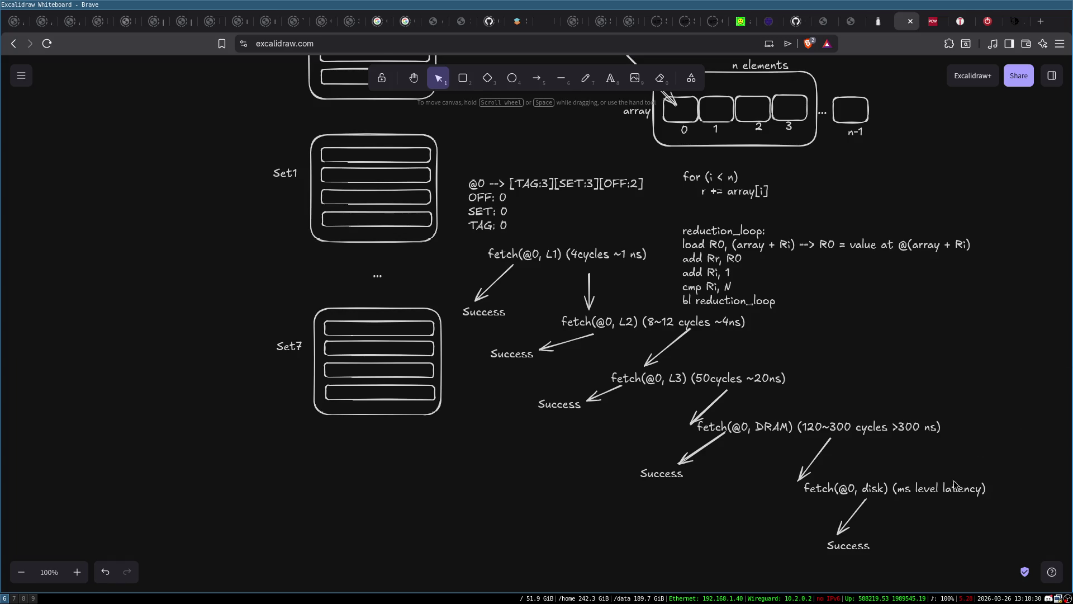
{"action": "left_click", "coordinate": [908, 492]}
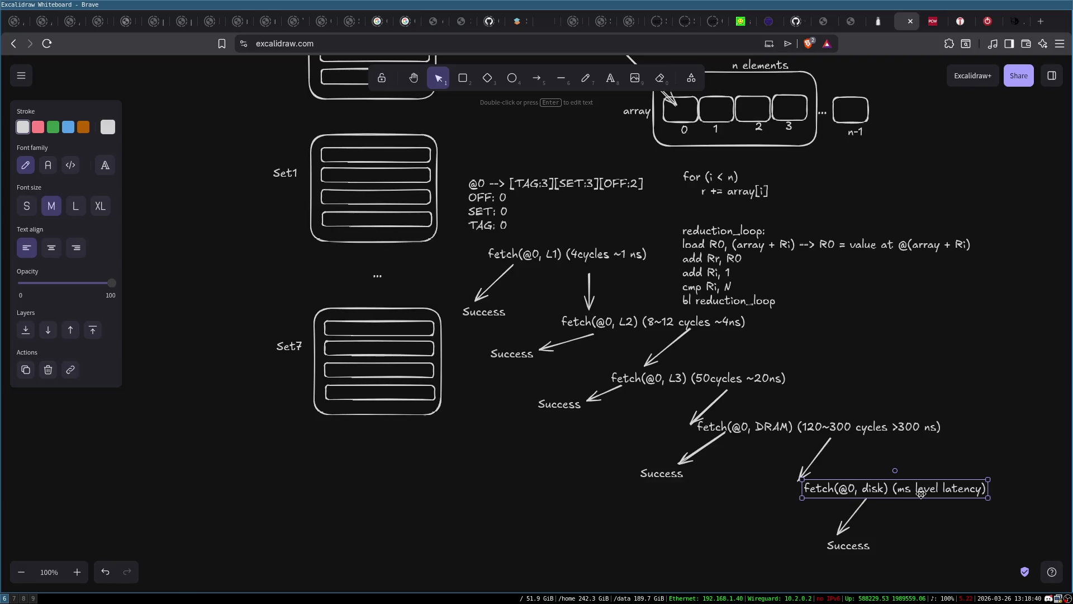
{"action": "left_click_drag", "start_coordinate": [707, 244], "coordinate": [708, 226]}
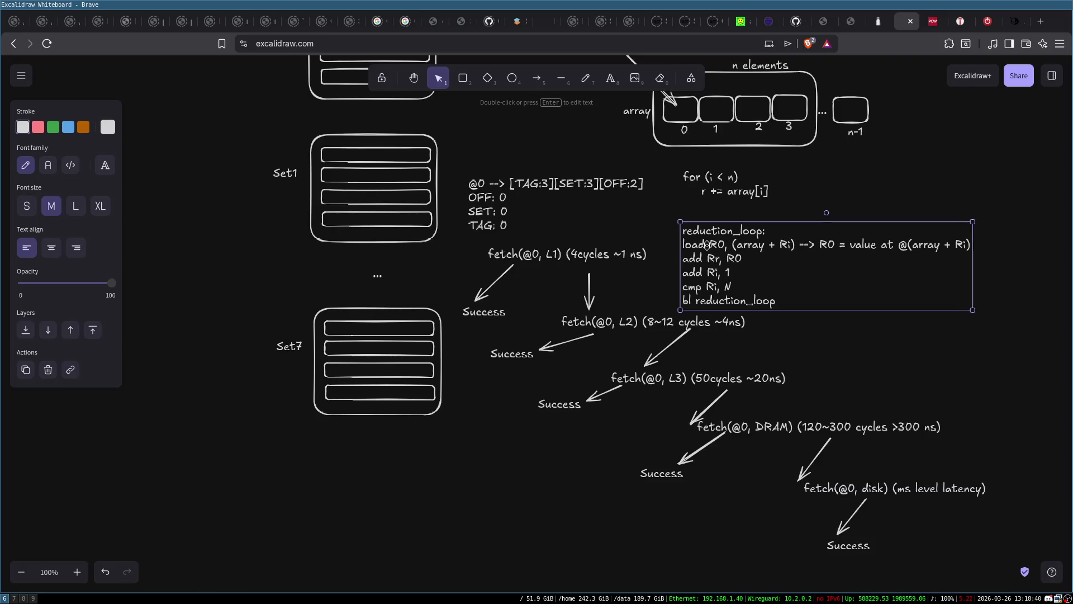
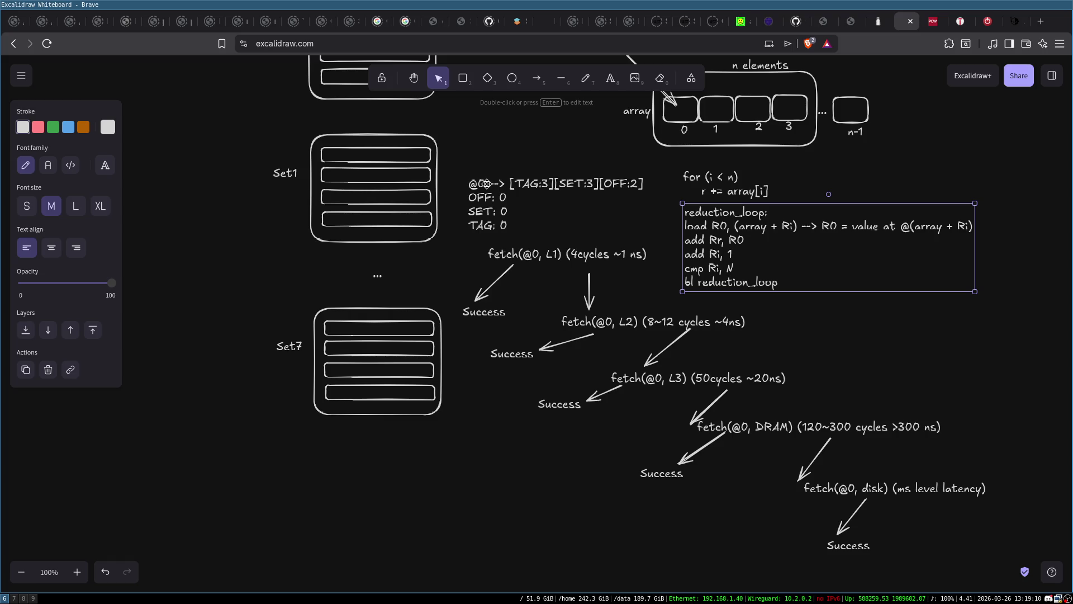
Scroll up to Set0 and check the @0 --> [TAG:3][SET:3][OFF:2] address text block
{"action": "scroll", "coordinate": [274, 179], "scroll_direction": "up", "scroll_amount": 2}
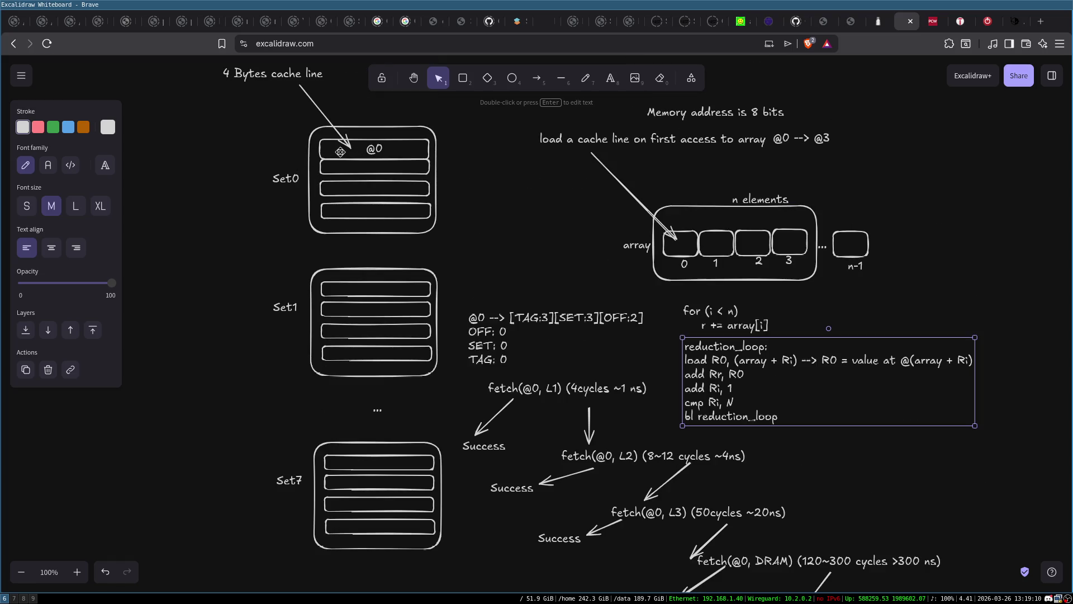
{"action": "left_click", "coordinate": [390, 163]}
{"action": "left_click", "coordinate": [498, 319]}
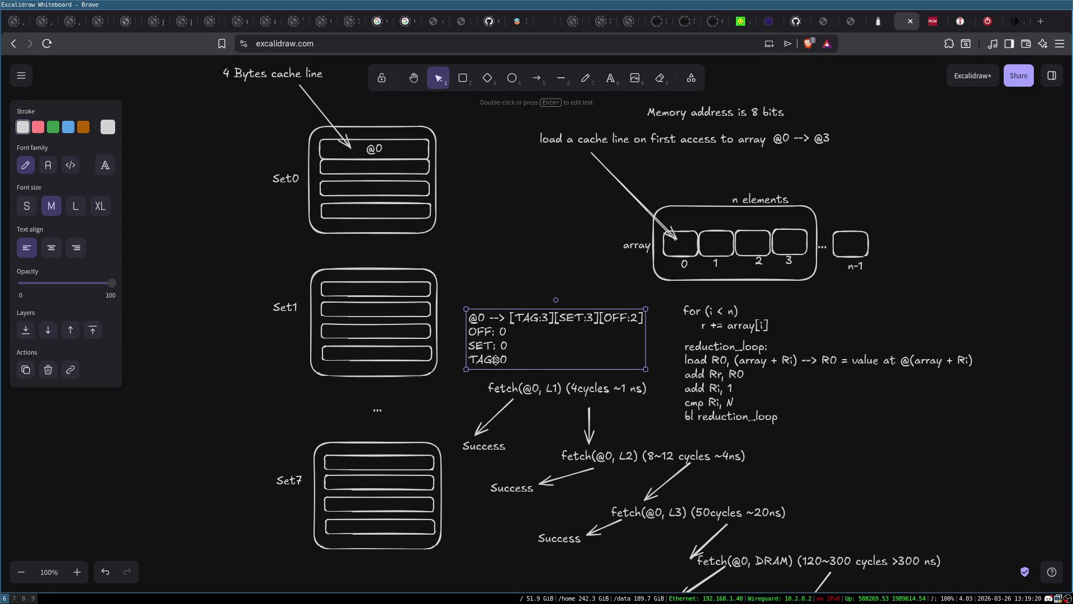
{"action": "double_click", "coordinate": [501, 346]}
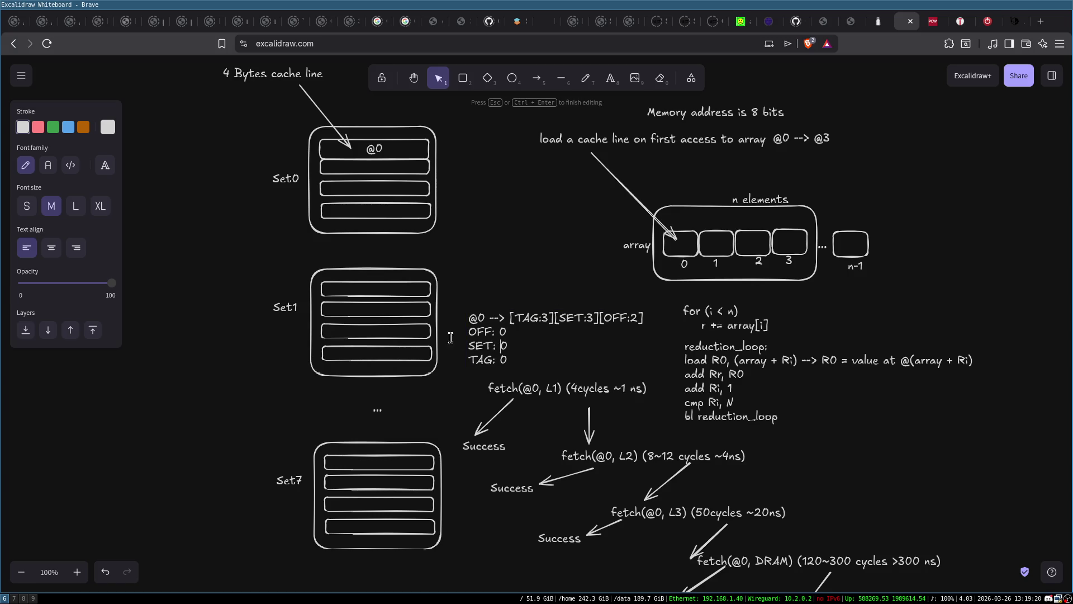
{"action": "left_click", "coordinate": [319, 166]}
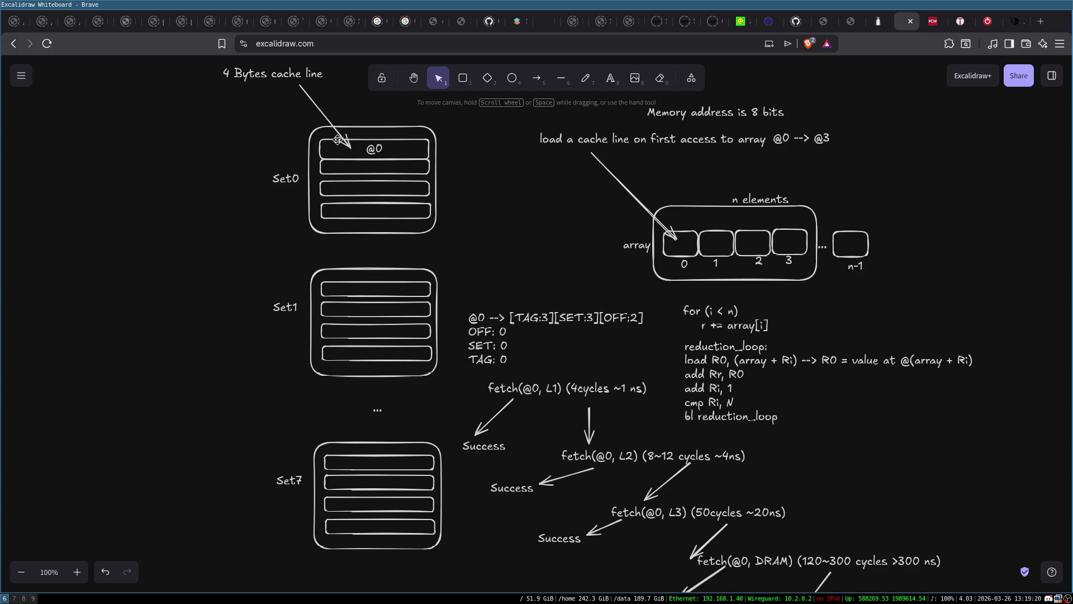
{"action": "left_click", "coordinate": [481, 363]}
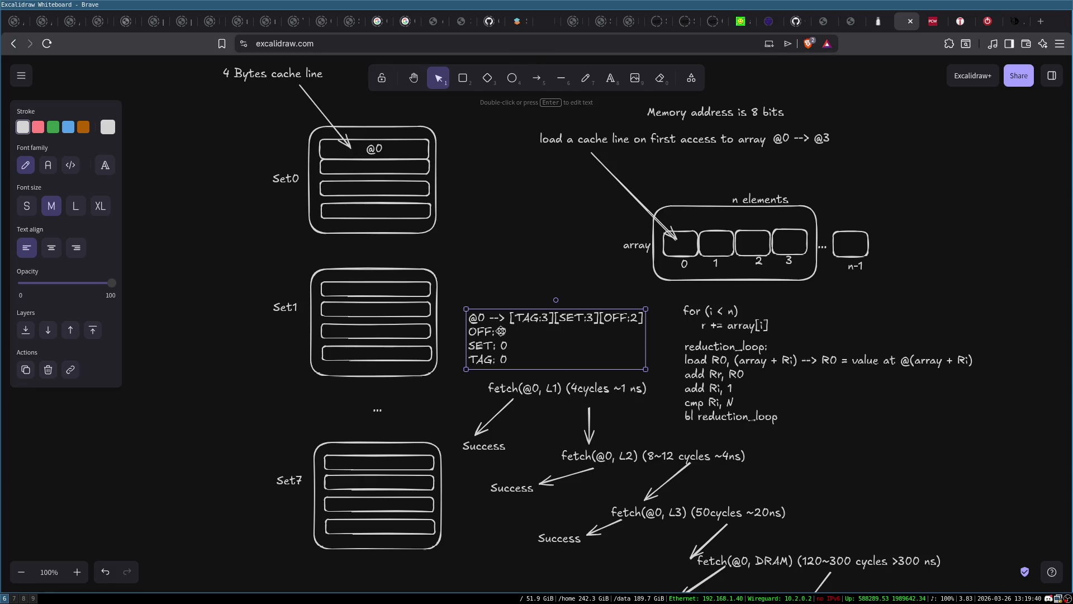
{"action": "double_click", "coordinate": [481, 331]}
{"action": "double_click", "coordinate": [480, 331]}
{"action": "left_click", "coordinate": [499, 331]}
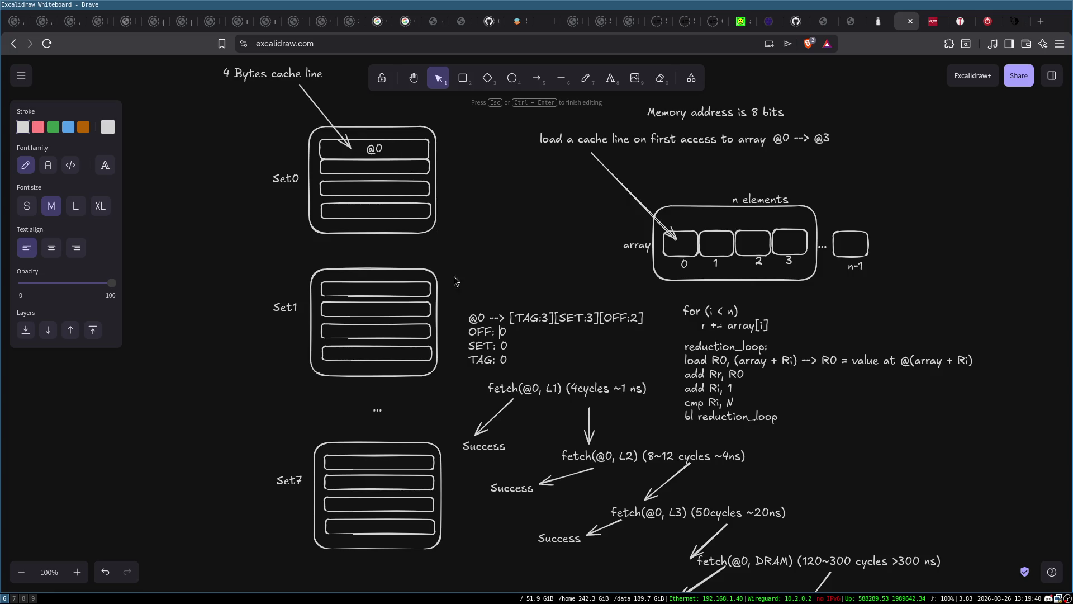
{"action": "left_click", "coordinate": [505, 250]}
{"action": "left_click", "coordinate": [385, 143]}
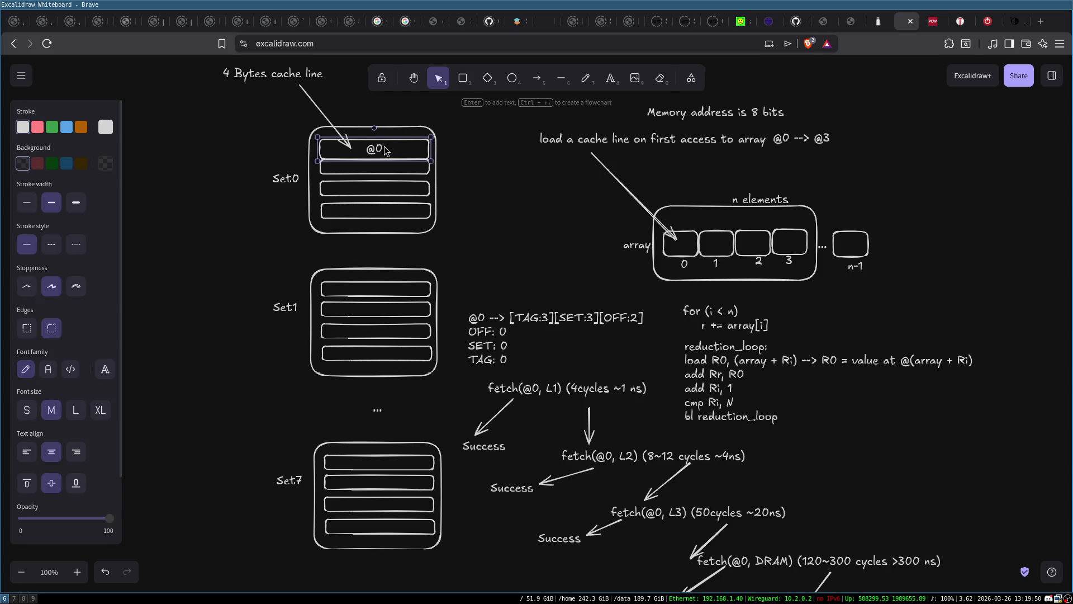
{"action": "left_click", "coordinate": [725, 230]}
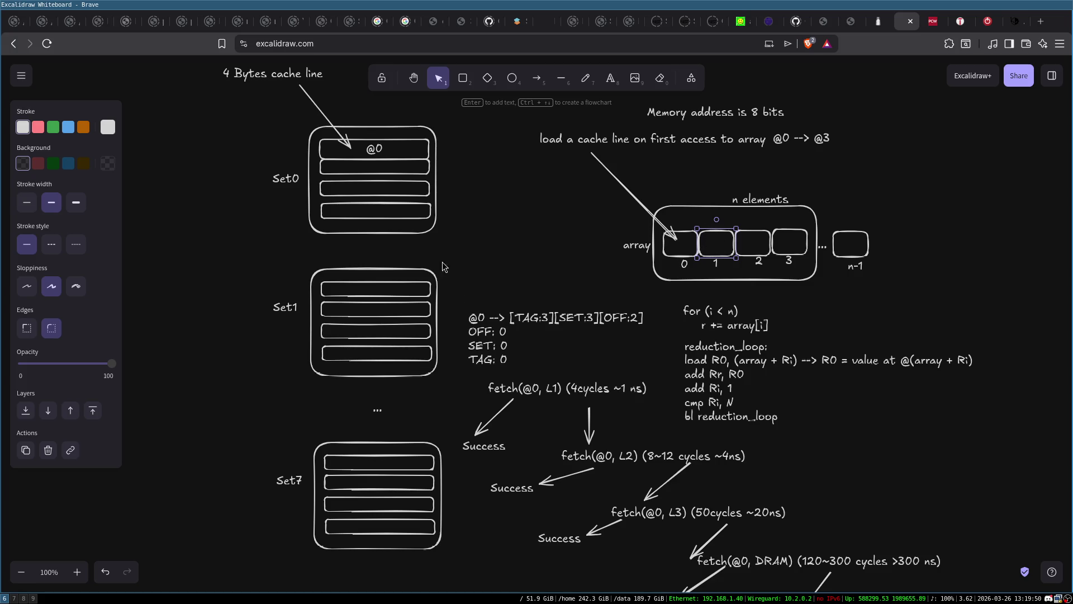
{"action": "left_click", "coordinate": [394, 147]}
{"action": "left_click", "coordinate": [503, 330]}
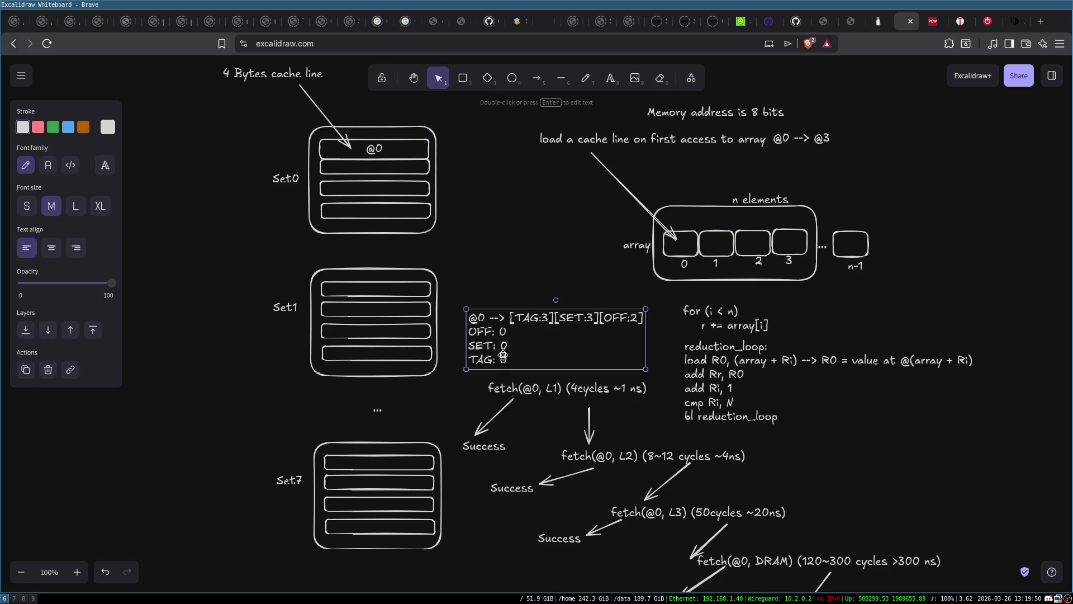
{"action": "double_click", "coordinate": [491, 357]}
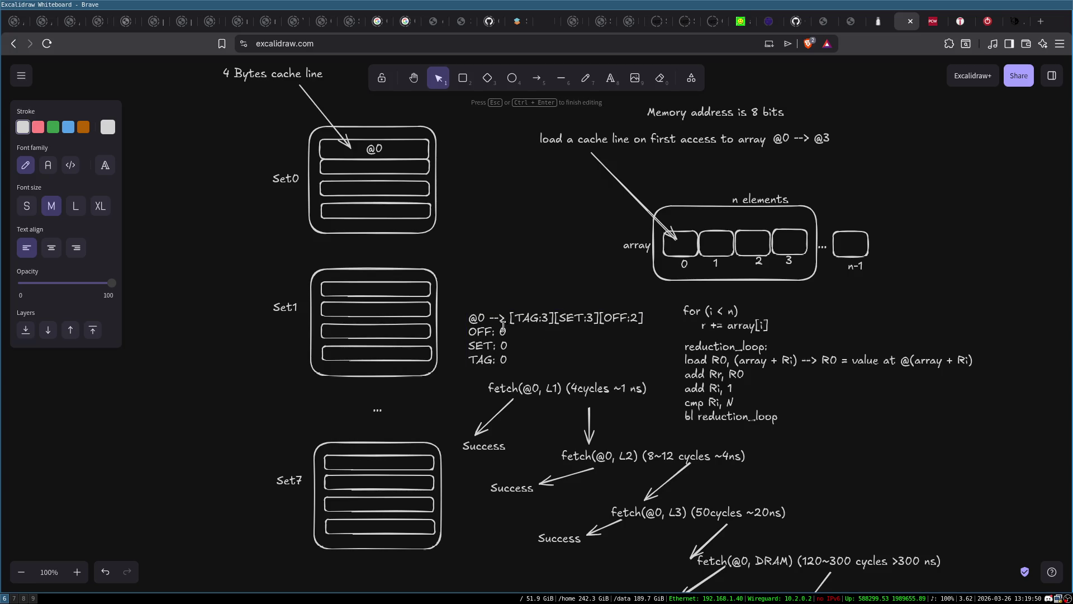
{"action": "left_click", "coordinate": [487, 287]}
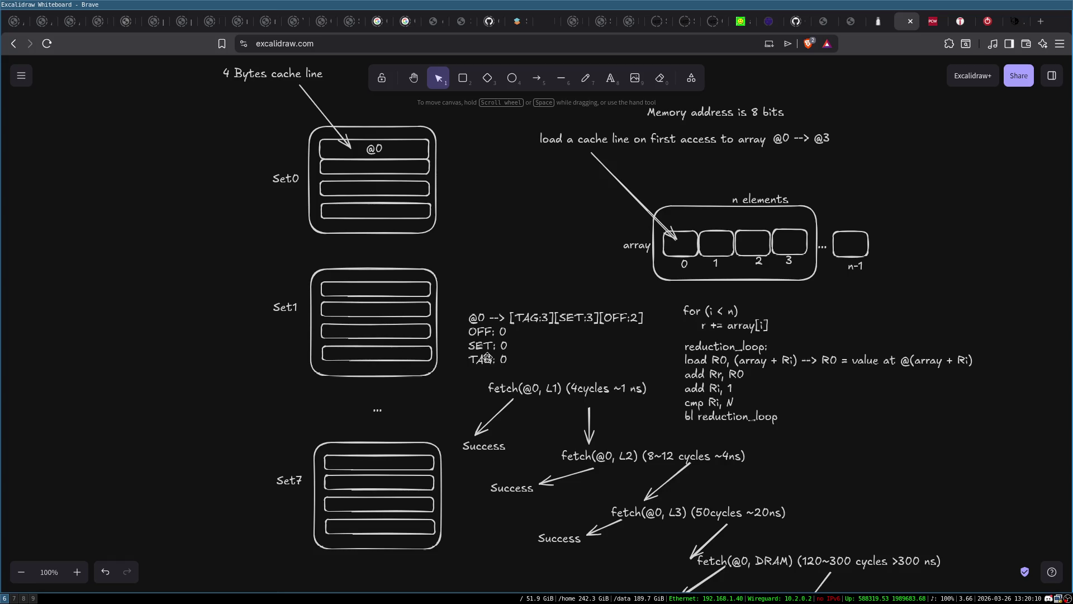
{"action": "left_click", "coordinate": [487, 357]}
{"action": "left_click", "coordinate": [388, 314]}
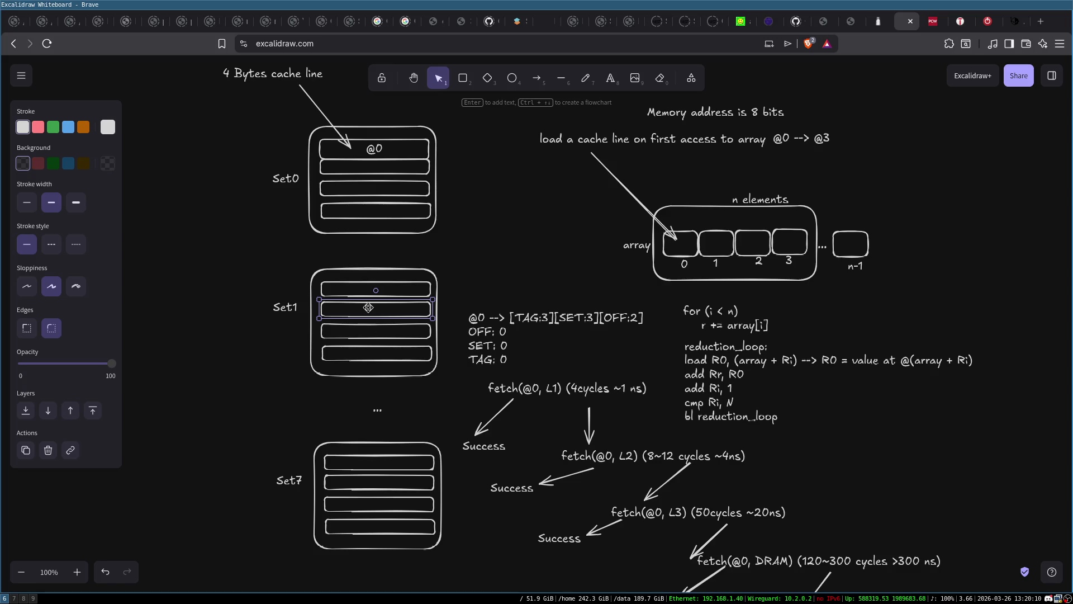
{"action": "left_click", "coordinate": [340, 290]}
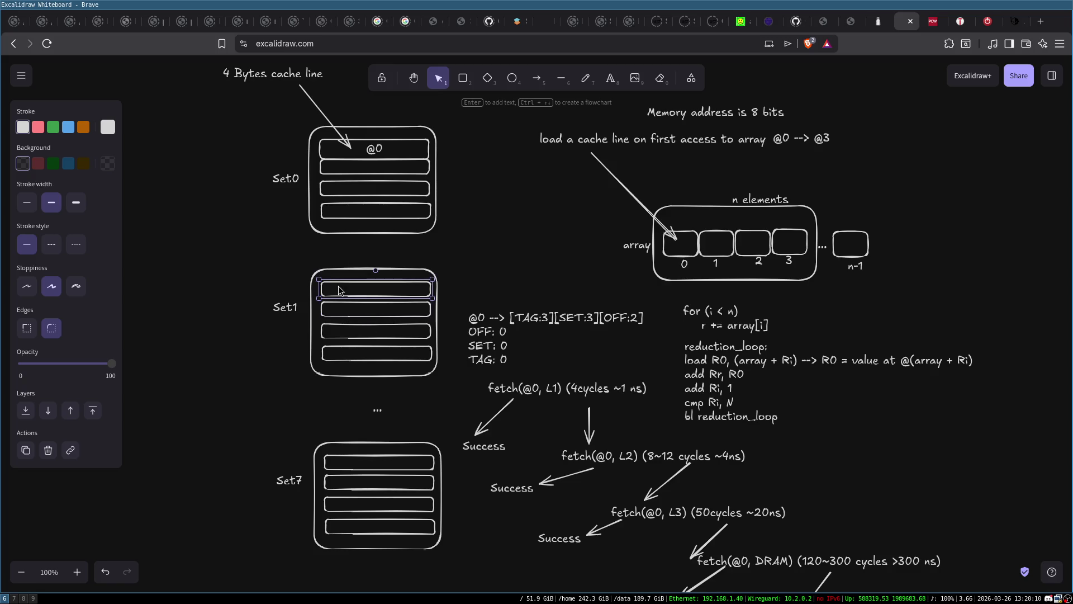
{"action": "left_click", "coordinate": [337, 331]}
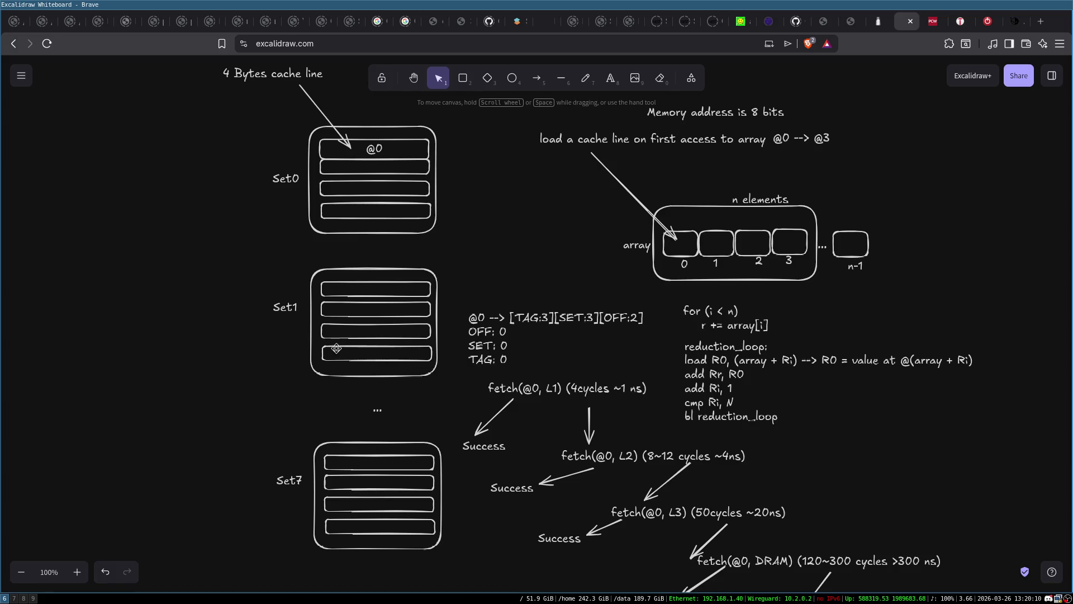
{"action": "left_click", "coordinate": [336, 348]}
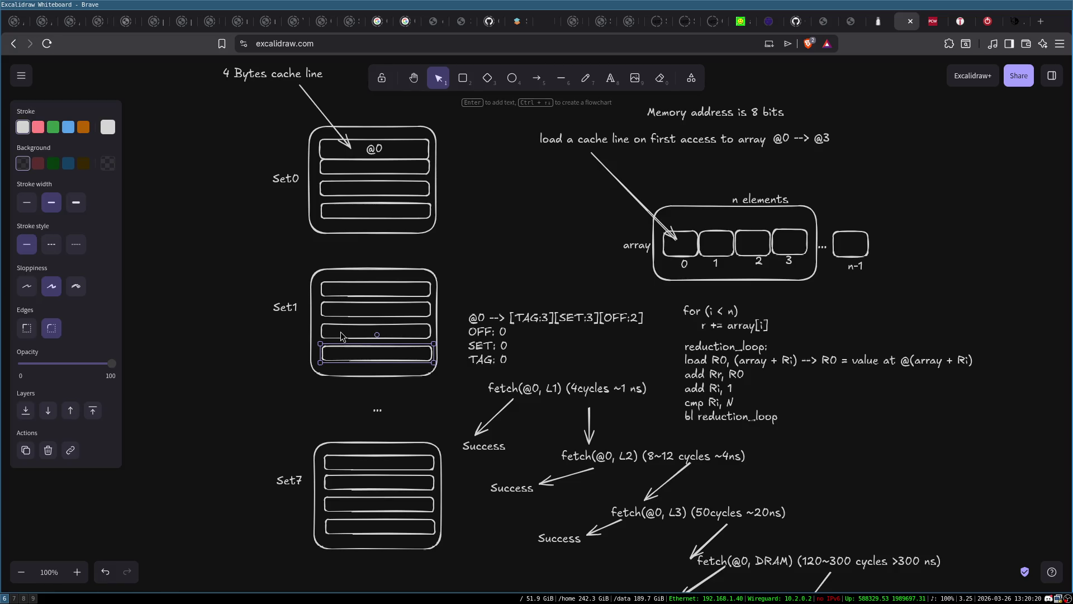
{"action": "left_click", "coordinate": [342, 332]}
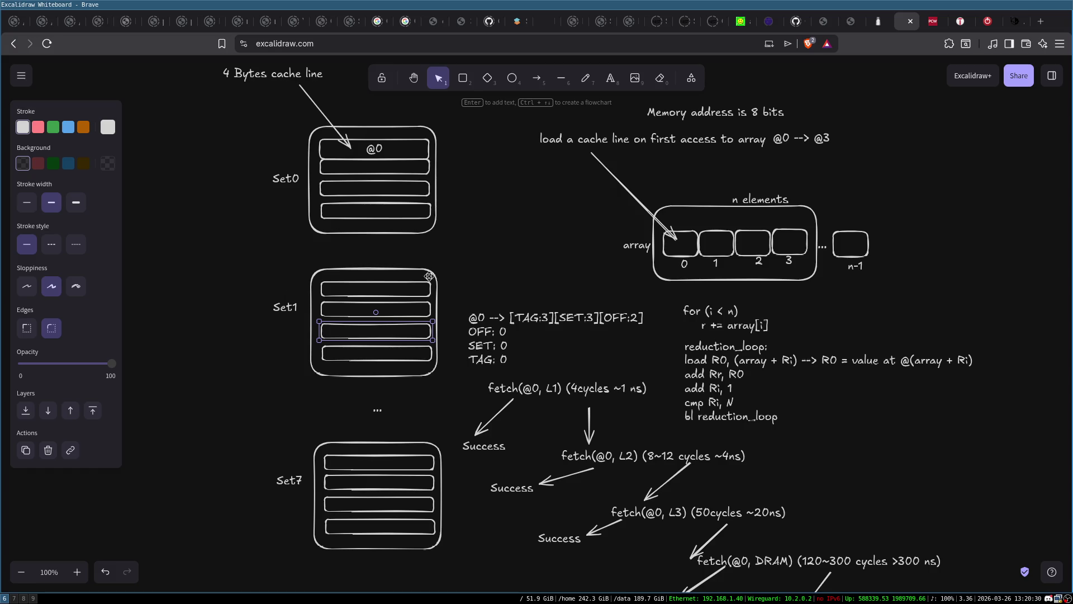
{"action": "left_click", "coordinate": [463, 252]}
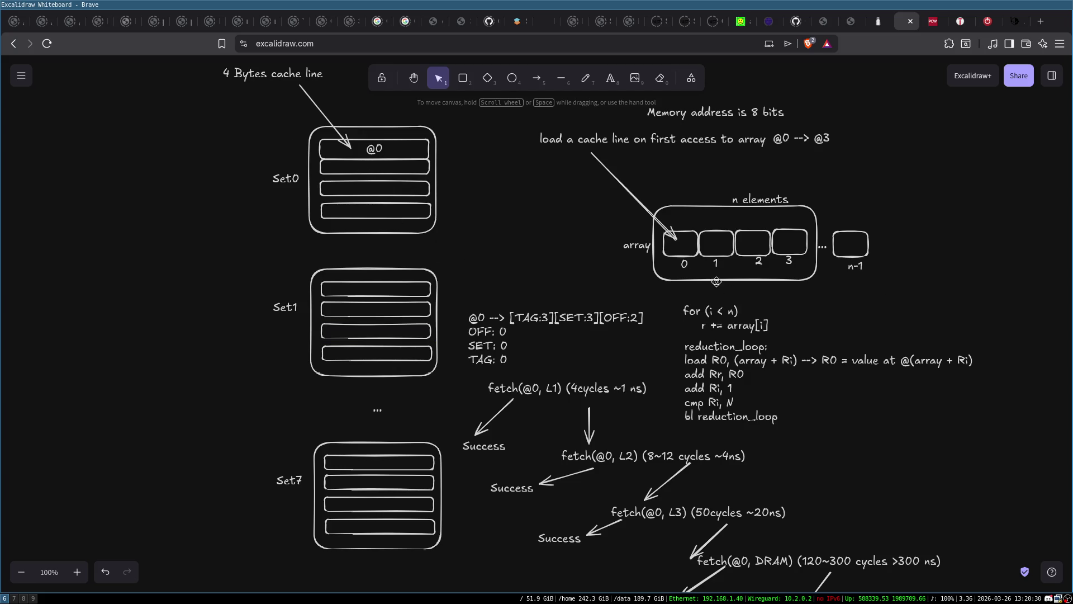
{"action": "left_click", "coordinate": [720, 234]}
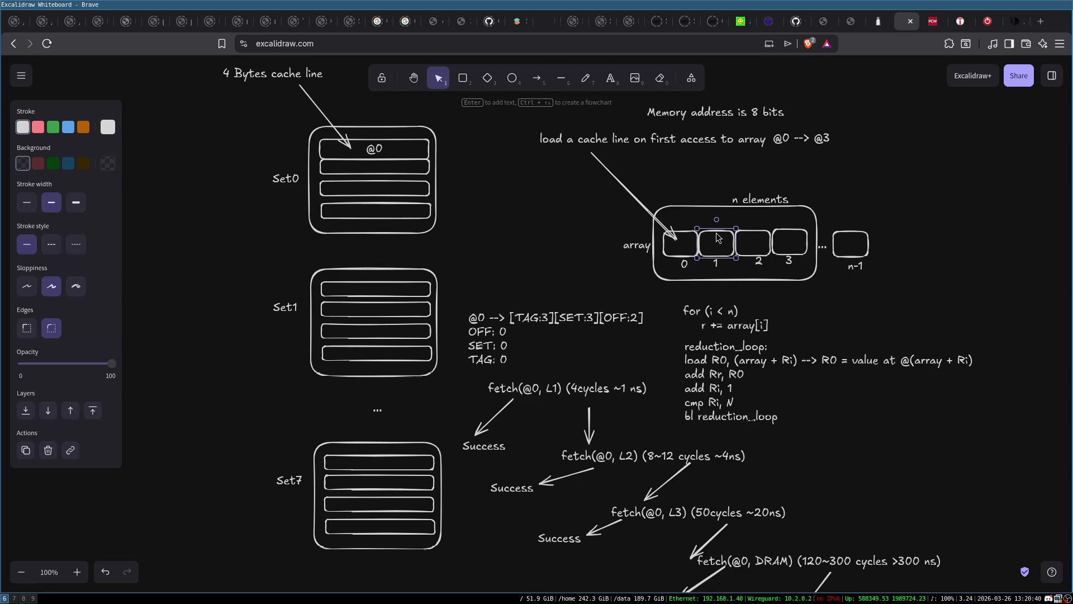
{"action": "left_click", "coordinate": [408, 147]}
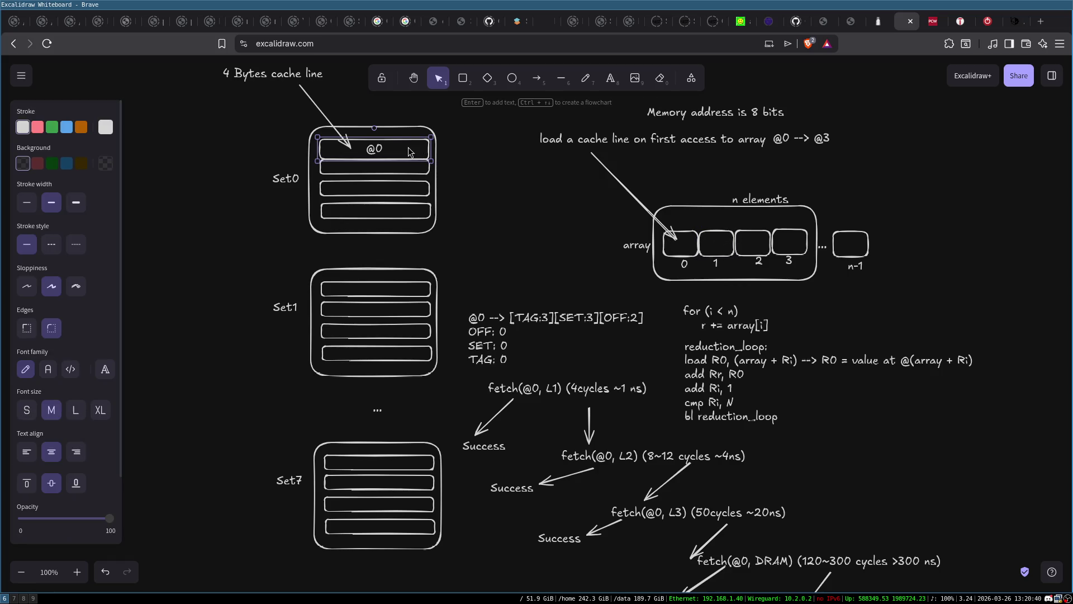
{"action": "double_click", "coordinate": [378, 171]}
{"action": "type", "text": "@"}
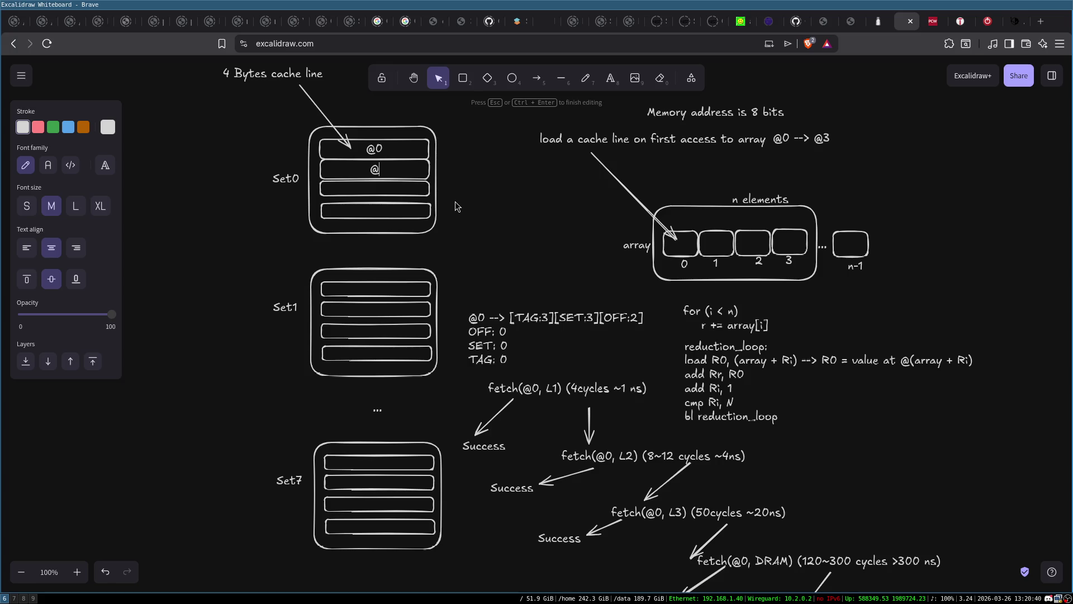
{"action": "type", "text": "4"}
{"action": "left_click", "coordinate": [371, 186]}
{"action": "double_click", "coordinate": [371, 189]}
{"action": "type", "text": "@"}
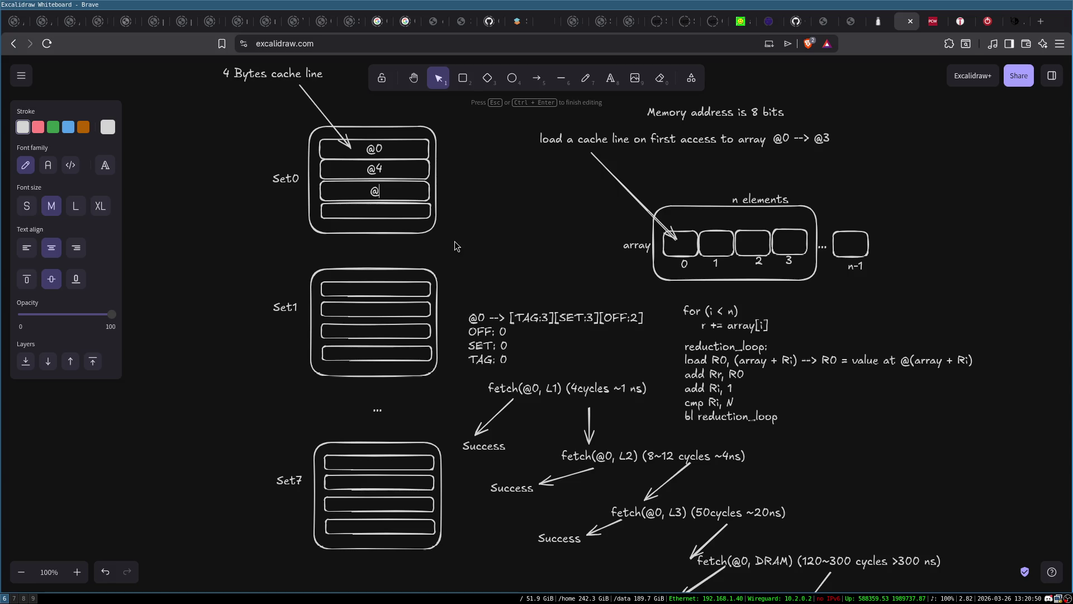
{"action": "type", "text": "8"}
{"action": "double_click", "coordinate": [381, 224]}
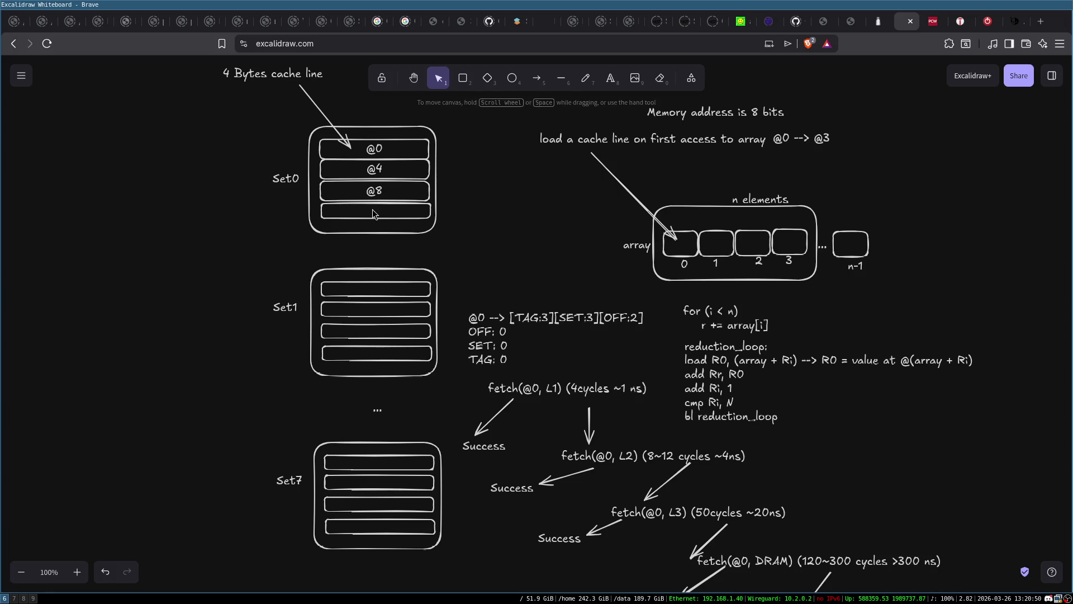
{"action": "type", "text": "@12"}
{"action": "left_click", "coordinate": [447, 215]}
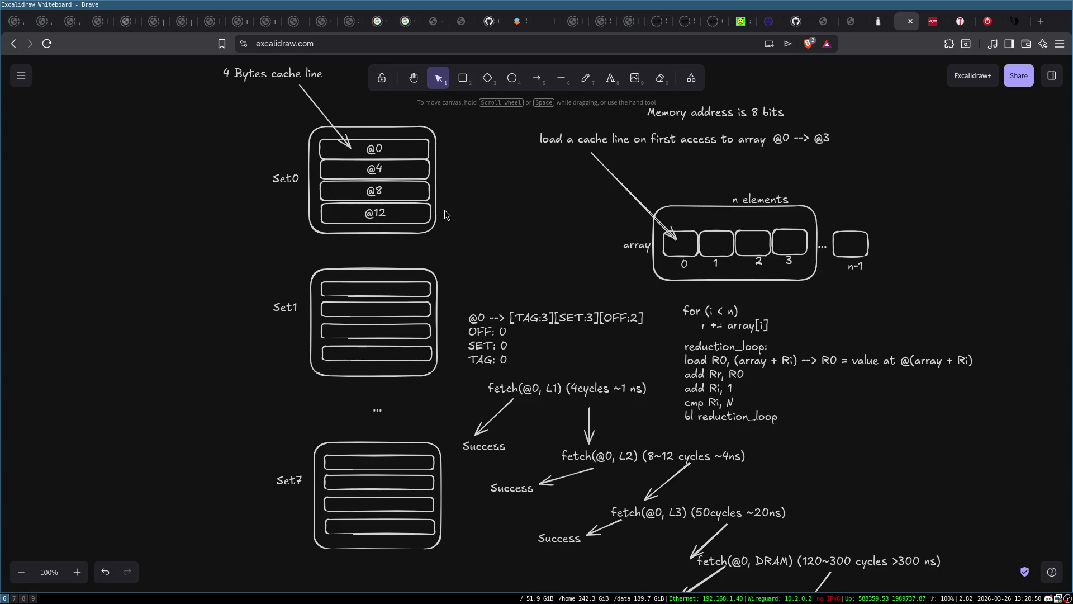
{"action": "left_click_drag", "start_coordinate": [248, 113], "coordinate": [492, 254]}
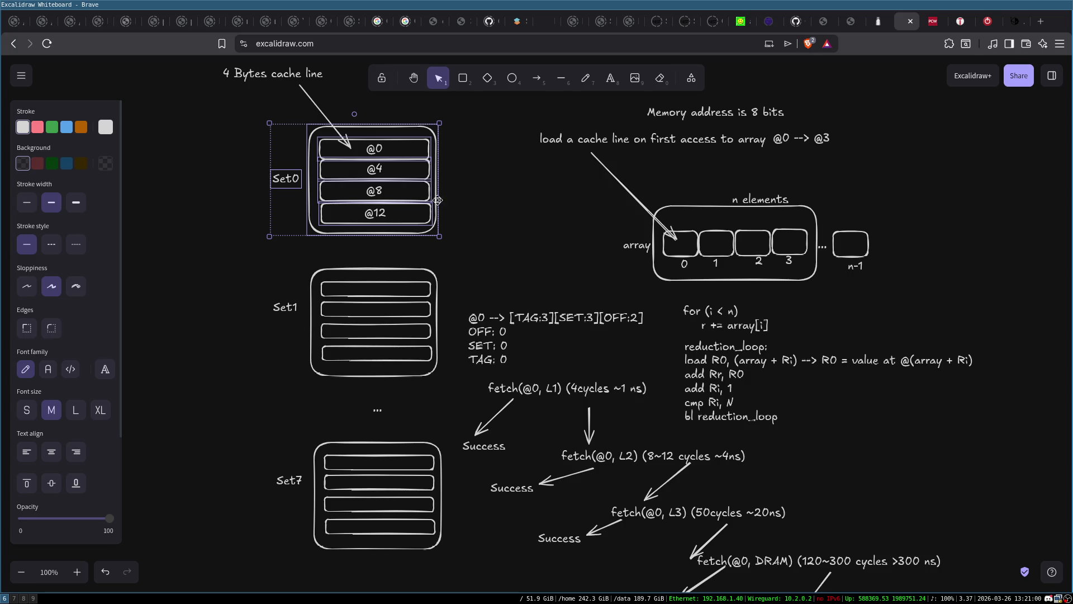
{"action": "left_click", "coordinate": [531, 270]}
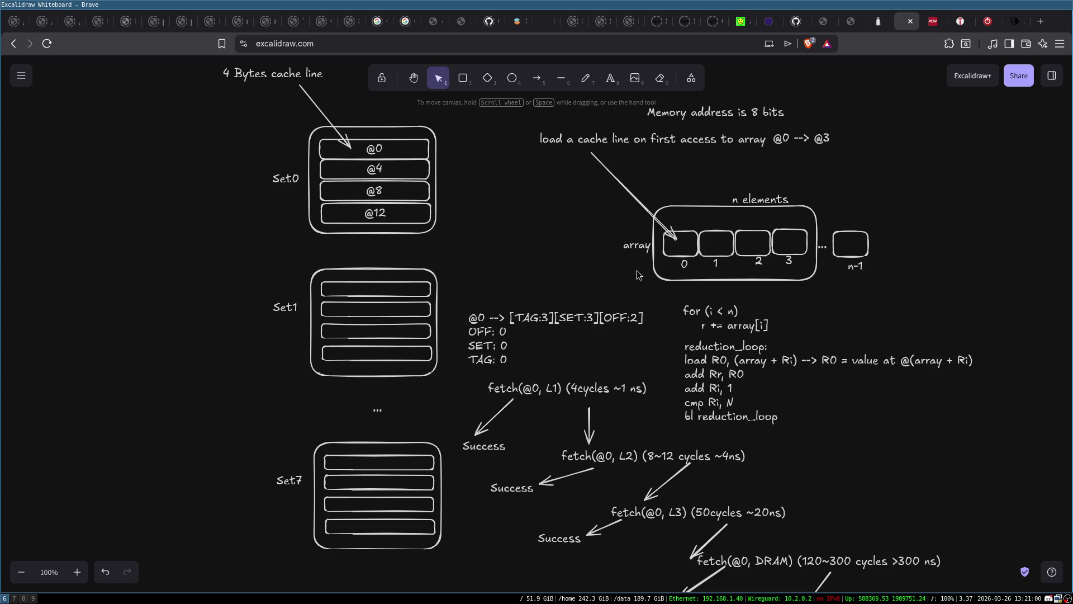
{"action": "double_click", "coordinate": [136, 221]}
{"action": "type", "text": "@"}
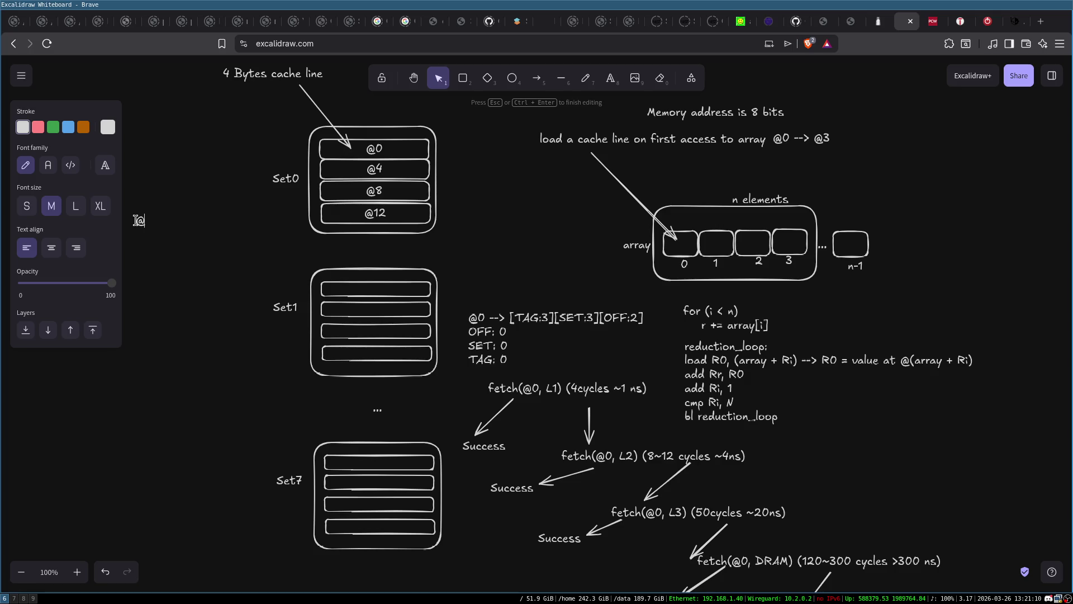
{"action": "type", "text": "4"}
{"action": "key", "text": "Return"}
{"action": "type", "text": "@"}
{"action": "type", "text": "8"}
{"action": "key", "text": "Return"}
{"action": "type", "text": "@"}
{"action": "type", "text": "12"}
{"action": "type", "text": "TAG"}
Add the binary forms (0000 01 00), (0000 10 00) and (0000 11 00) after each address
{"action": "key", "text": "BackSpace"}
{"action": "key", "text": "BackSpace"}
{"action": "key", "text": "BackSpace"}
{"action": "type", "text": "("}
{"action": "type", "text": "100"}
{"action": "type", "text": "0"}
{"action": "type", "text": "000"}
{"action": "type", "text": "0"}
{"action": "key", "text": "Left"}
{"action": "key", "text": "Left"}
{"action": "key", "text": "Left"}
{"action": "key", "text": "Left"}
{"action": "type", "text": ")"}
{"action": "type", "text": " ("}
{"action": "type", "text": "-->"}
{"action": "key", "text": "BackSpace"}
{"action": "key", "text": "BackSpace"}
{"action": "key", "text": "BackSpace"}
{"action": "type", "text": "(0000 "}
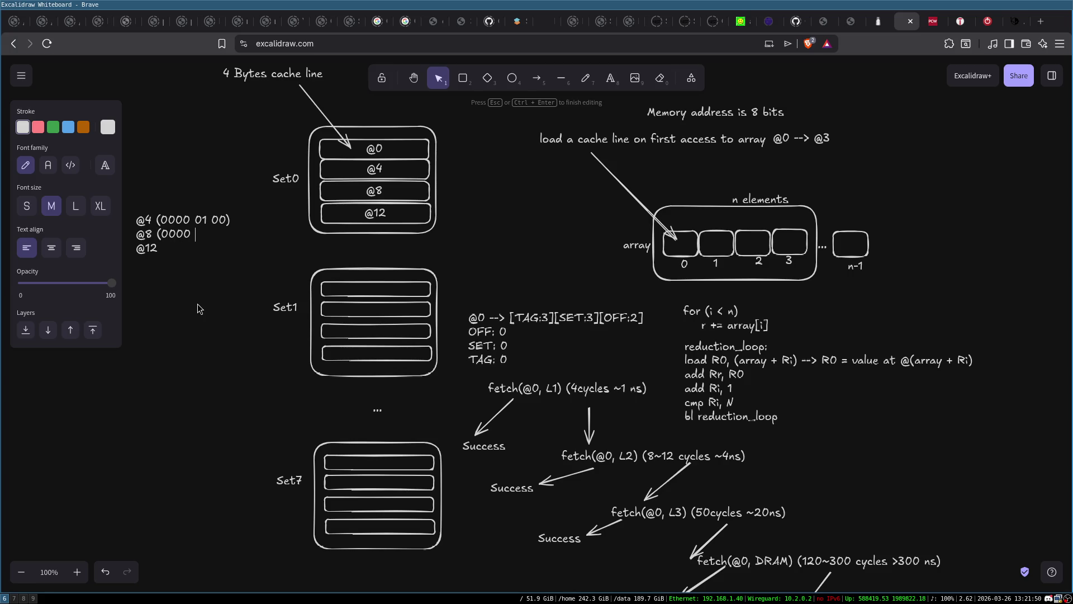
{"action": "type", "text": "10 "}
{"action": "type", "text": "00) @12"}
{"action": "type", "text": " ("}
{"action": "key", "text": "BackSpace"}
{"action": "type", "text": "("}
{"action": "type", "text": "0000"}
{"action": "type", "text": " 11 00"}
{"action": "type", "text": ")"}
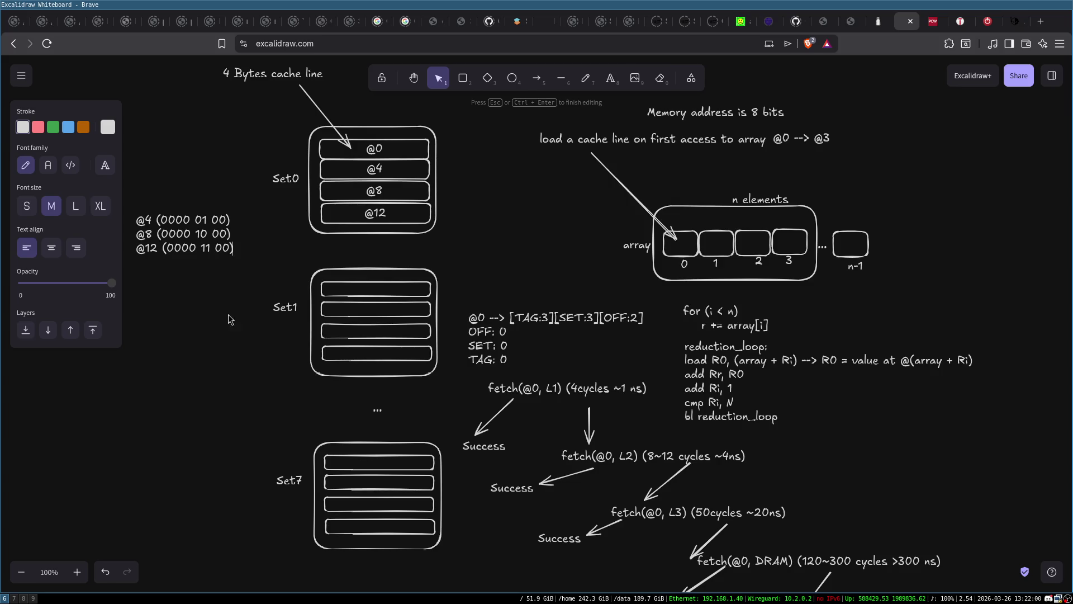
{"action": "left_click", "coordinate": [273, 232]}
Label Set1's second cache line @4
{"action": "left_click", "coordinate": [220, 222]}
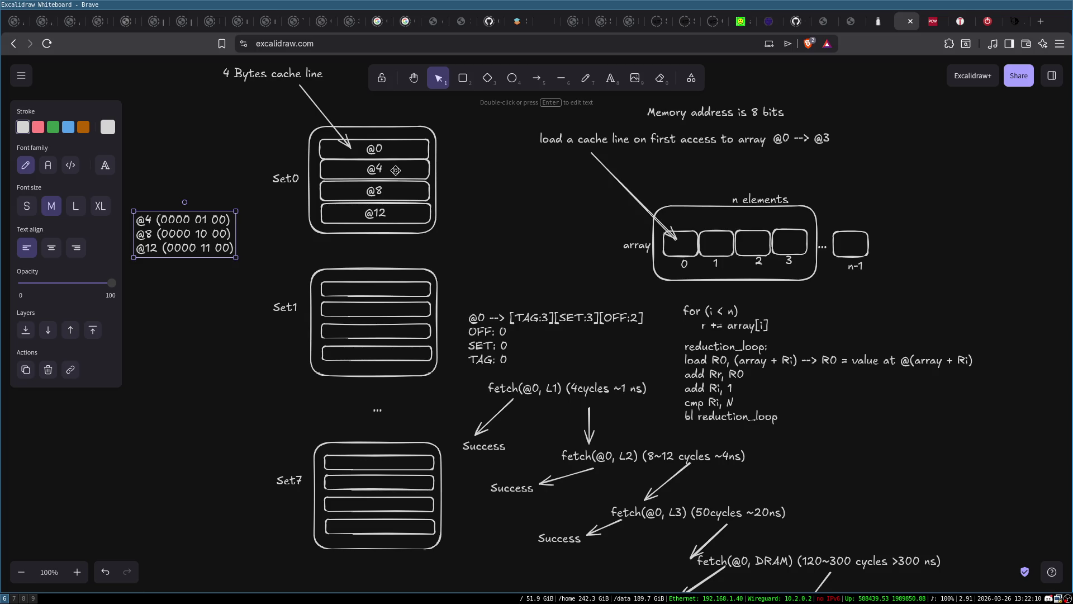
{"action": "left_click", "coordinate": [216, 197]}
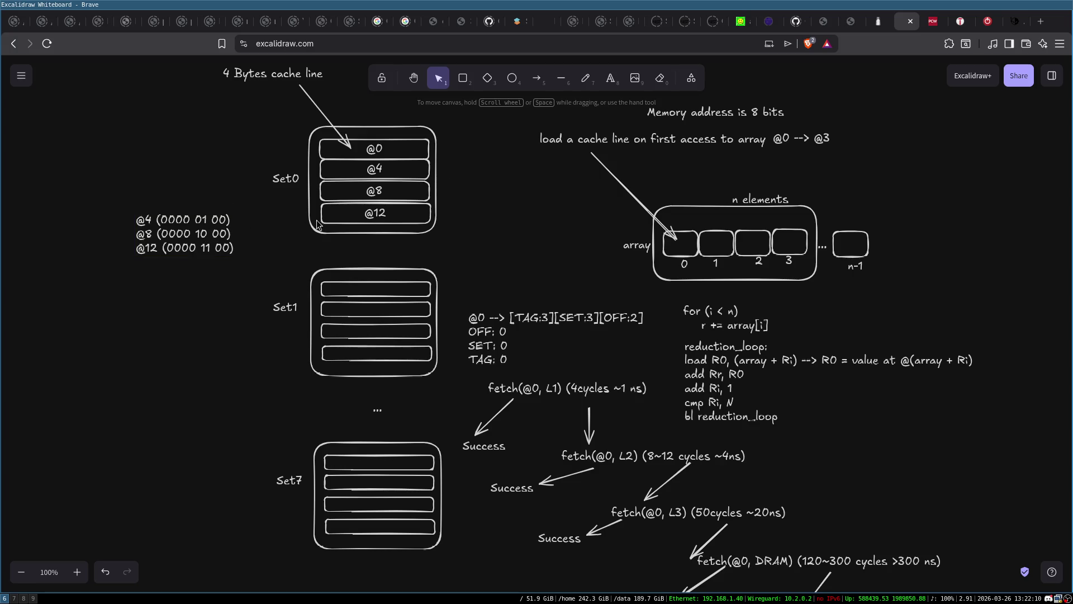
{"action": "left_click", "coordinate": [382, 168]}
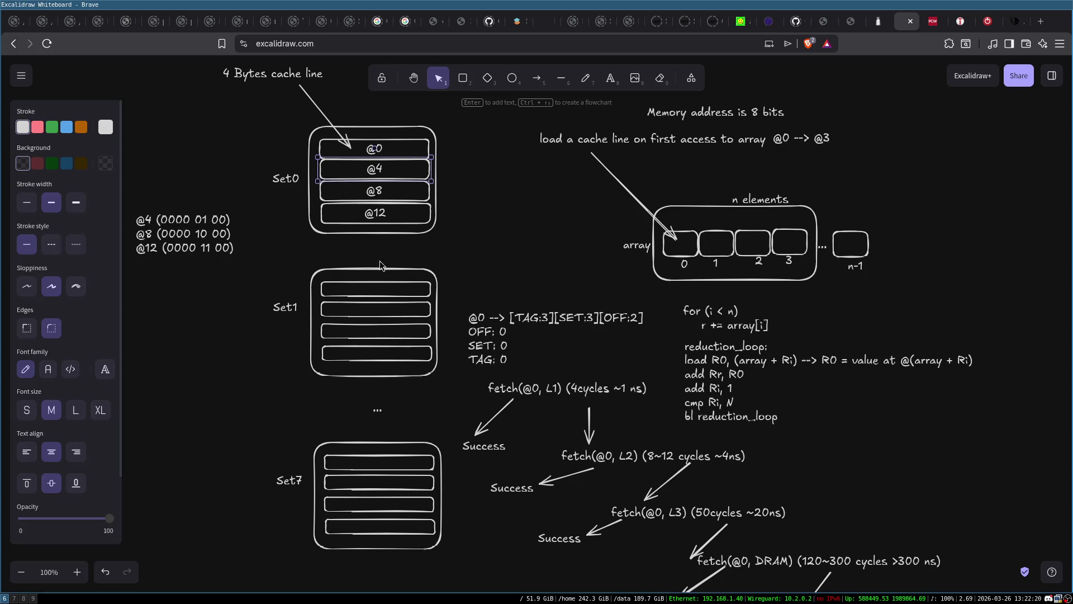
{"action": "double_click", "coordinate": [378, 314]}
{"action": "type", "text": "@4"}
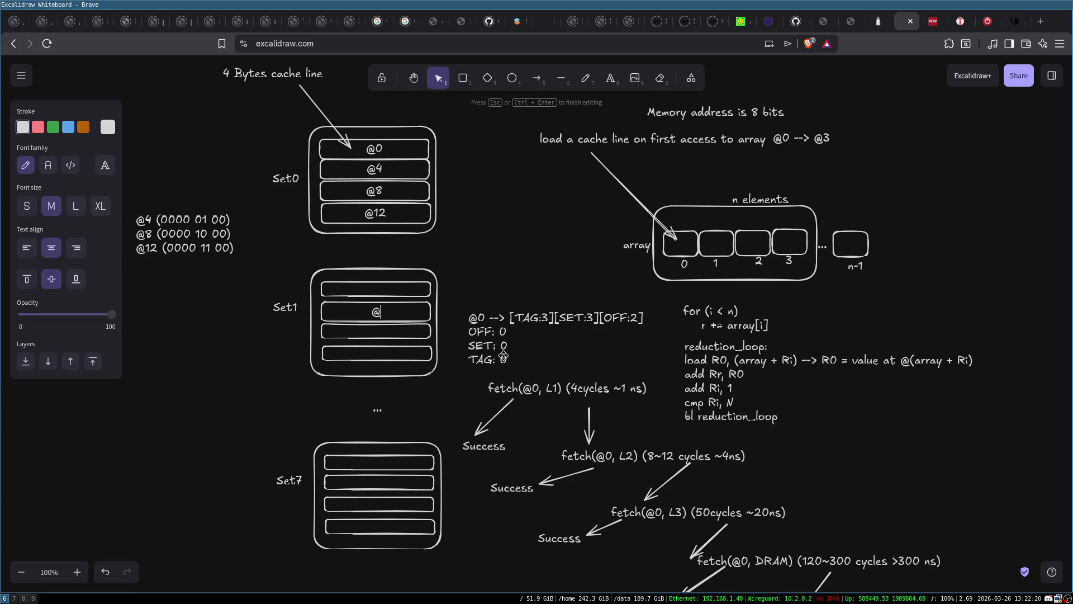
Delete the @4 and @8 labels from Set0's second and third lines
{"action": "double_click", "coordinate": [389, 171]}
{"action": "key", "text": "BackSpace"}
{"action": "double_click", "coordinate": [374, 192]}
{"action": "key", "text": "BackSpace"}
{"action": "left_click", "coordinate": [202, 227]}
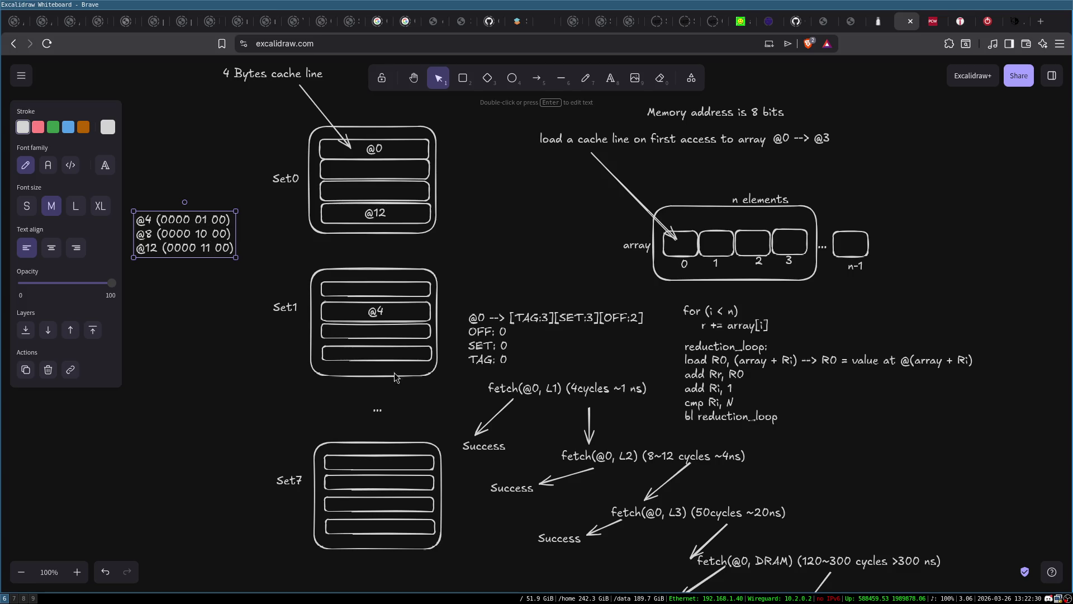
{"action": "double_click", "coordinate": [375, 316]}
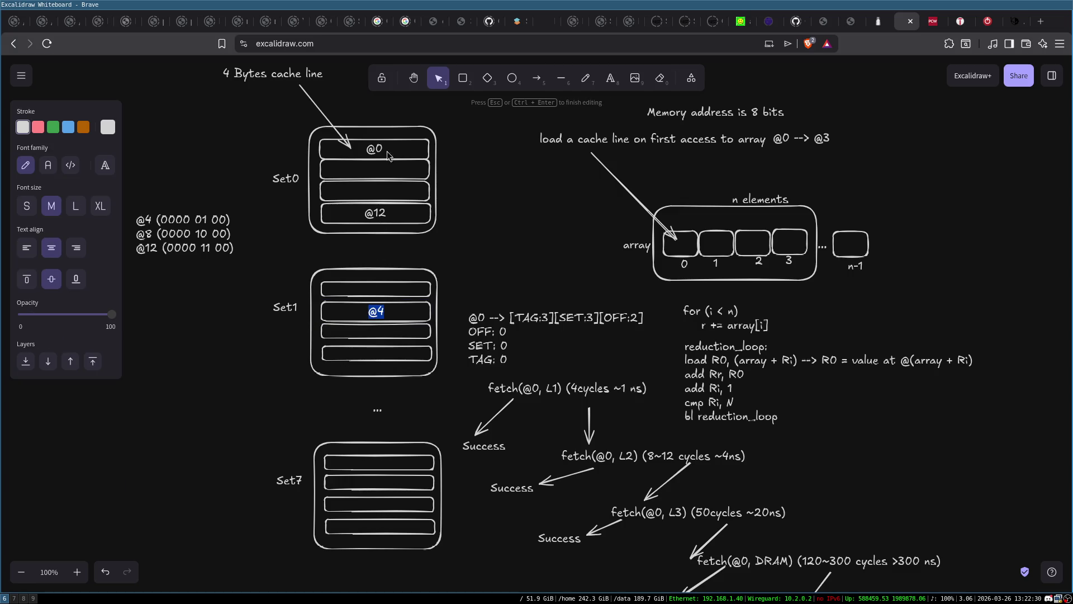
Finish the Set1 label and reopen the binary address note at the @4 value
{"action": "left_click", "coordinate": [290, 394]}
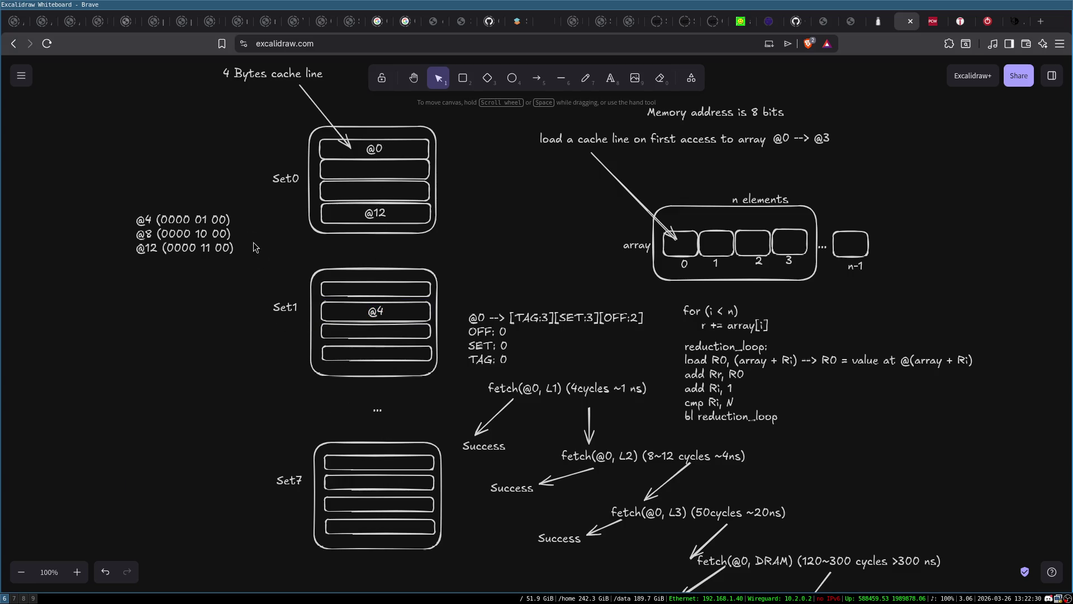
{"action": "double_click", "coordinate": [207, 253]}
{"action": "left_click", "coordinate": [210, 251]}
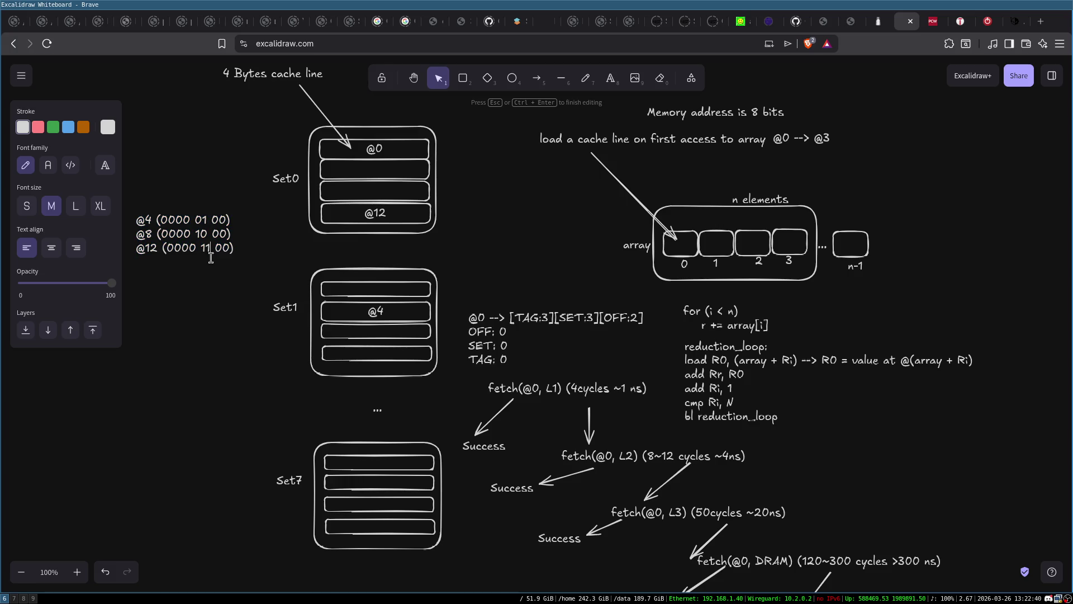
{"action": "left_click", "coordinate": [220, 330]}
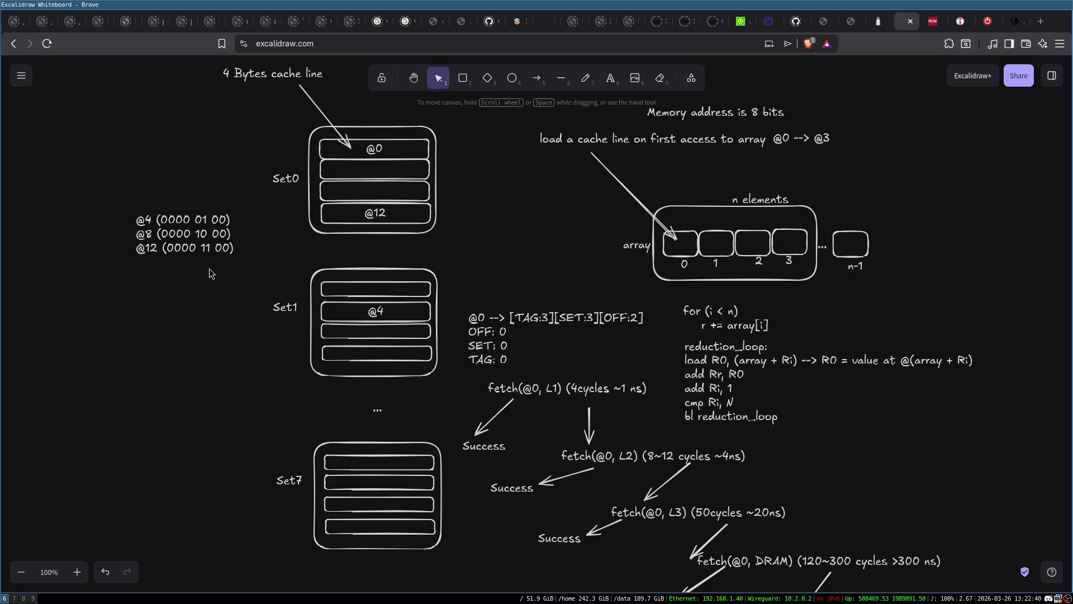
{"action": "double_click", "coordinate": [194, 222]}
{"action": "left_click", "coordinate": [210, 223]}
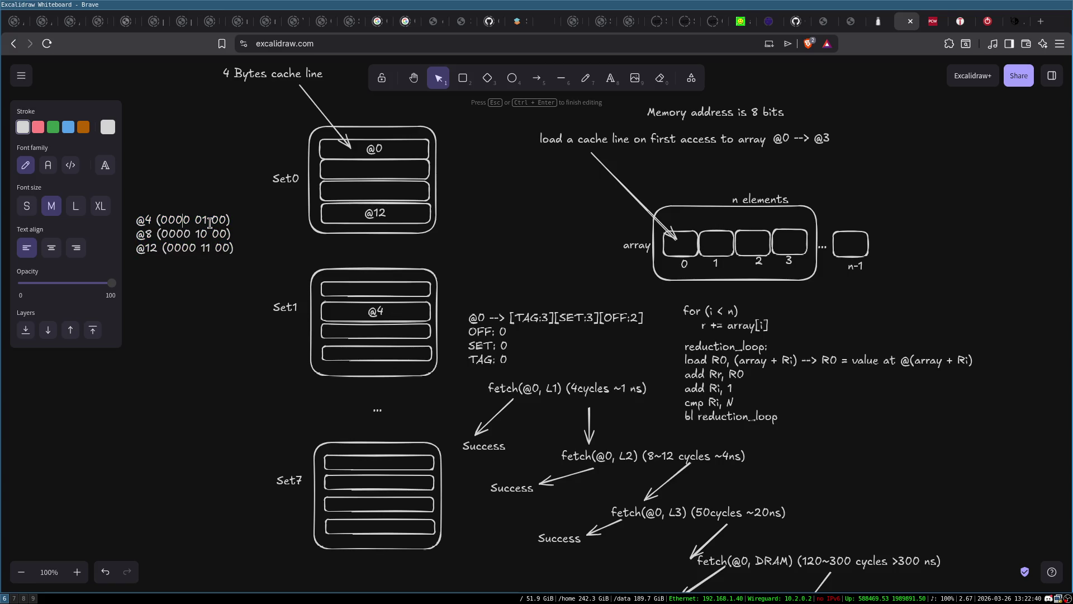
{"action": "key", "text": "BackSpace"}
{"action": "key", "text": "Left"}
{"action": "key", "text": "Down"}
{"action": "key", "text": "Right"}
{"action": "key", "text": "Delete"}
{"action": "key", "text": "Down"}
{"action": "key", "text": "BackSpace"}
{"action": "key", "text": "Escape"}
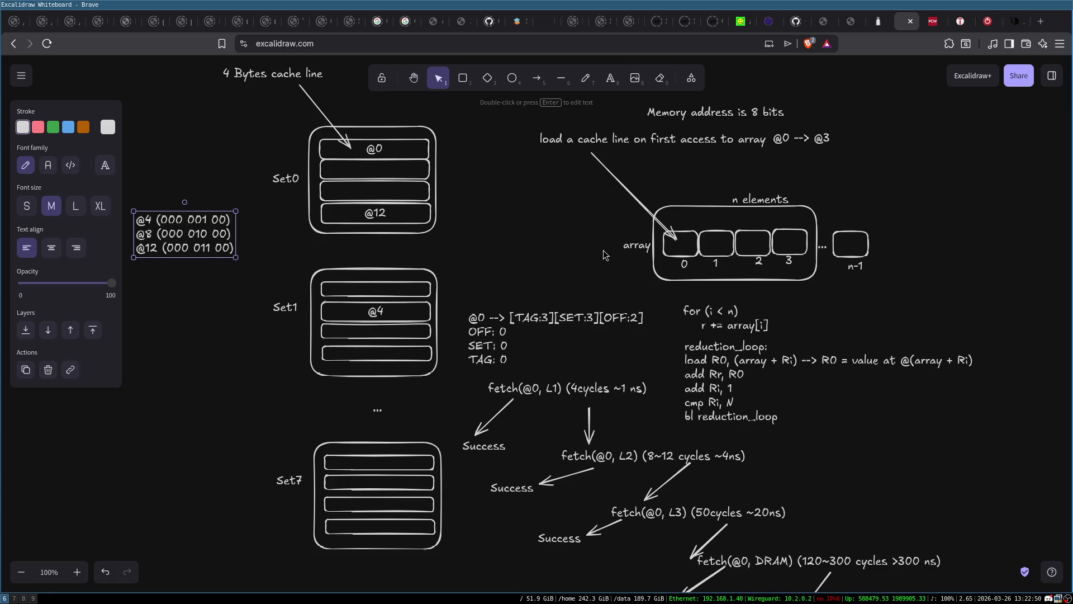
{"action": "left_click_drag", "start_coordinate": [130, 187], "coordinate": [237, 275]}
{"action": "left_click", "coordinate": [233, 304]}
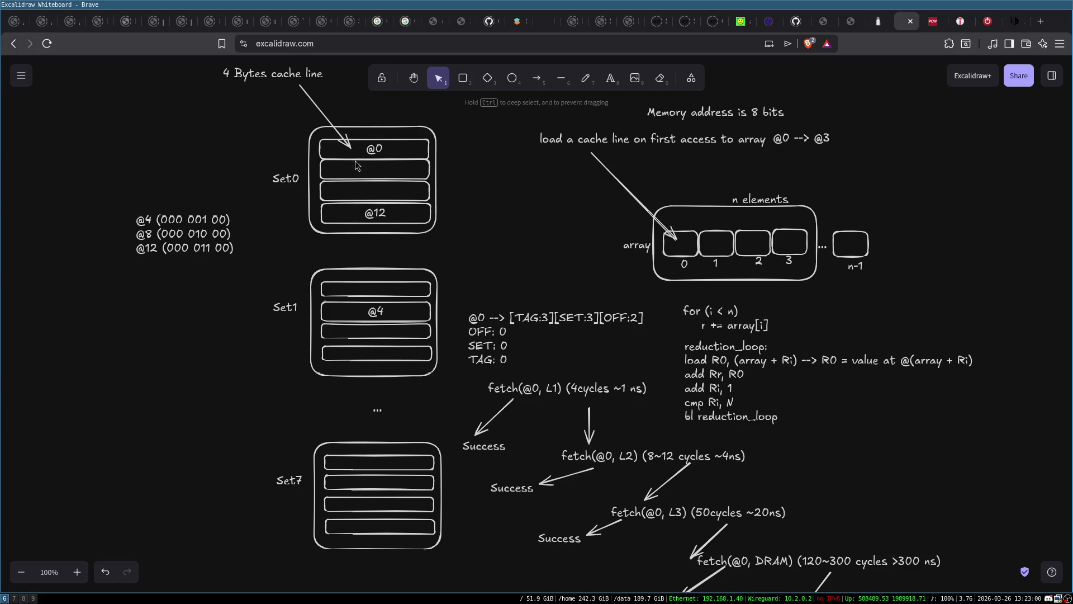
{"action": "left_click", "coordinate": [305, 136]}
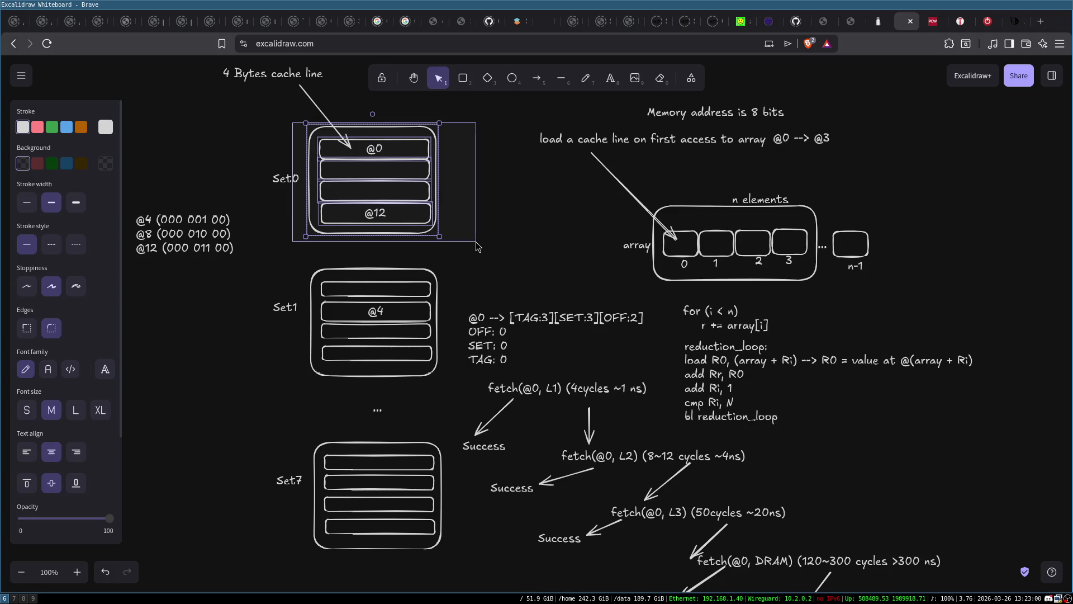
{"action": "left_click", "coordinate": [502, 200]}
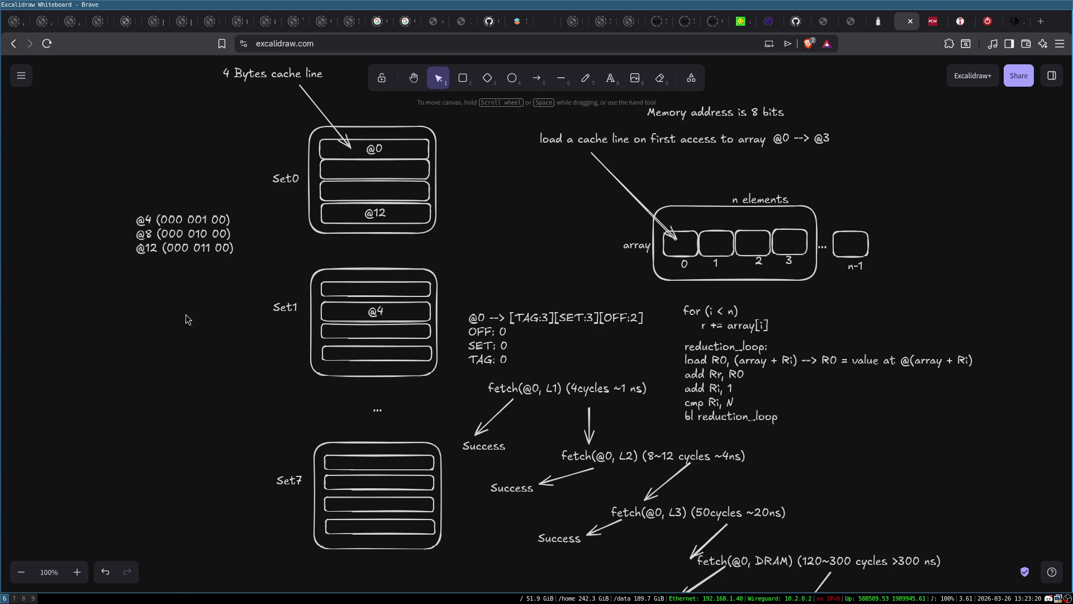
{"action": "left_click_drag", "start_coordinate": [206, 218], "coordinate": [207, 213]}
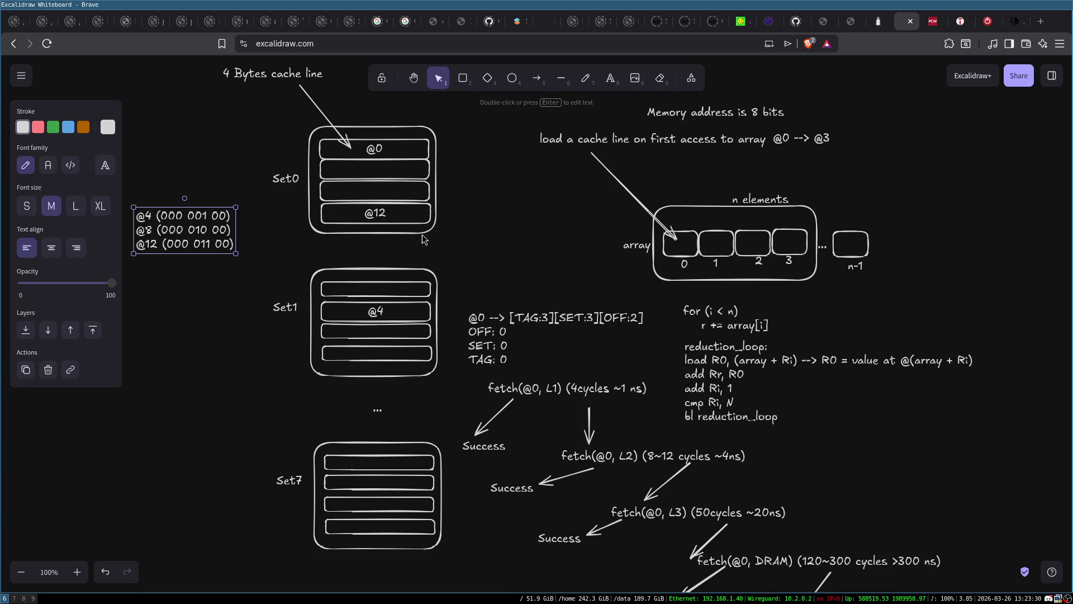
{"action": "double_click", "coordinate": [376, 211]}
{"action": "key", "text": "BackSpace"}
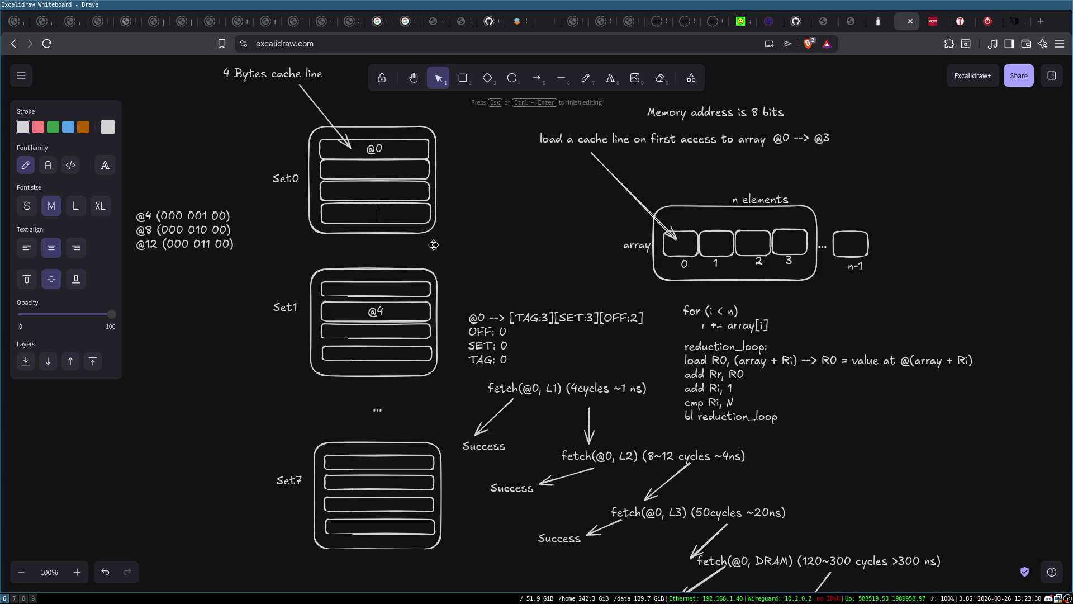
{"action": "key", "text": "Escape"}
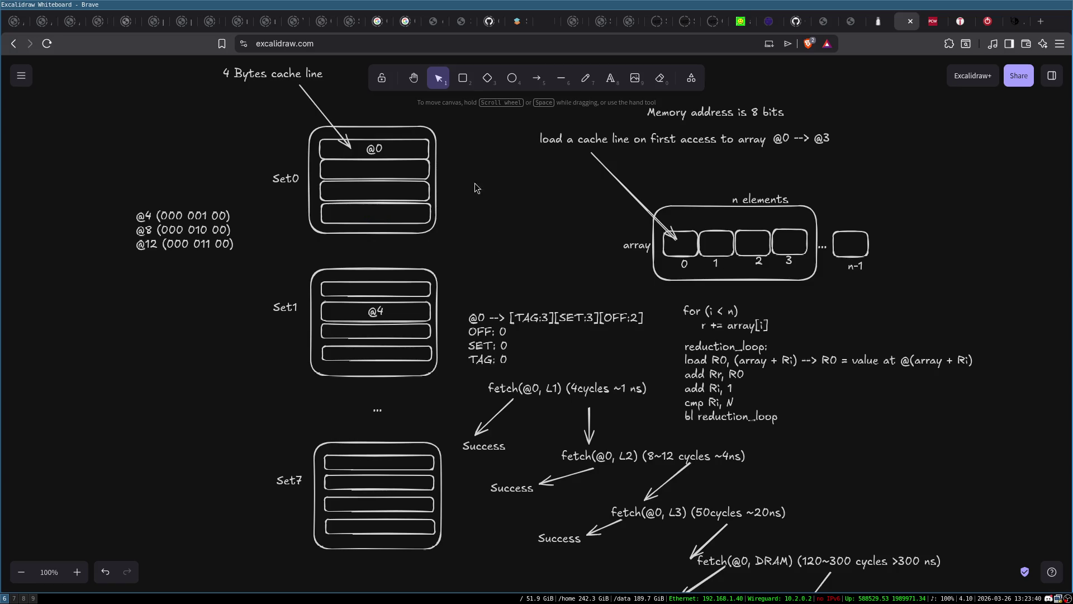
Label Set0's second, third and fourth lines @x, @y and @z
{"action": "double_click", "coordinate": [375, 171]}
{"action": "type", "text": "@x"}
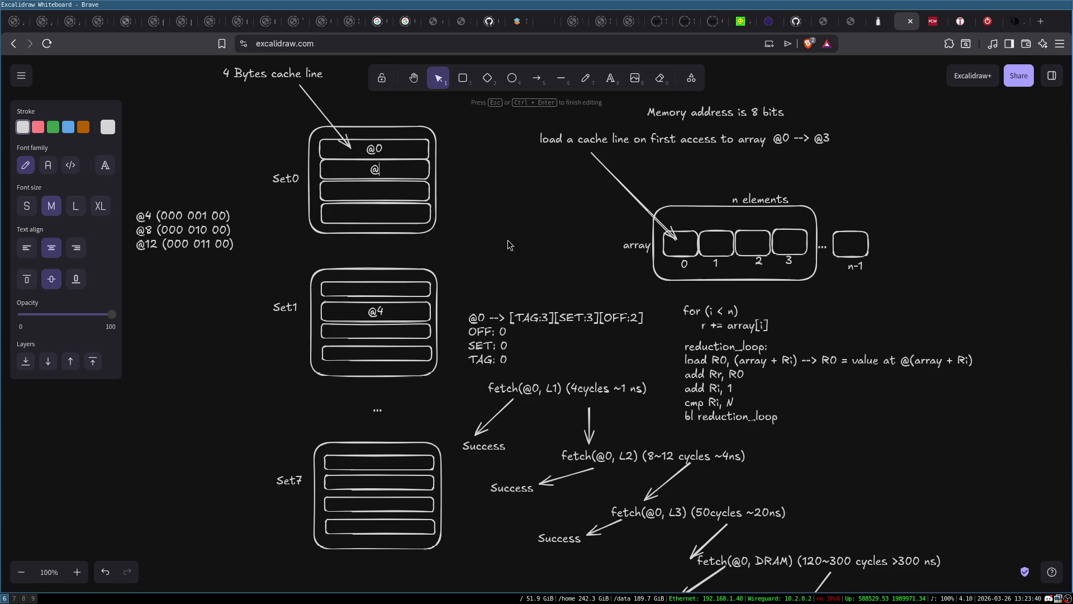
{"action": "left_click", "coordinate": [373, 196]}
{"action": "double_click", "coordinate": [374, 195]}
{"action": "type", "text": "@y"}
{"action": "double_click", "coordinate": [373, 213]}
{"action": "type", "text": "@z"}
{"action": "left_click", "coordinate": [481, 215]}
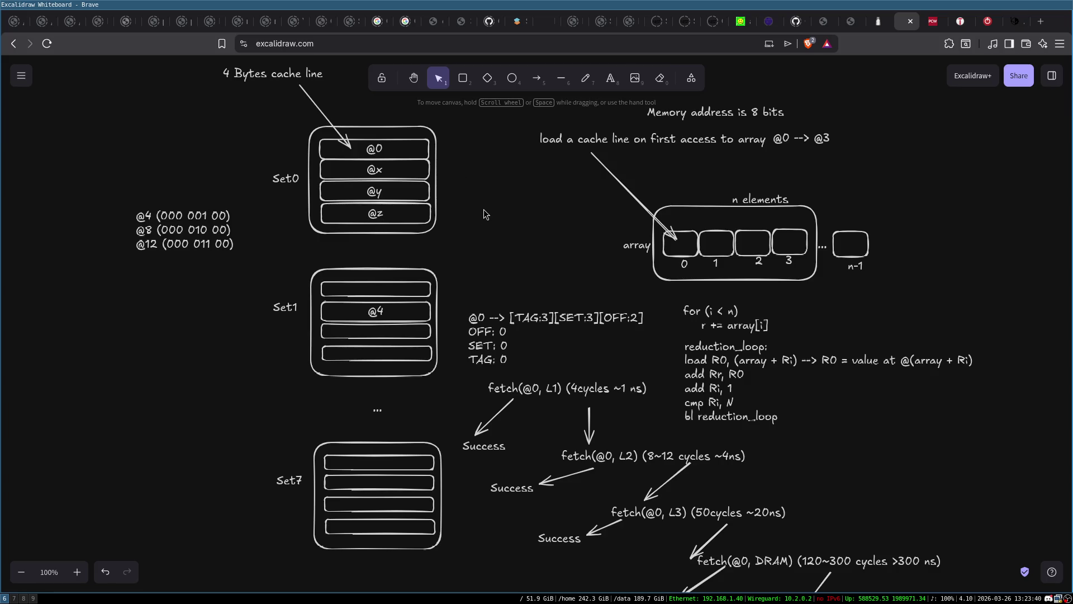
{"action": "mouse_move", "coordinate": [291, 120]}
{"action": "left_mouse_down"}
{"action": "mouse_move", "coordinate": [409, 196]}
{"action": "mouse_move", "coordinate": [490, 269]}
{"action": "left_mouse_up"}
{"action": "left_click", "coordinate": [489, 211]}
{"action": "key", "text": "shift+1"}
{"action": "key", "text": "ctrl+z"}
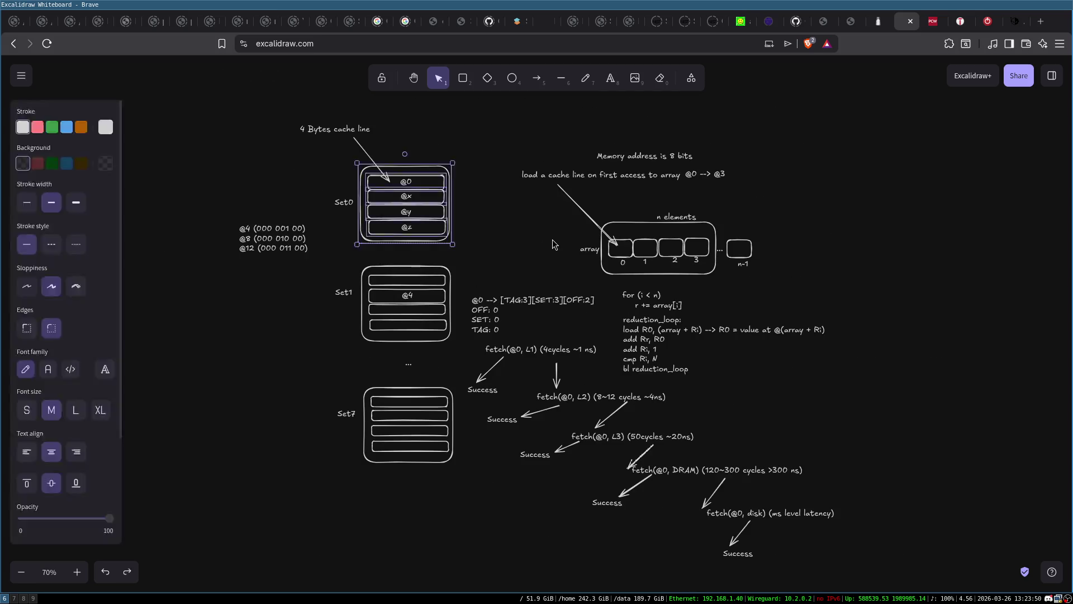
{"action": "key", "text": "ctrl+z"}
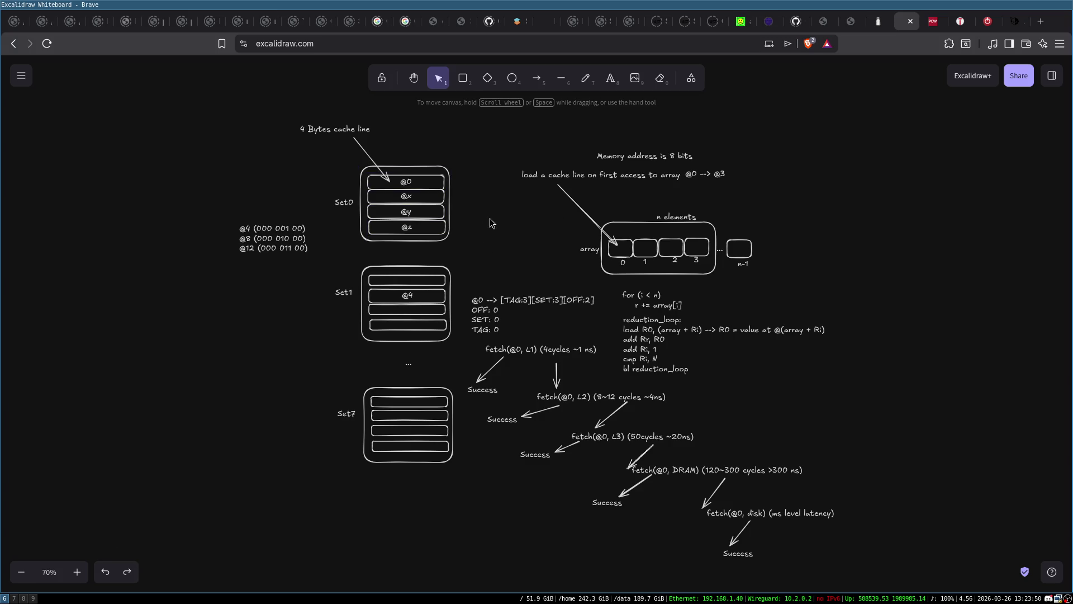
{"action": "left_click", "coordinate": [78, 572]}
{"action": "left_click", "coordinate": [78, 572]}
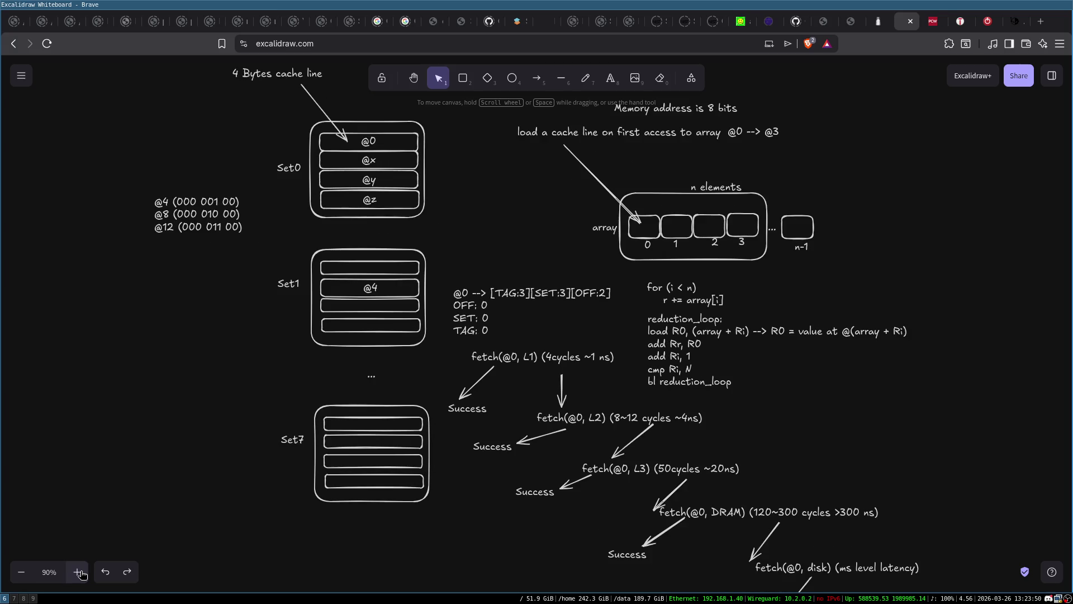
{"action": "left_click", "coordinate": [78, 571]}
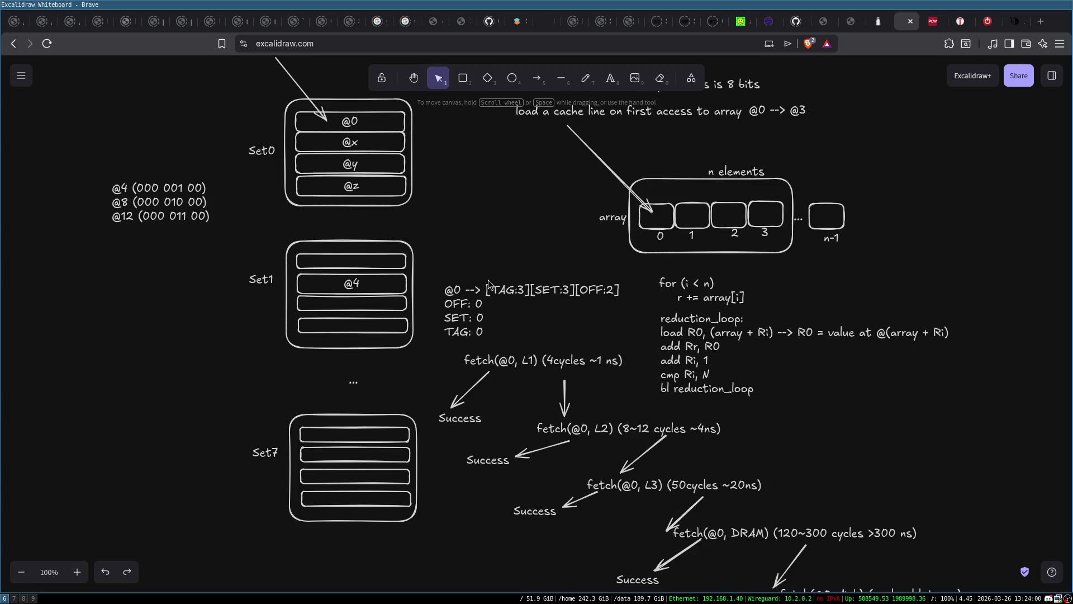
{"action": "double_click", "coordinate": [458, 226]}
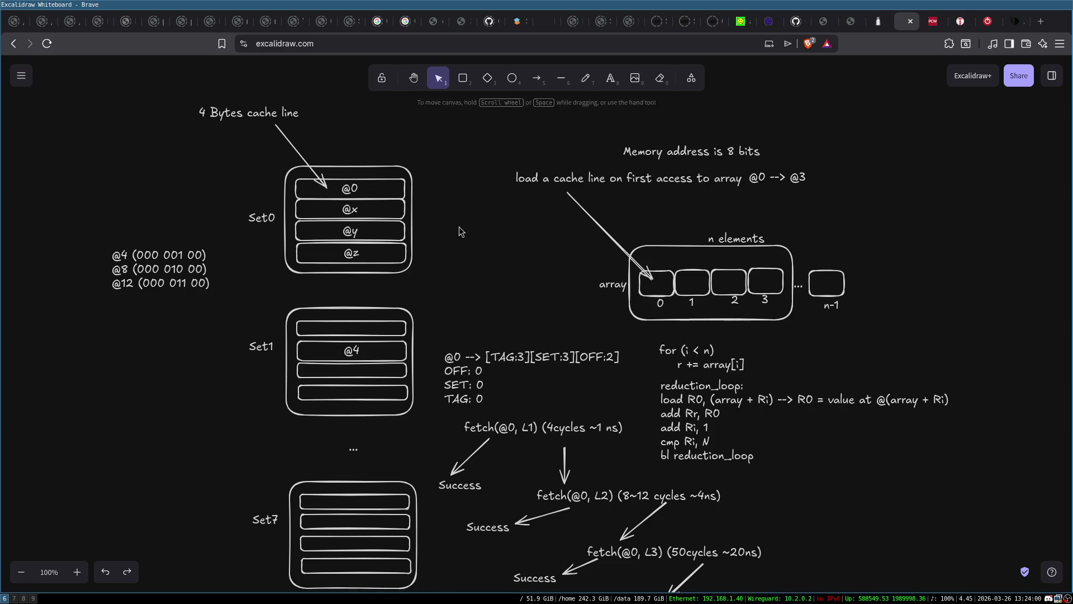
{"action": "type", "text": "@"}
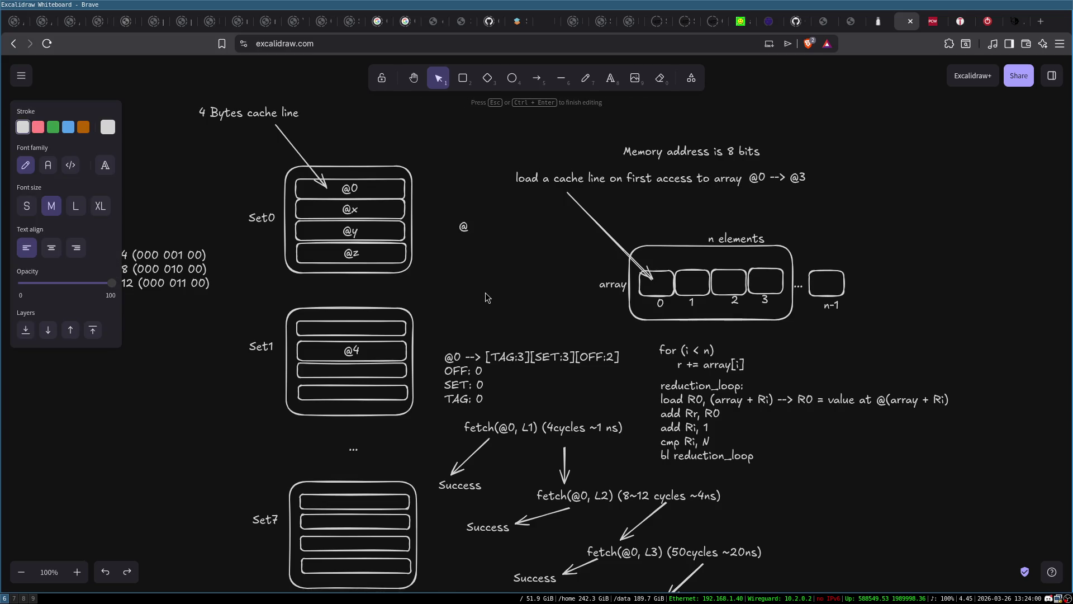
{"action": "type", "text": "xyz"}
{"action": "left_click", "coordinate": [499, 270]}
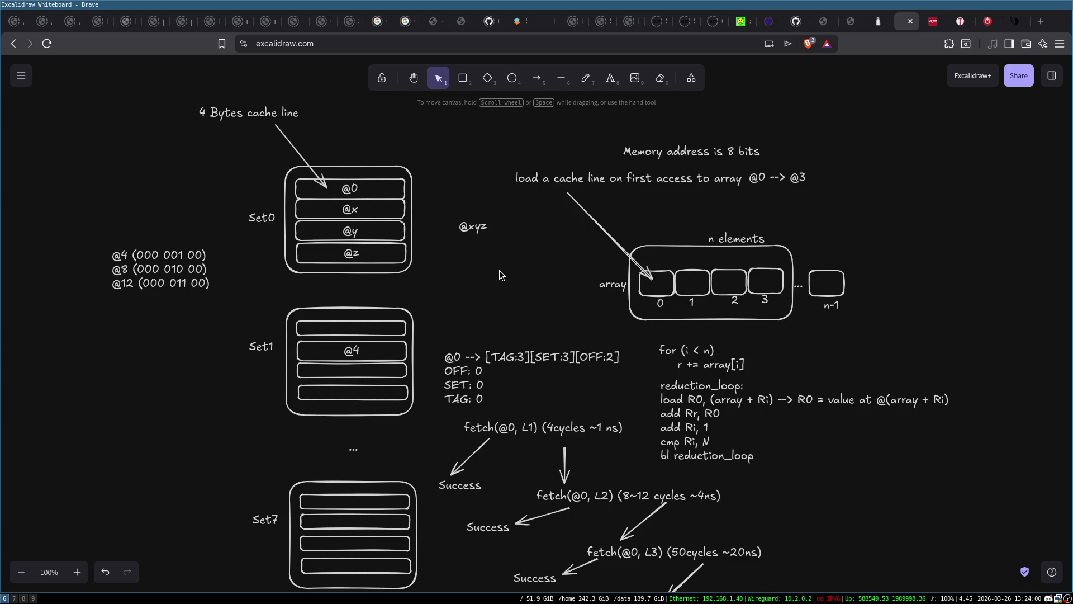
{"action": "left_click", "coordinate": [479, 226]}
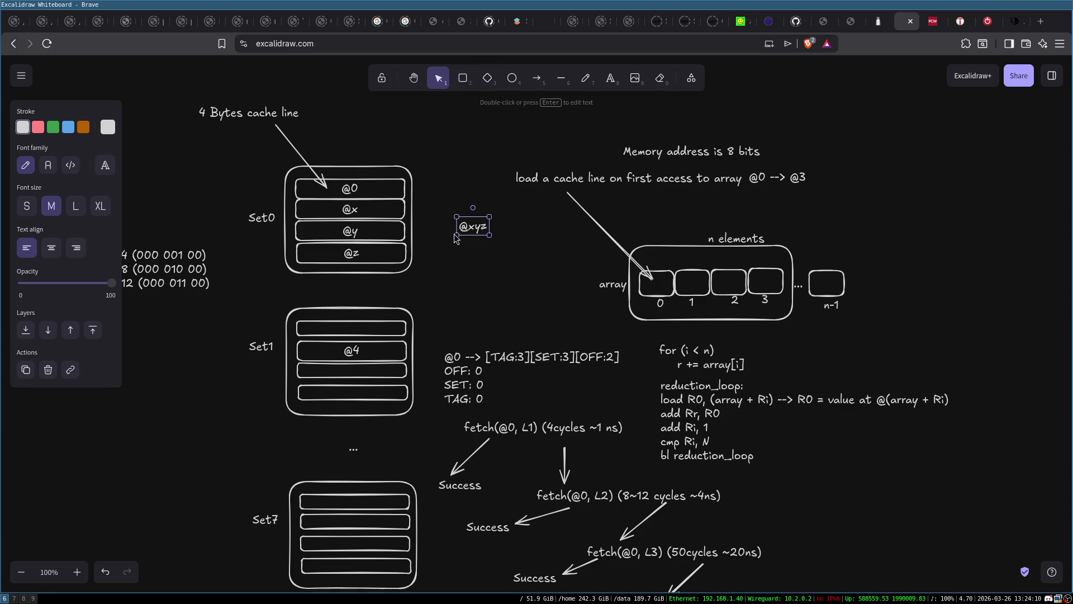
{"action": "double_click", "coordinate": [473, 224]}
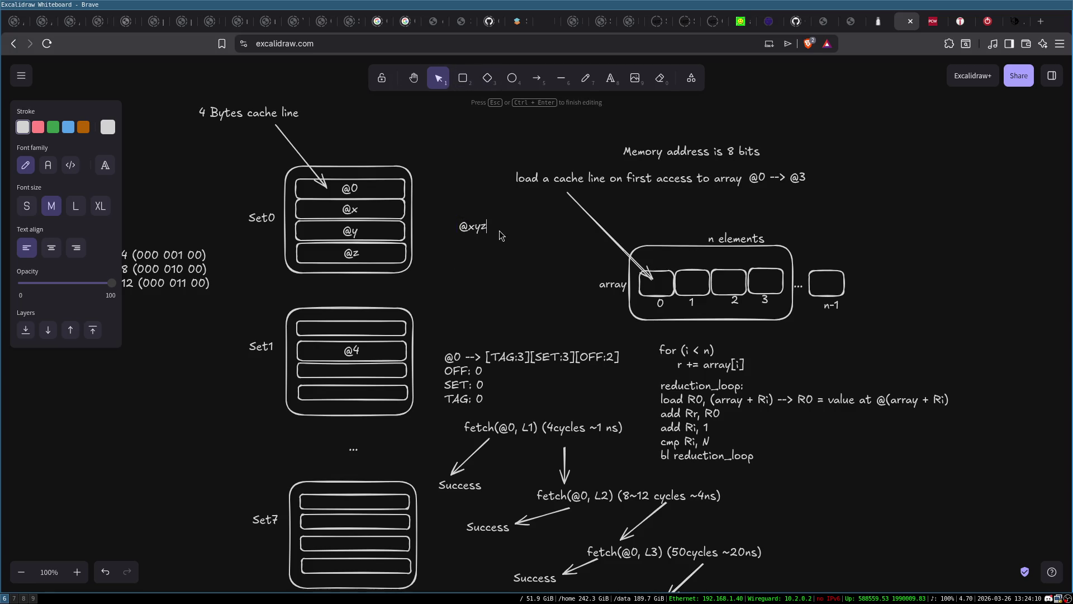
{"action": "type", "text": ":SET = 0"}
{"action": "key", "text": "Escape"}
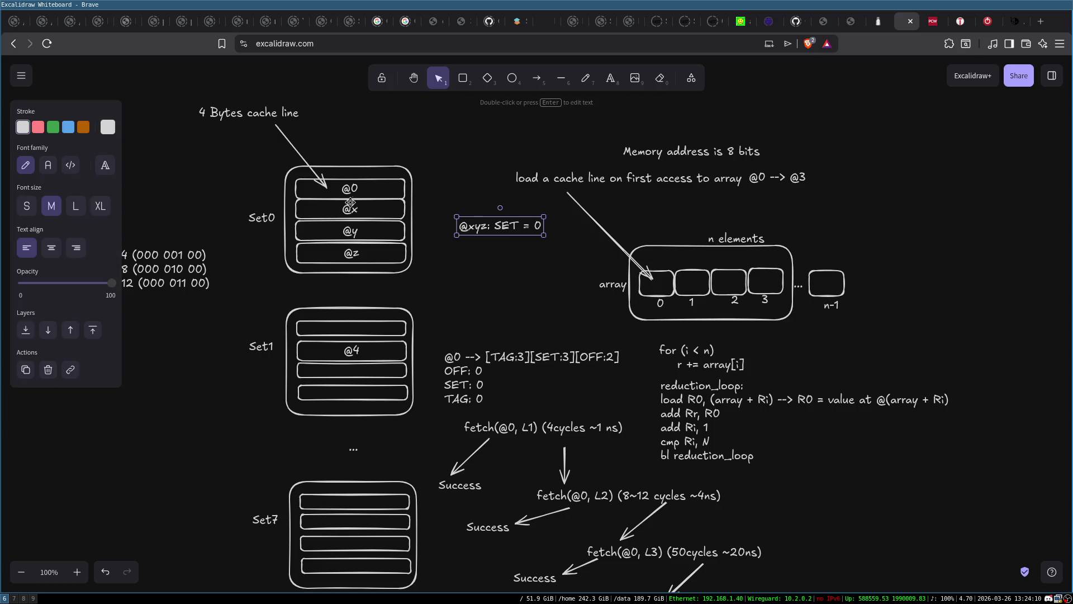
{"action": "mouse_move", "coordinate": [273, 168]}
{"action": "left_mouse_down"}
{"action": "mouse_move", "coordinate": [438, 241]}
{"action": "mouse_move", "coordinate": [438, 295]}
{"action": "mouse_move", "coordinate": [366, 189]}
{"action": "left_mouse_up"}
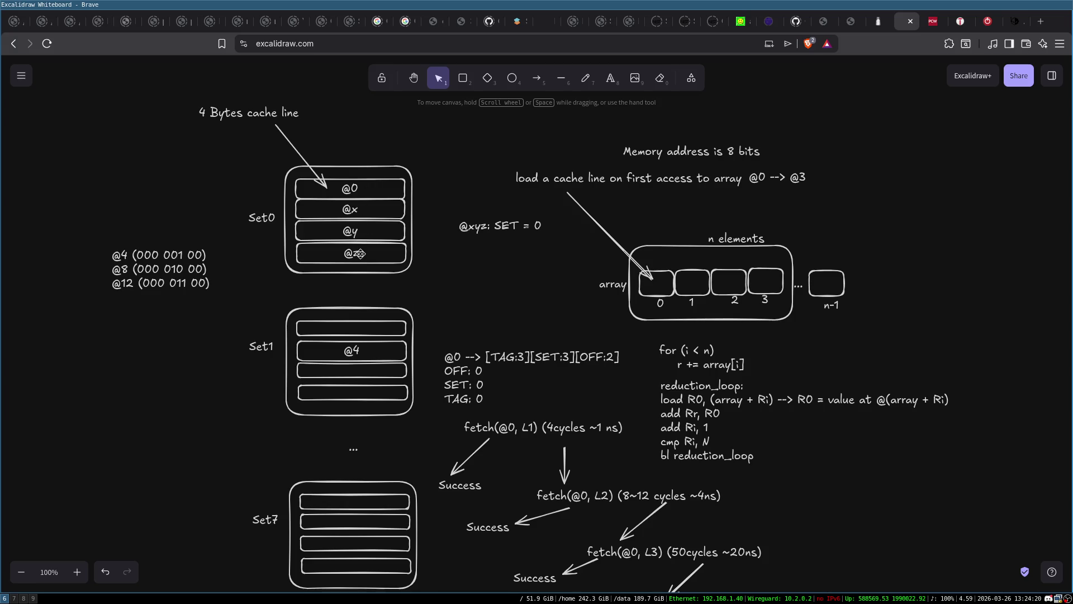
{"action": "left_click", "coordinate": [491, 226]}
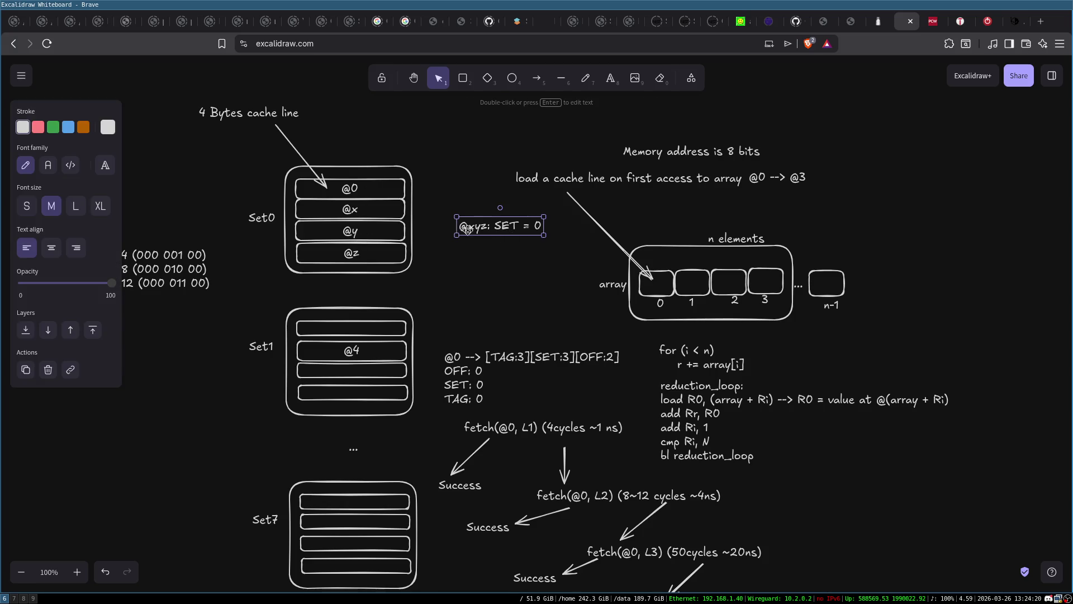
{"action": "double_click", "coordinate": [497, 229]}
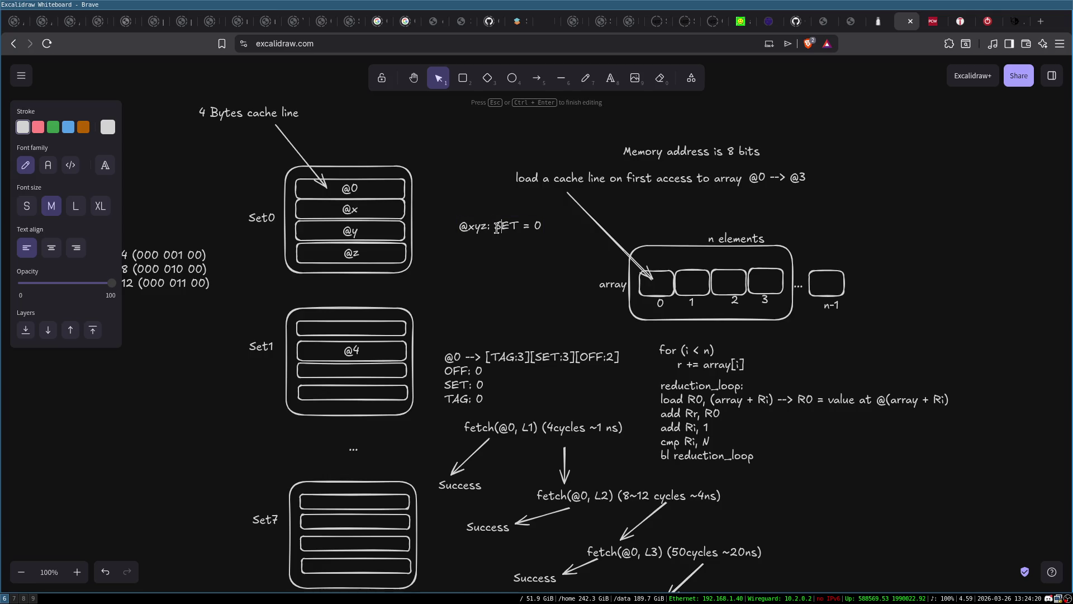
{"action": "left_click", "coordinate": [458, 147]}
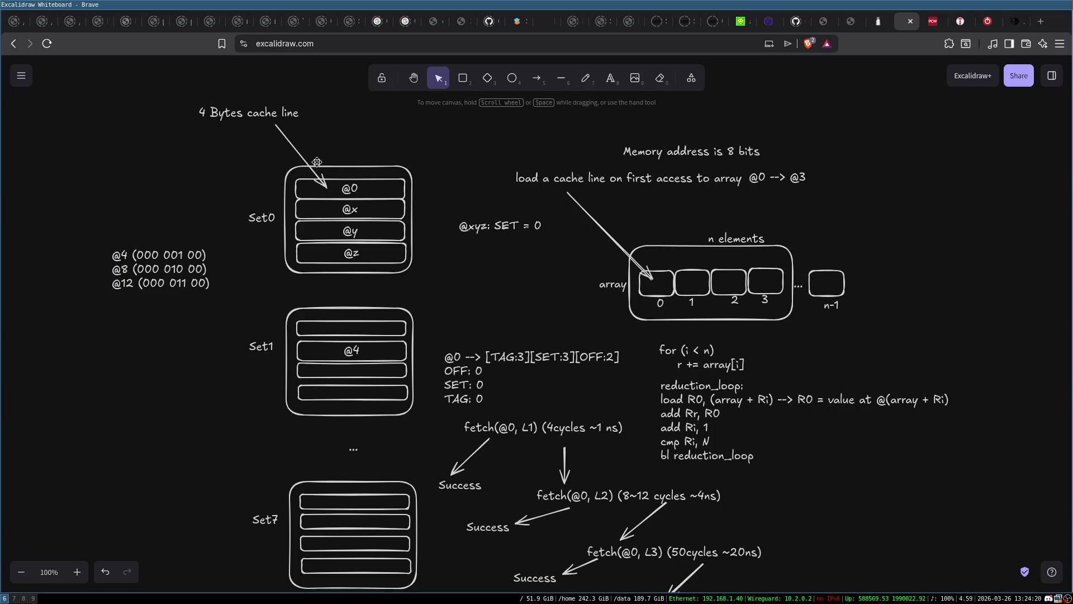
Inspect Set0's @0 line, then open the for (i < n) loop code for editing
{"action": "left_click_drag", "start_coordinate": [269, 152], "coordinate": [434, 303]}
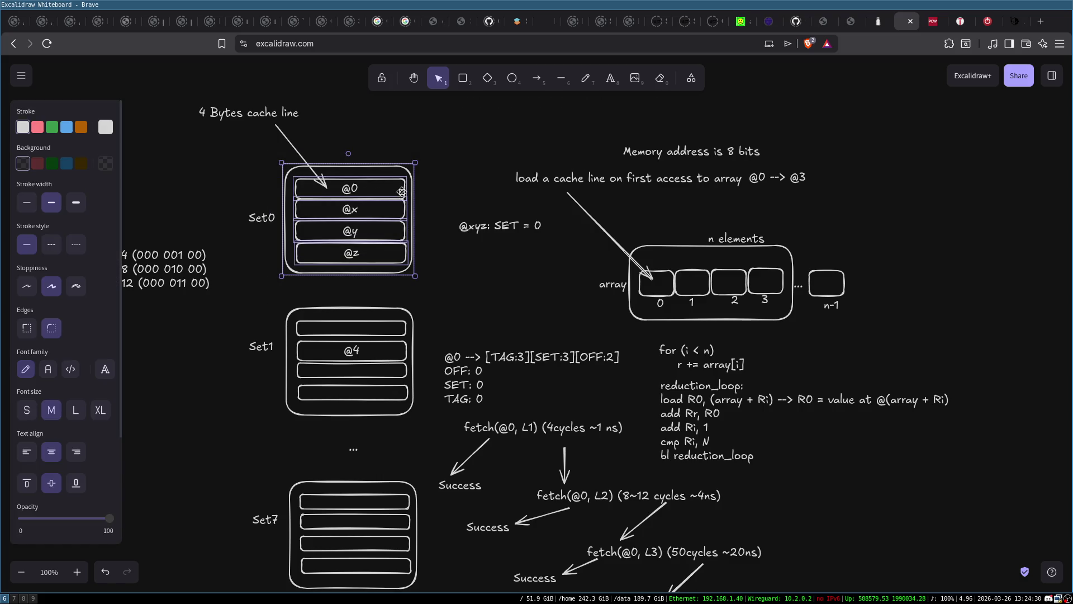
{"action": "left_click", "coordinate": [440, 183]}
{"action": "left_click", "coordinate": [356, 189]}
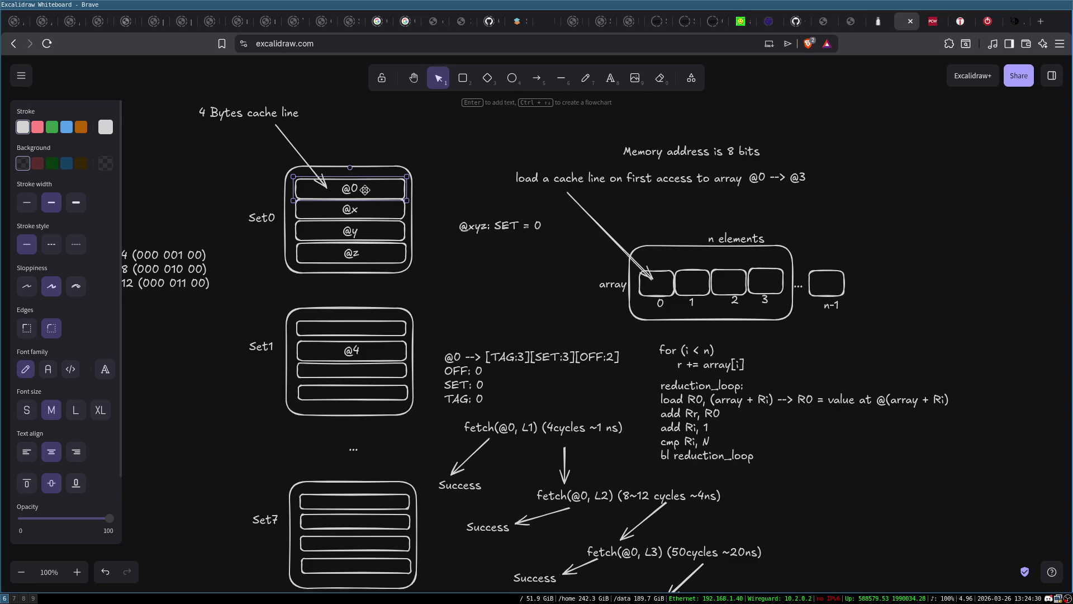
{"action": "left_click", "coordinate": [411, 140]}
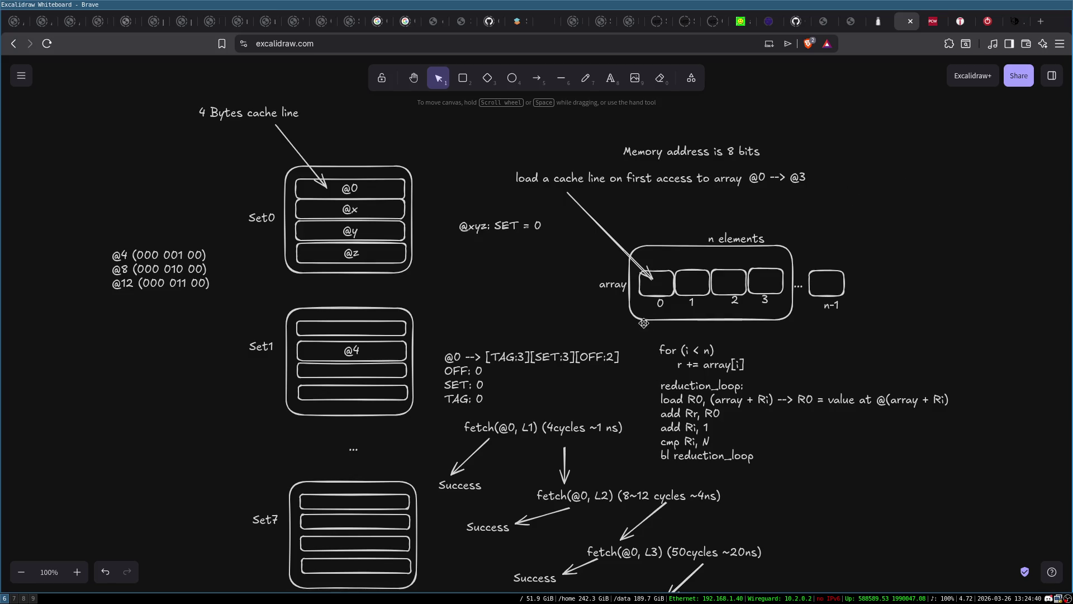
{"action": "double_click", "coordinate": [666, 352]}
{"action": "key", "text": "Left"}
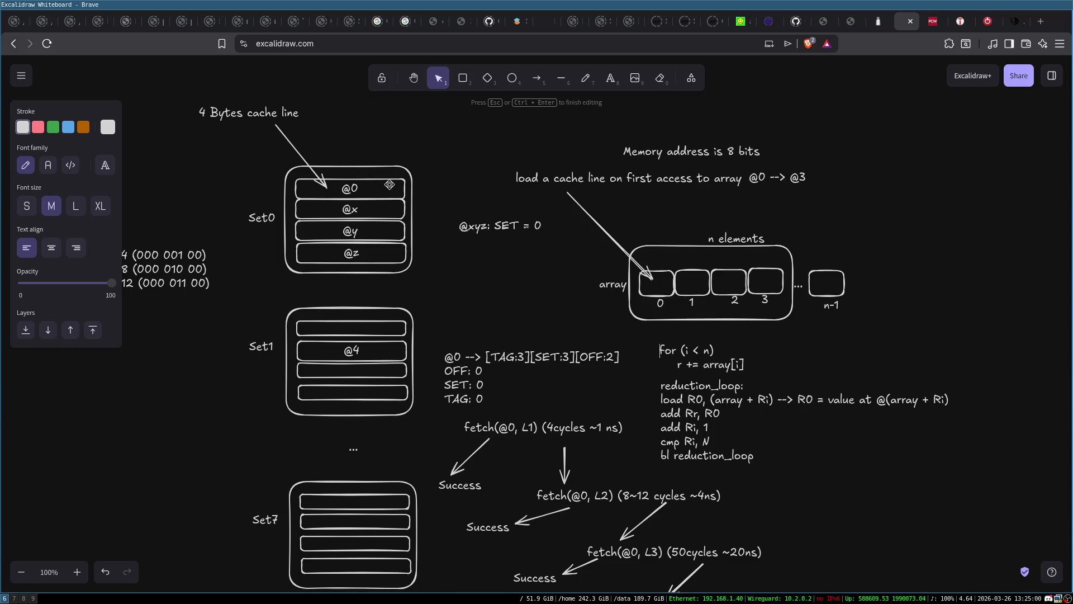
Add an indented line above the loop and move the code under the array
{"action": "key", "text": "Return"}
{"action": "type", "text": "for (j < m)"}
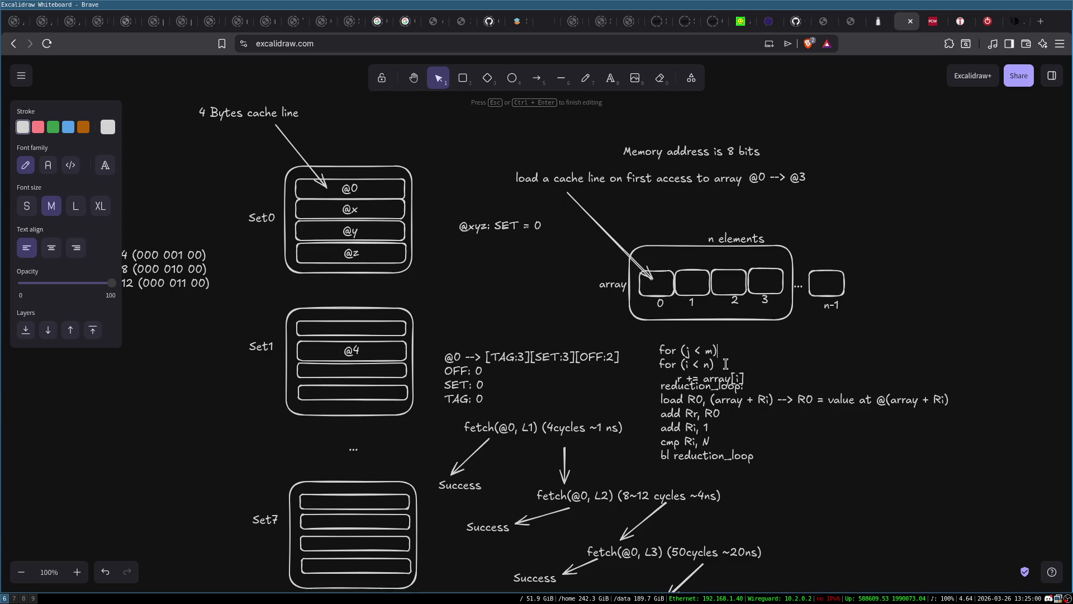
{"action": "key", "text": "Tab"}
{"action": "key", "text": "Tab"}
{"action": "key", "text": "Escape"}
{"action": "left_click_drag", "start_coordinate": [690, 352], "coordinate": [721, 336]}
{"action": "key", "text": "Return"}
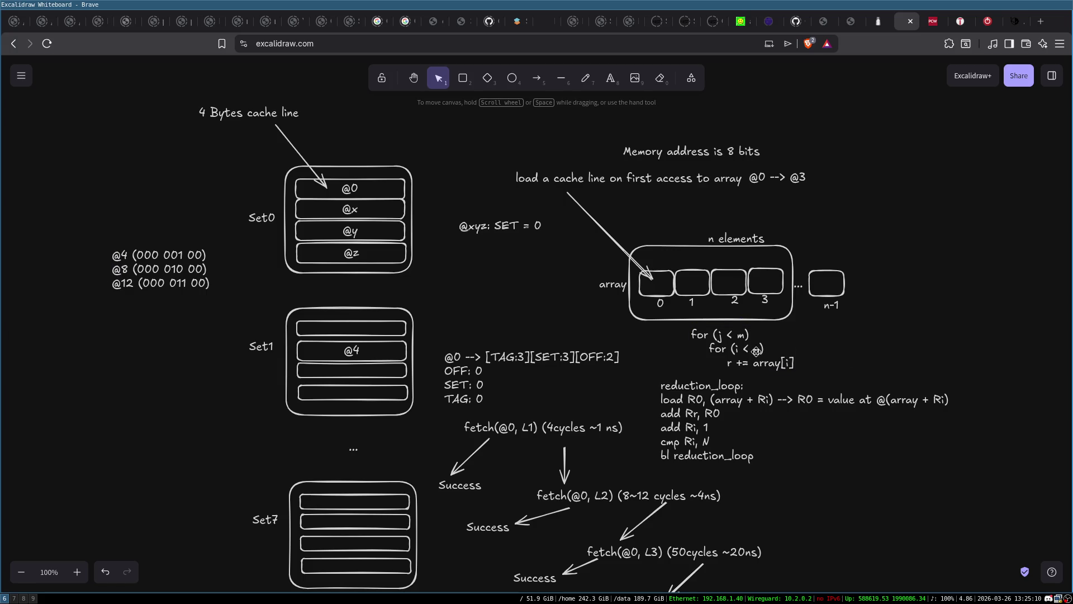
Make the new outer loop 'for (j < m)' around the inner reduction loop
{"action": "double_click", "coordinate": [719, 335]}
{"action": "type", "text": "i"}
{"action": "key", "text": "Escape"}
{"action": "double_click", "coordinate": [721, 336]}
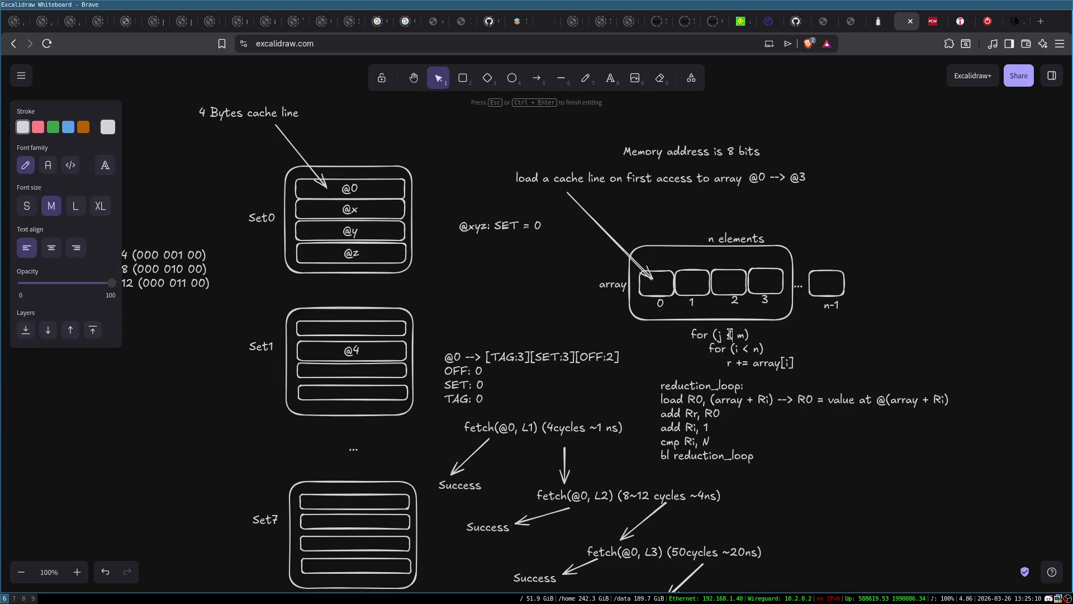
{"action": "type", "text": "j"}
{"action": "double_click", "coordinate": [788, 362]}
{"action": "left_click", "coordinate": [795, 380]}
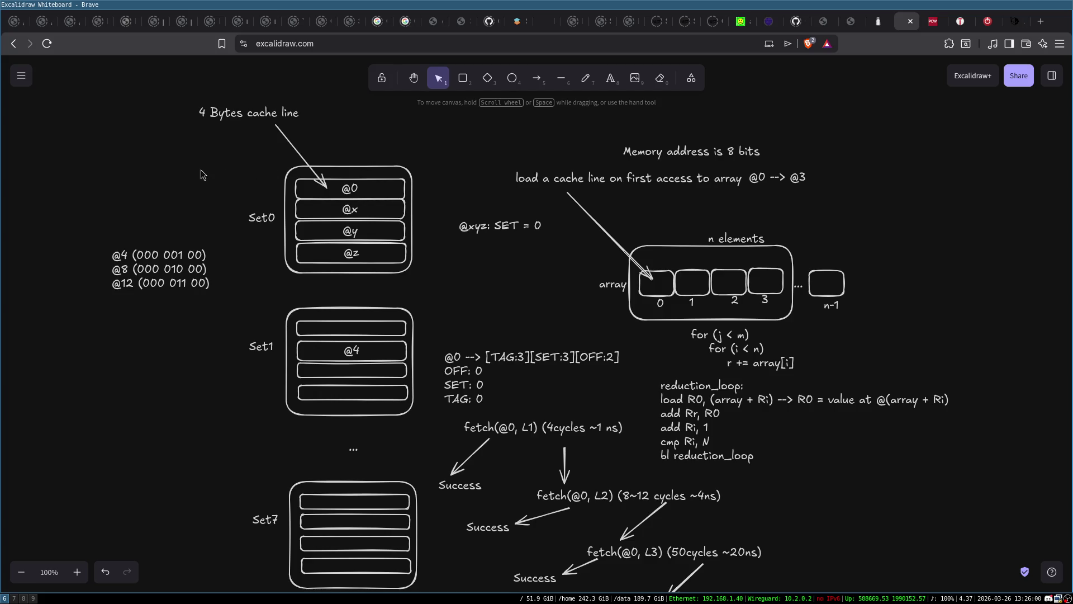
{"action": "double_click", "coordinate": [98, 165]}
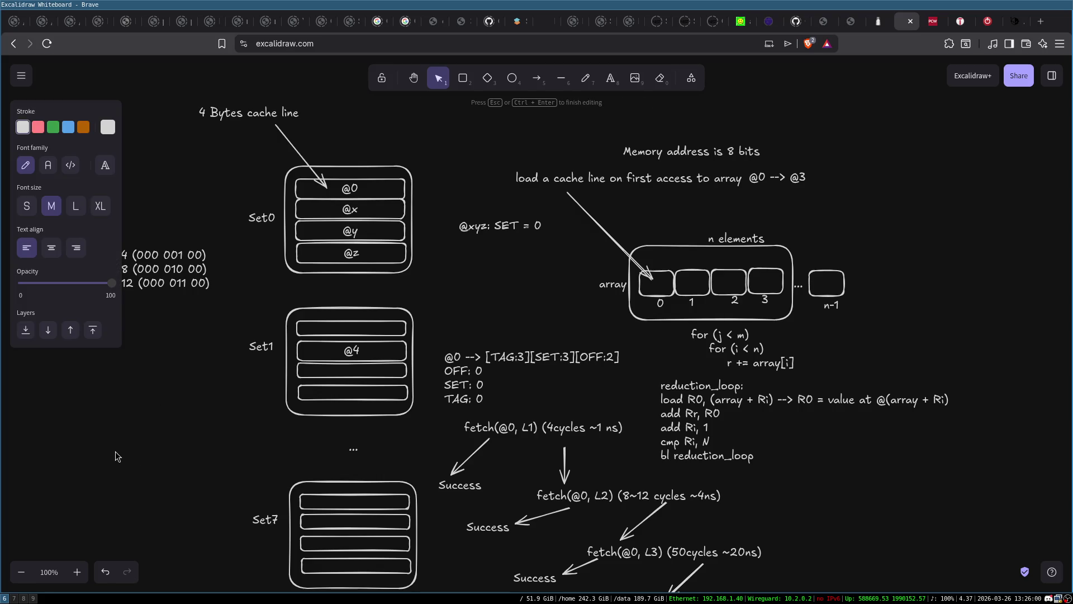
Add a 'Cache Replacement Policies' heading at the lower left
{"action": "type", "text": "Cache Replacement POlicies"}
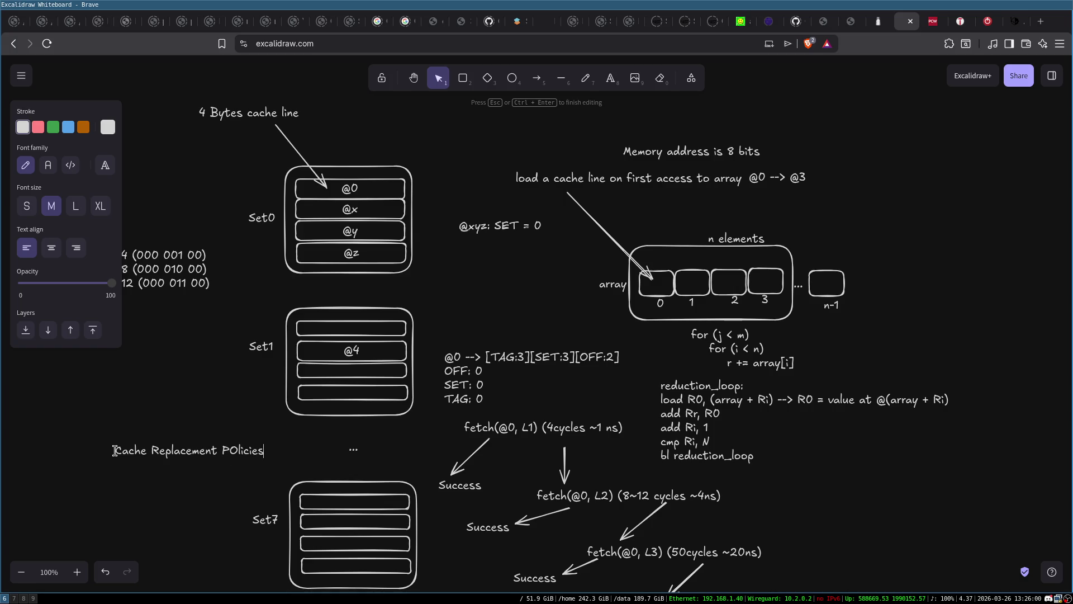
{"action": "key", "text": "BackSpace"}
{"action": "type", "text": "o"}
{"action": "left_click", "coordinate": [115, 465]}
{"action": "left_click_drag", "start_coordinate": [170, 458], "coordinate": [153, 459]}
{"action": "left_click", "coordinate": [227, 330]}
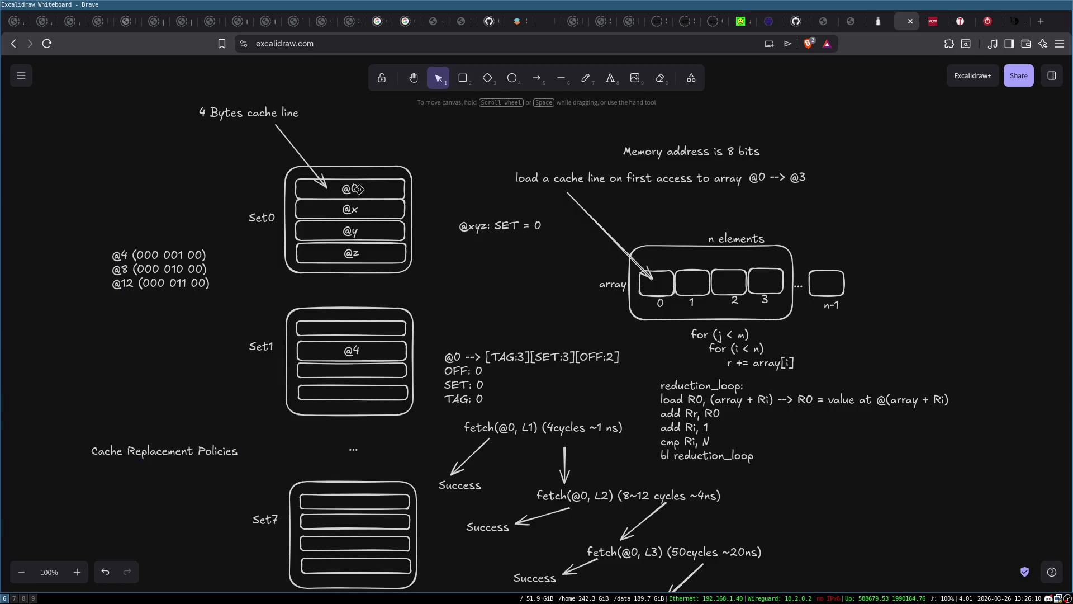
{"action": "left_click_drag", "start_coordinate": [281, 161], "coordinate": [415, 285]}
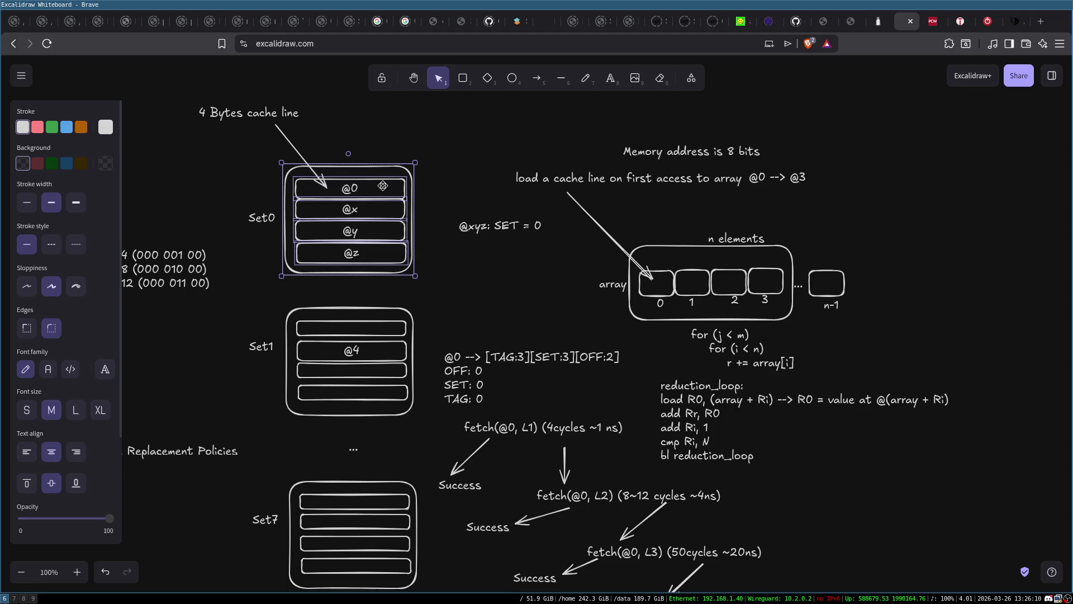
{"action": "left_click", "coordinate": [432, 152]}
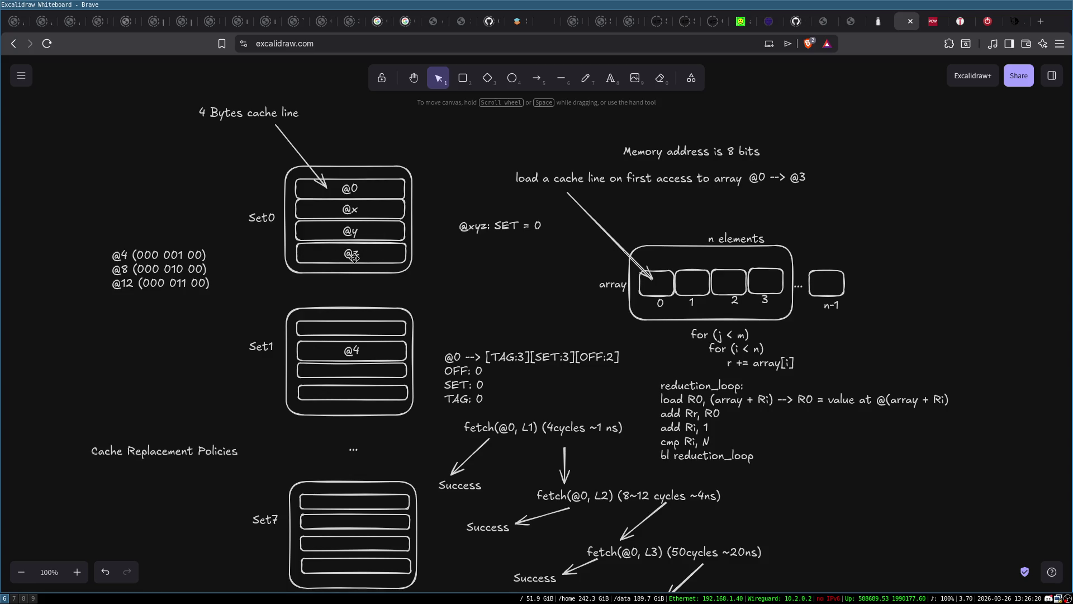
List LRU and PLRU beneath the Cache Replacement Policies heading
{"action": "left_click", "coordinate": [162, 456]}
{"action": "double_click", "coordinate": [179, 456]}
{"action": "left_click", "coordinate": [196, 455]}
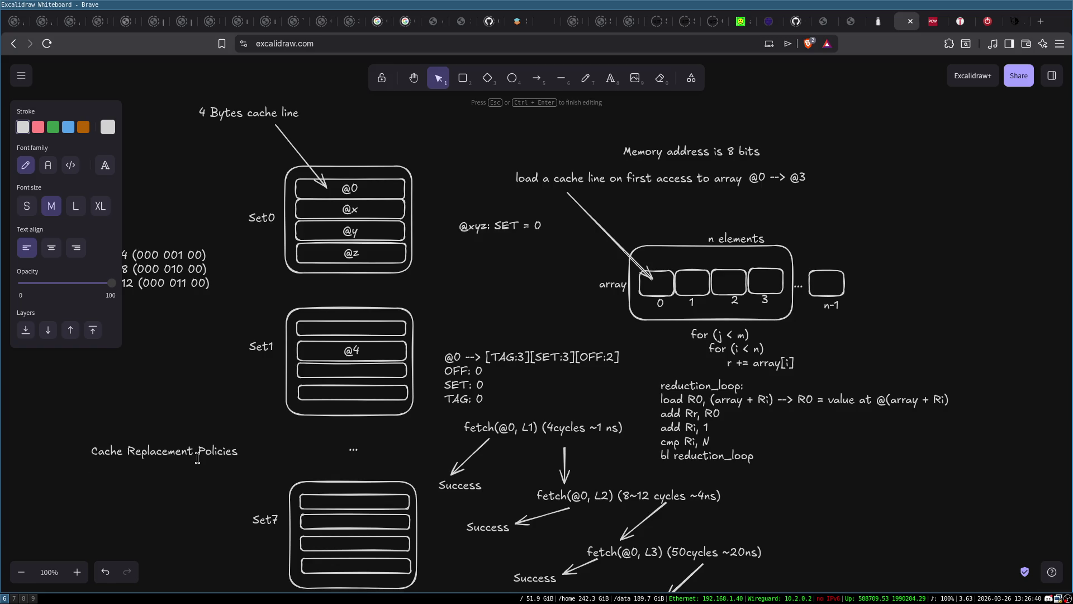
{"action": "key", "text": "Return"}
{"action": "type", "text": "LRU "}
{"action": "type", "text": "PLRU"}
{"action": "left_click", "coordinate": [138, 507]}
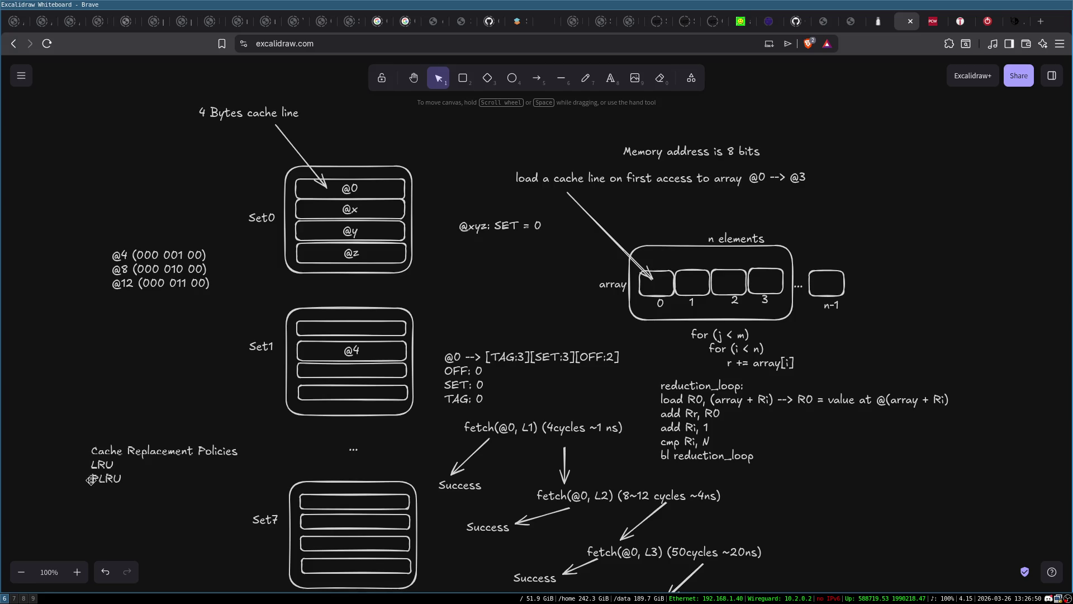
Edit the policies note so its first entry reads 'LRU/MRU' instead of 'LRU'
{"action": "double_click", "coordinate": [106, 480]}
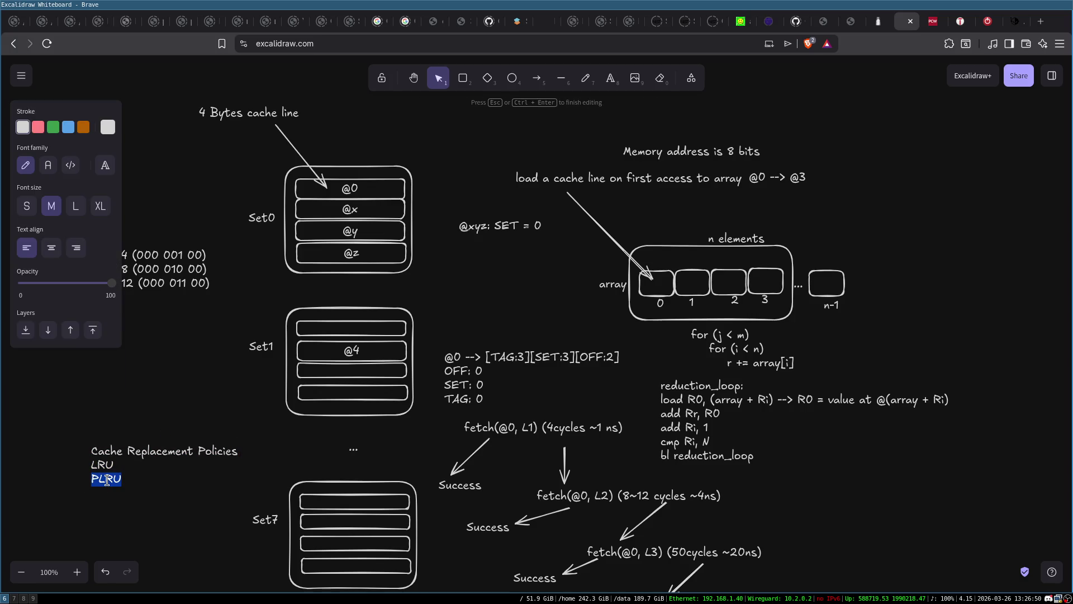
{"action": "double_click", "coordinate": [101, 466]}
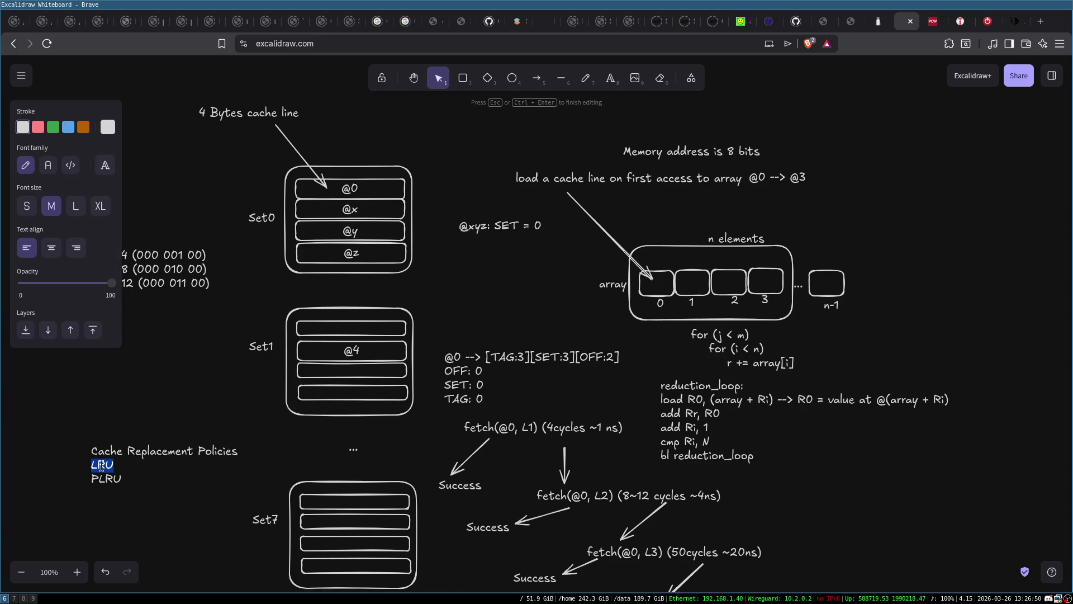
{"action": "left_click", "coordinate": [122, 502]}
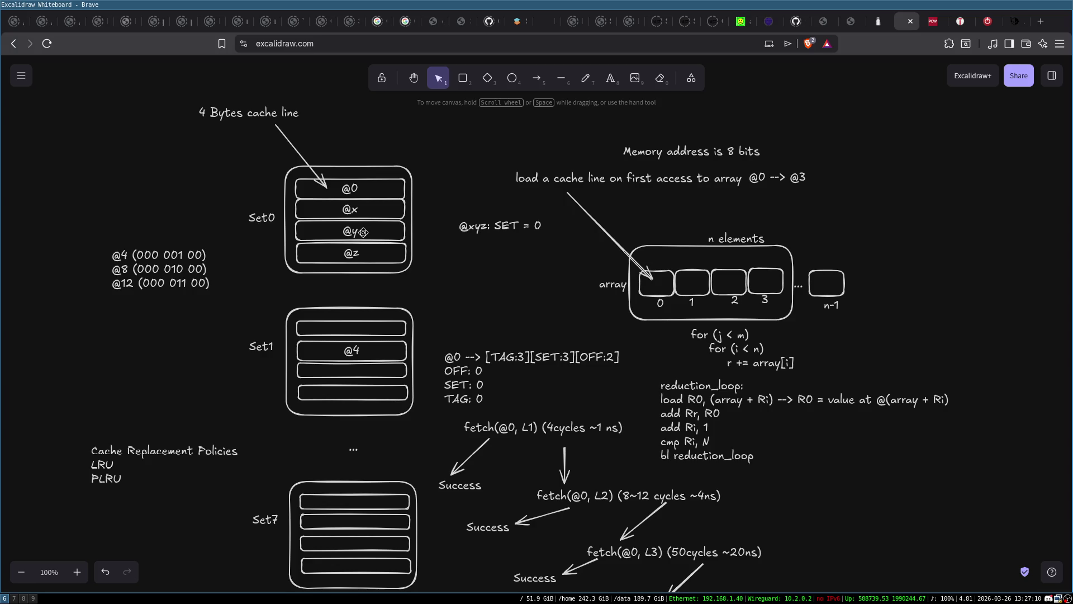
{"action": "left_click", "coordinate": [117, 469]}
{"action": "key", "text": "Return"}
{"action": "left_click", "coordinate": [150, 473]}
{"action": "type", "text": "/MRU"}
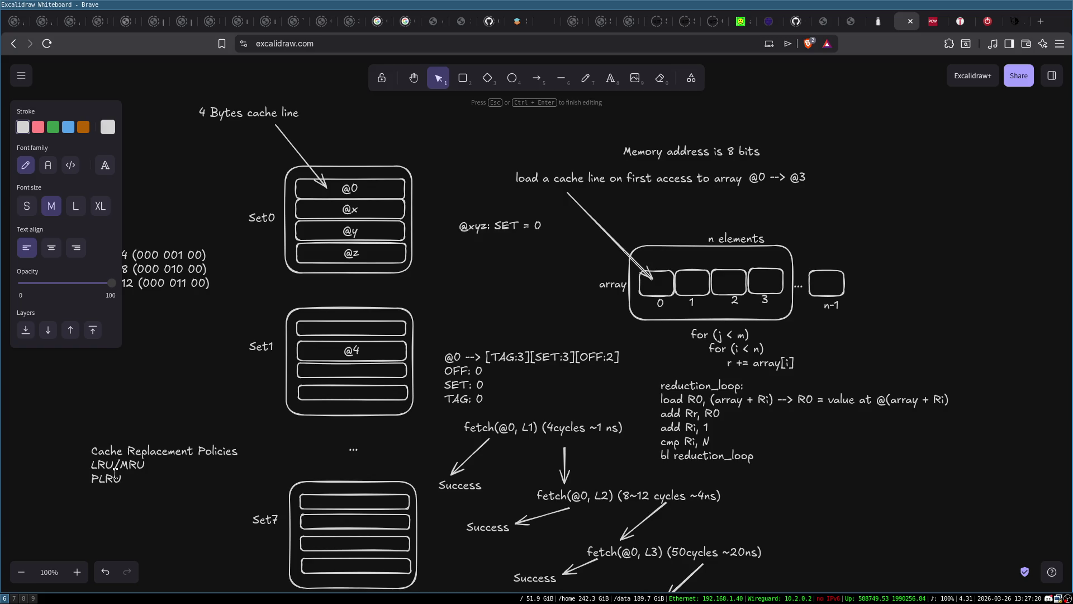
{"action": "left_click", "coordinate": [134, 496]}
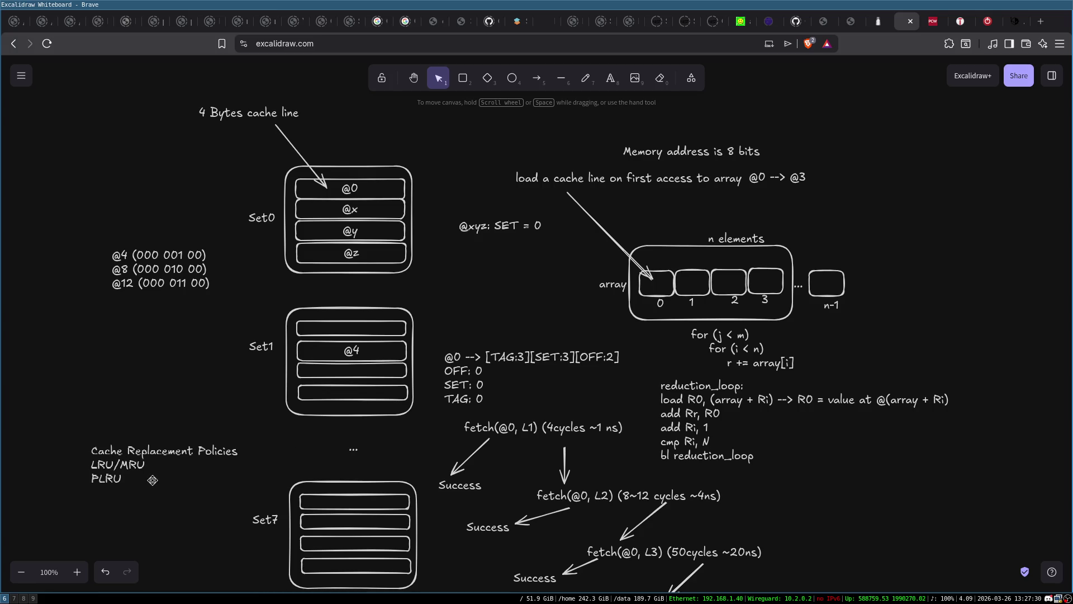
{"action": "left_click", "coordinate": [122, 457]}
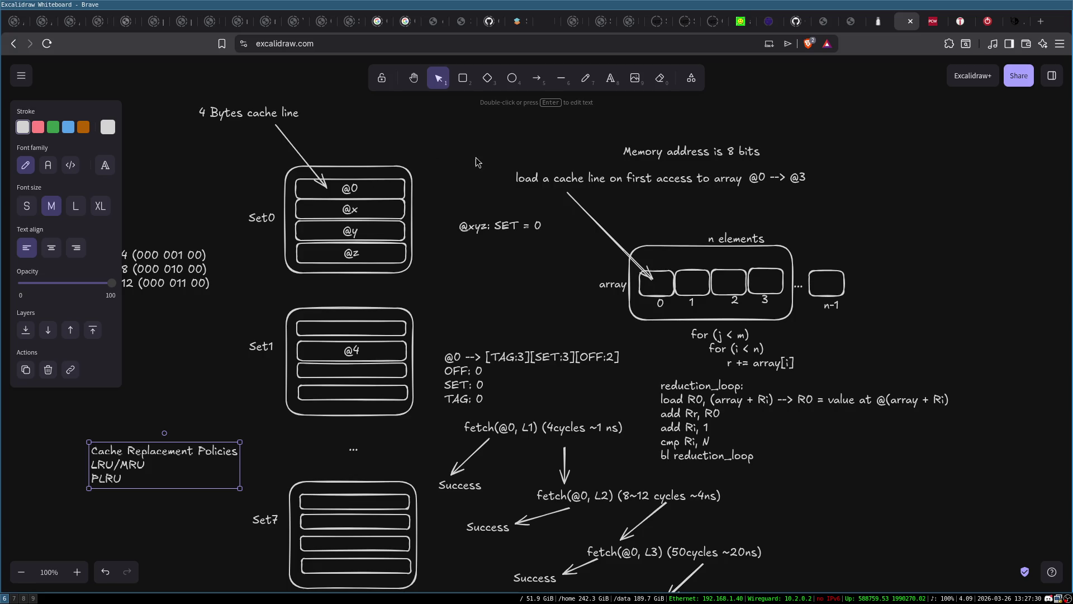
{"action": "left_click", "coordinate": [435, 146]}
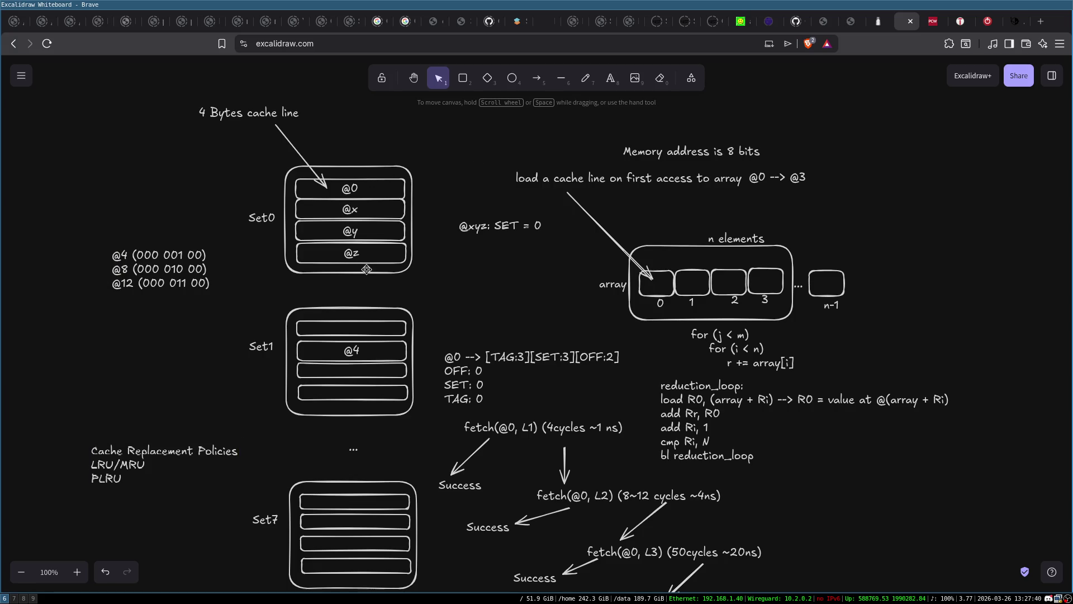
Replace the 'LRU/MRU' entry with 'LRU --> Adjacency Matrix', fixing the capitalisation and spelling
{"action": "double_click", "coordinate": [143, 467]}
{"action": "left_click", "coordinate": [161, 468]}
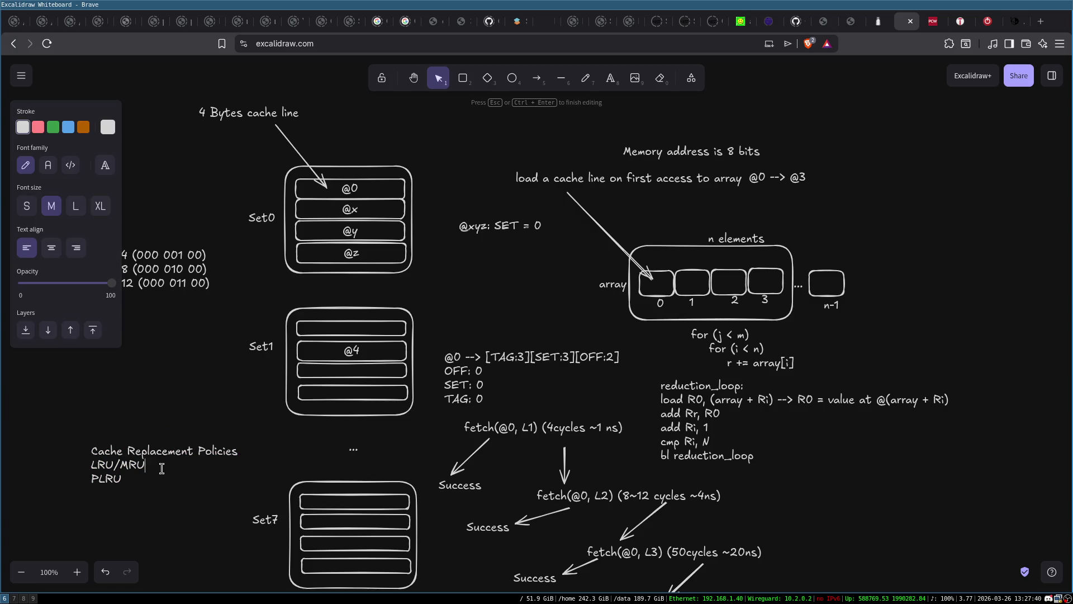
{"action": "key", "text": "BackSpace"}
{"action": "key", "text": "BackSpace"}
{"action": "key", "text": "BackSpace"}
{"action": "type", "text": "adjacency "}
{"action": "type", "text": "Matric"}
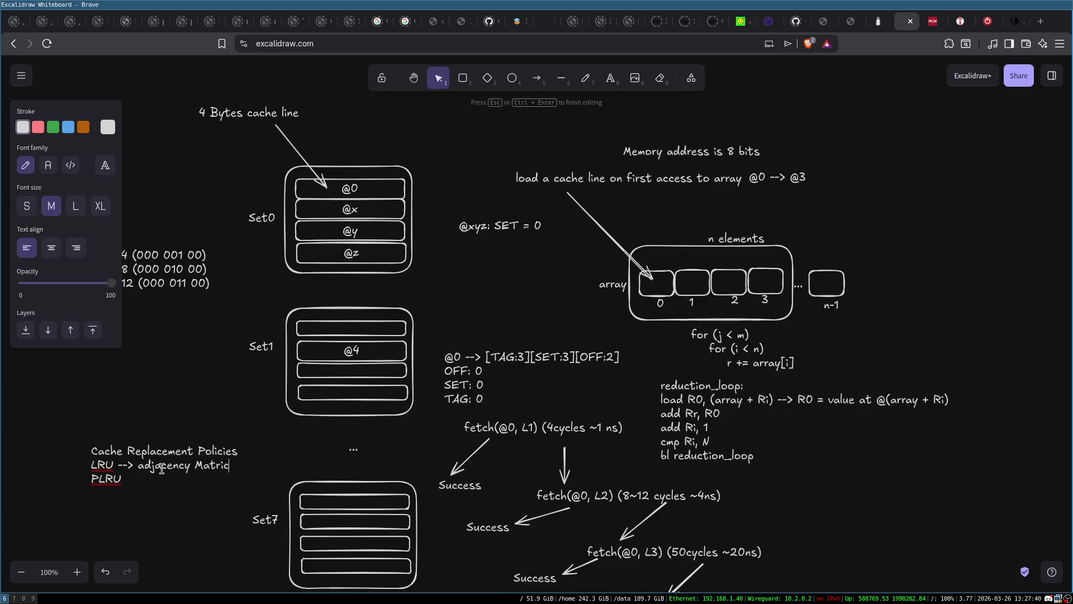
{"action": "key", "text": "BackSpace"}
{"action": "type", "text": "A"}
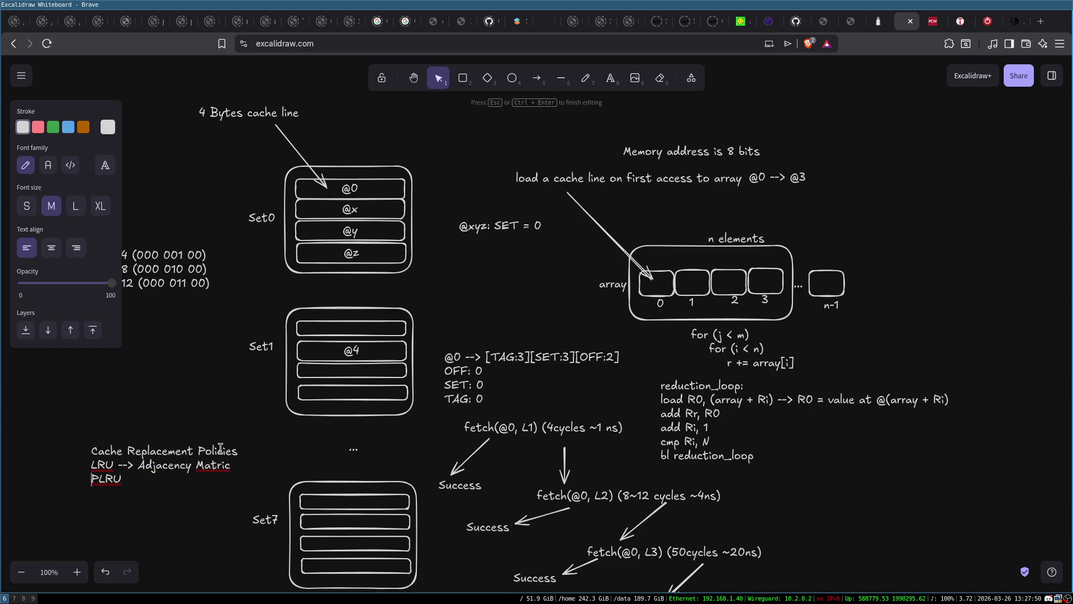
{"action": "key", "text": "BackSpace"}
{"action": "type", "text": "x"}
{"action": "left_click", "coordinate": [153, 413]}
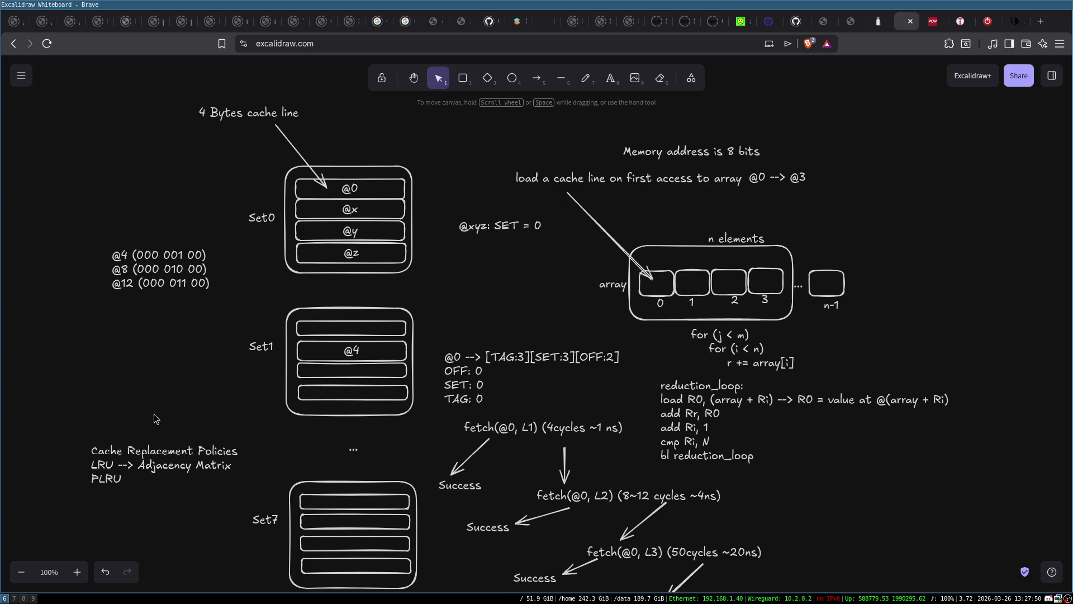
Select the Set0 cache lines @0, @x, @y and @z, then reopen the note after PLRU
{"action": "left_click", "coordinate": [369, 188]}
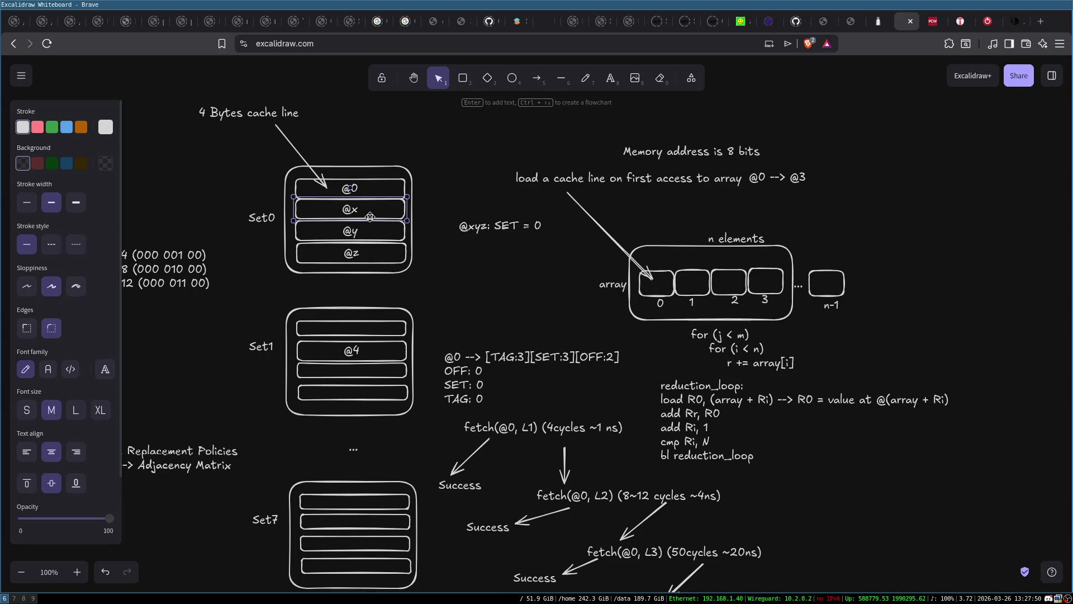
{"action": "left_click", "coordinate": [364, 233]}
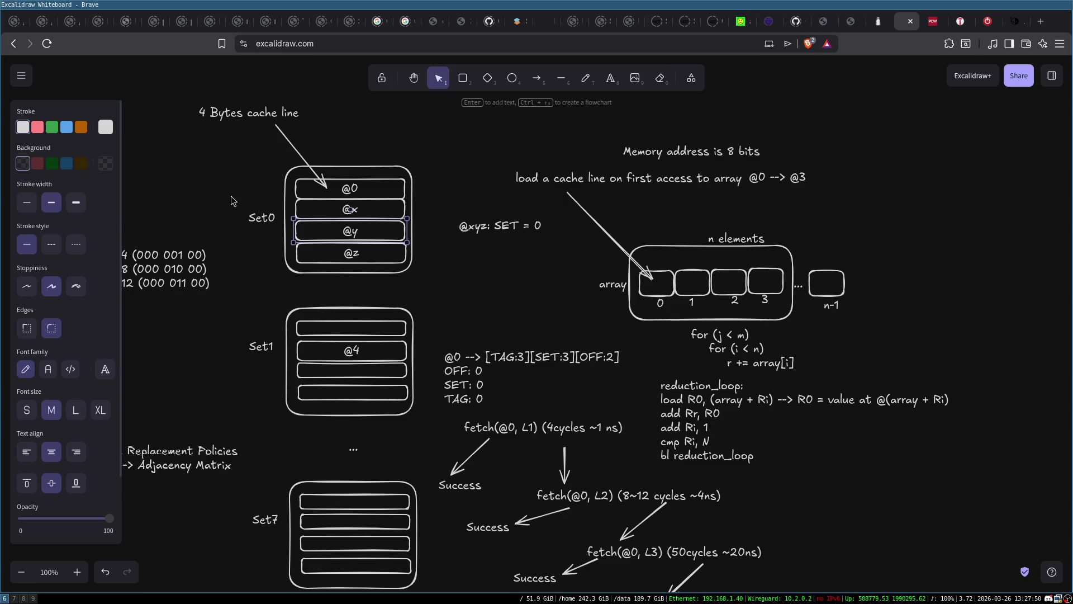
{"action": "left_click", "coordinate": [206, 177]}
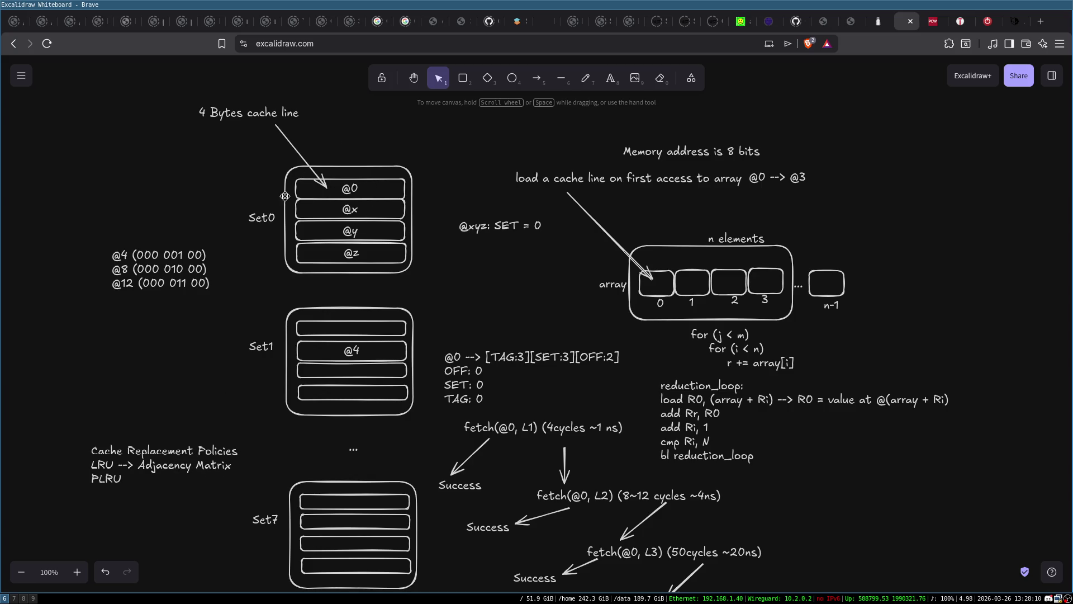
{"action": "left_click", "coordinate": [377, 189]}
{"action": "left_click", "coordinate": [369, 212]}
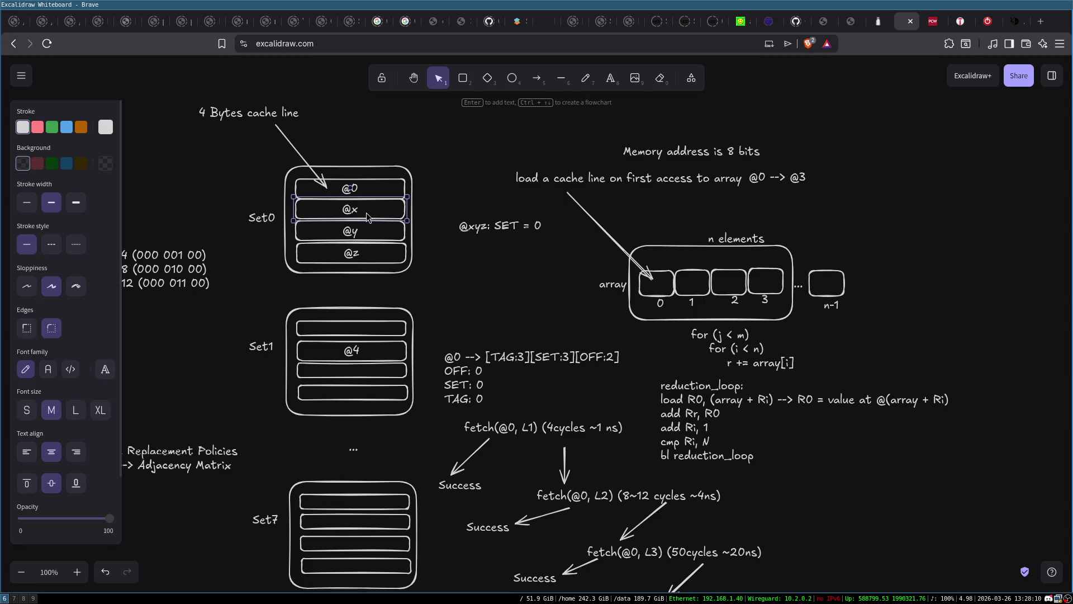
{"action": "left_click", "coordinate": [375, 234]}
{"action": "left_click", "coordinate": [375, 254]}
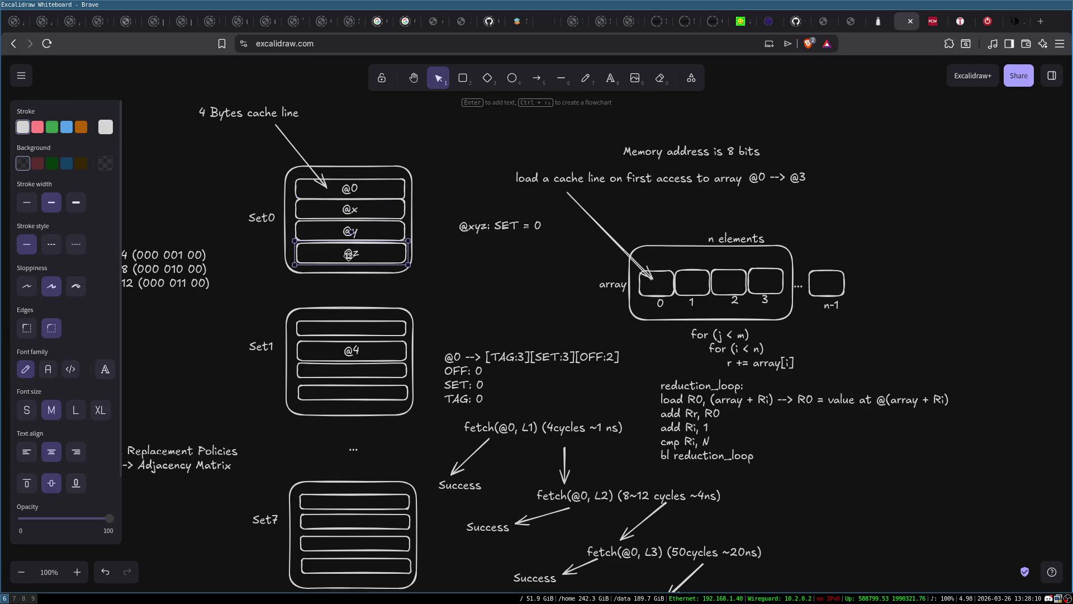
{"action": "left_click", "coordinate": [203, 375]}
{"action": "double_click", "coordinate": [104, 482]}
{"action": "left_click", "coordinate": [132, 482]}
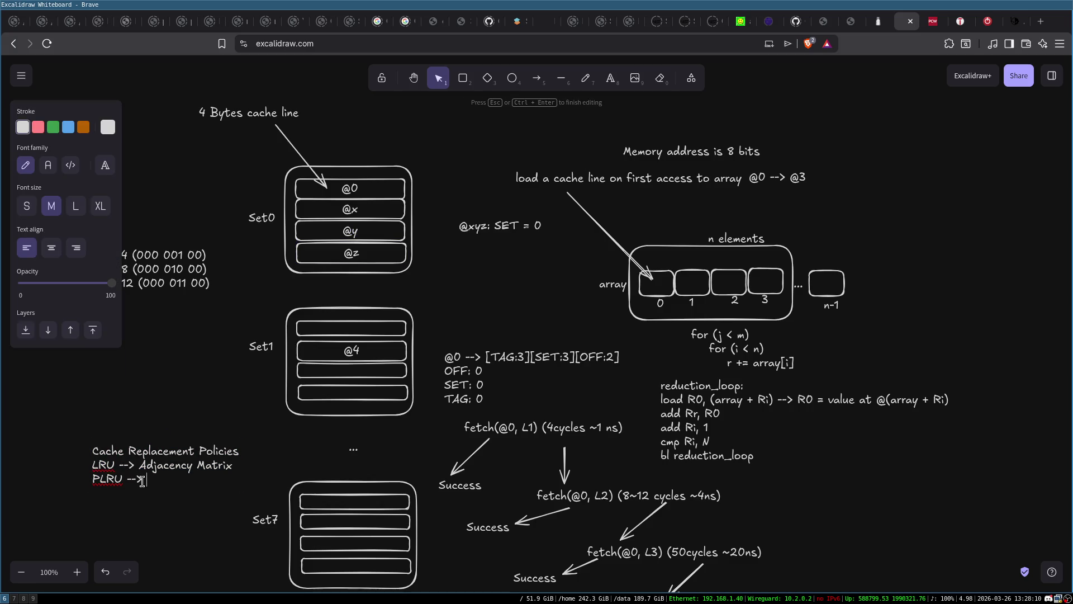
Complete the second policies entry as 'PLRU --> Tree', then start a new browser tab
{"action": "type", "text": "Tree"}
{"action": "left_click", "coordinate": [140, 511]}
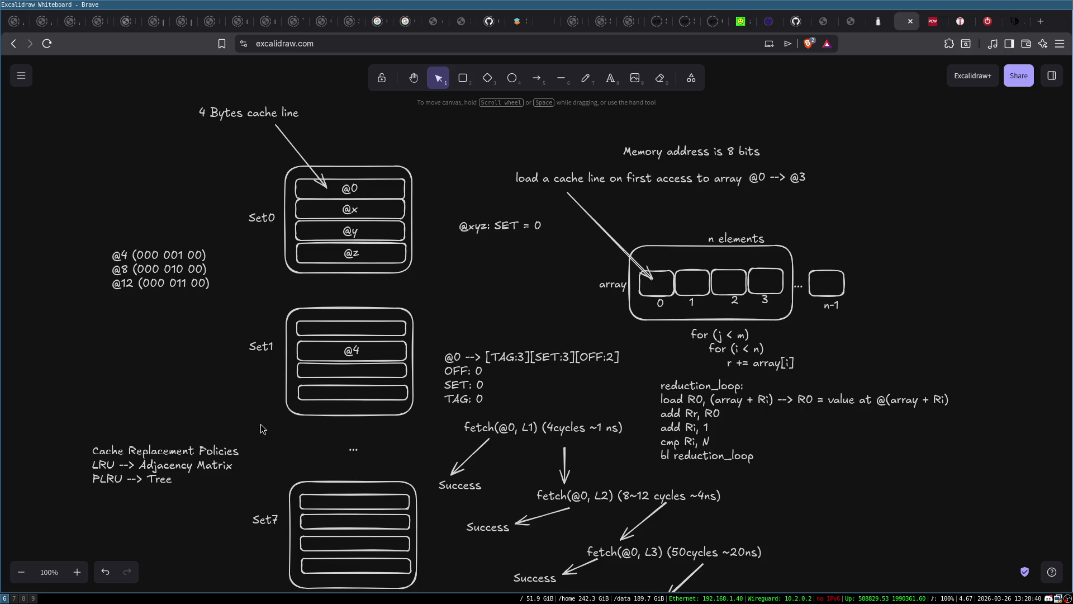
{"action": "key", "text": "ctrl+t"}
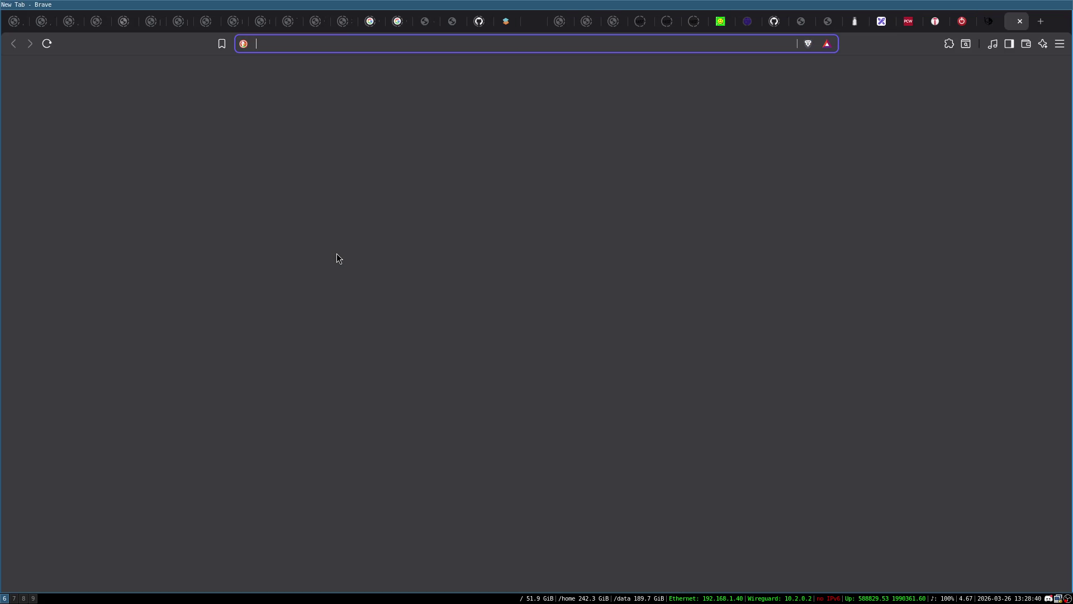
Search 'plru linux', skim the GitHub plru repository README, and return to the results
{"action": "type", "text": "plru"}
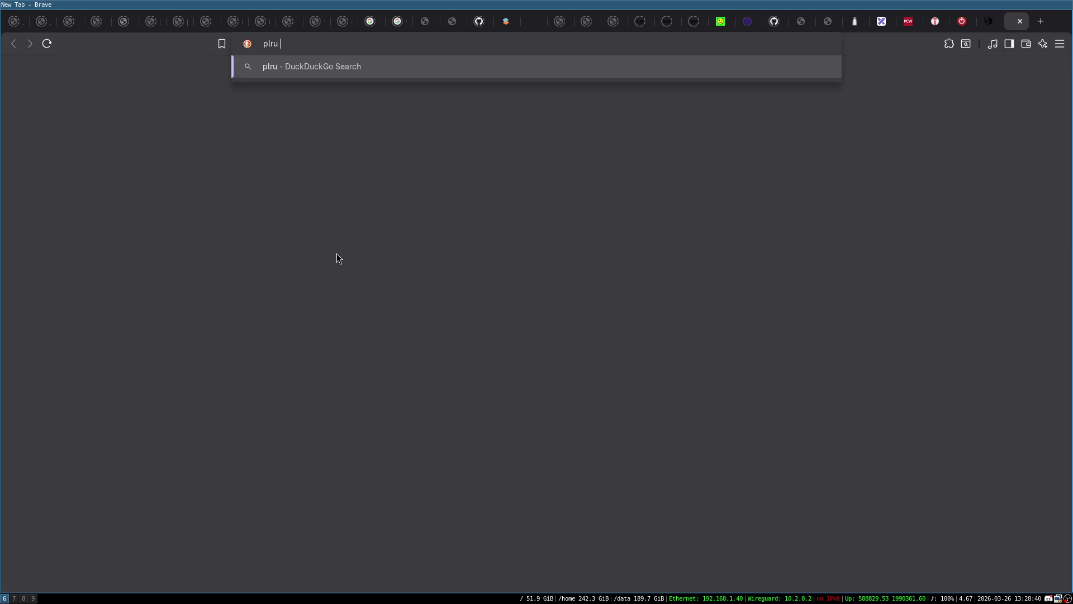
{"action": "type", "text": " linux"}
{"action": "key", "text": "Return"}
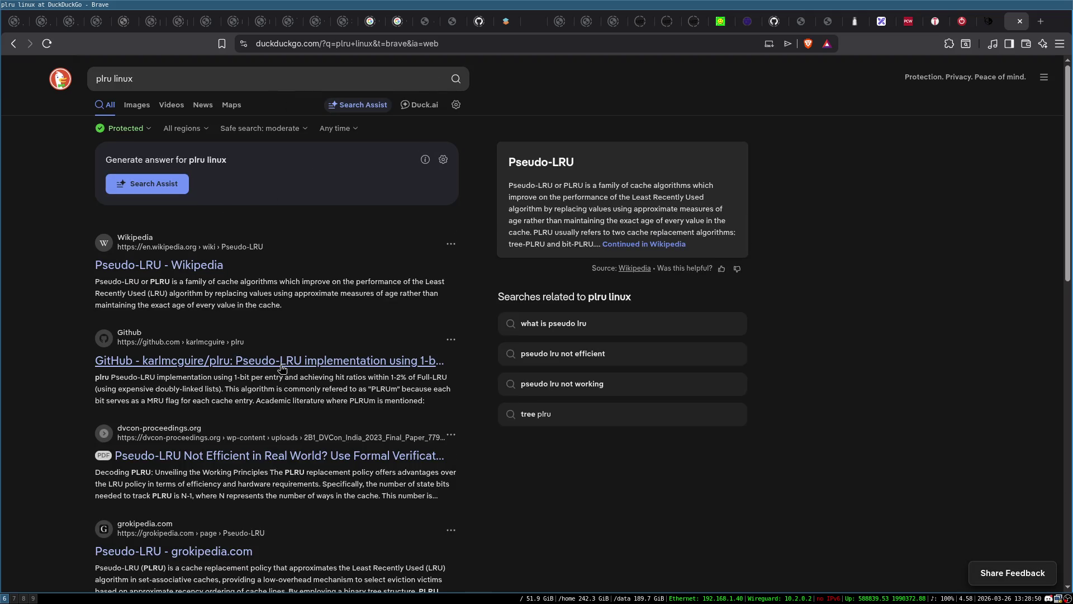
{"action": "left_click", "coordinate": [287, 366]}
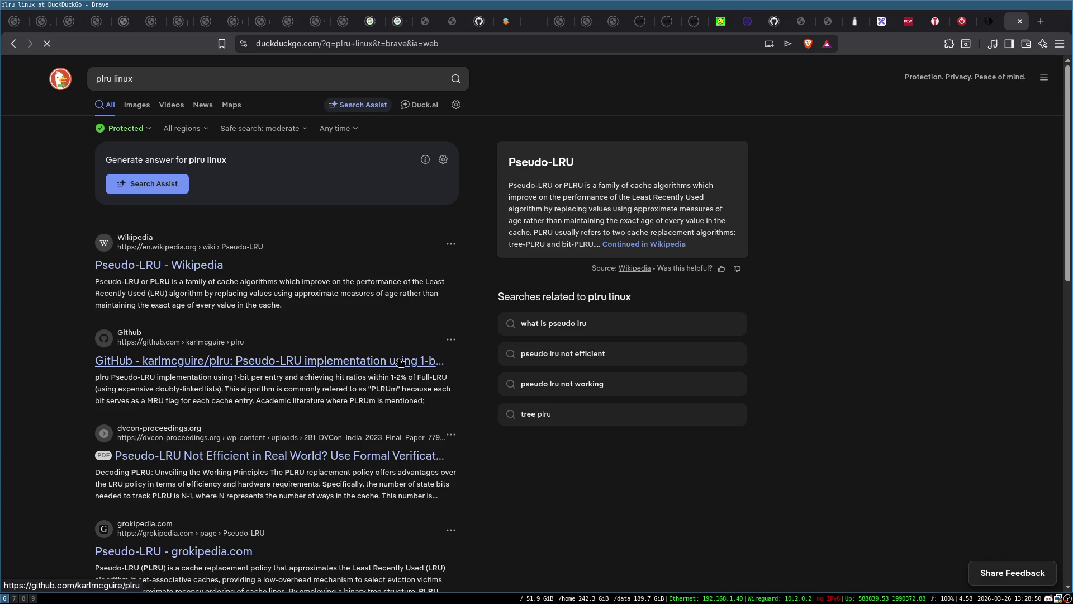
{"action": "scroll", "coordinate": [147, 285], "scroll_direction": "down", "scroll_amount": 10}
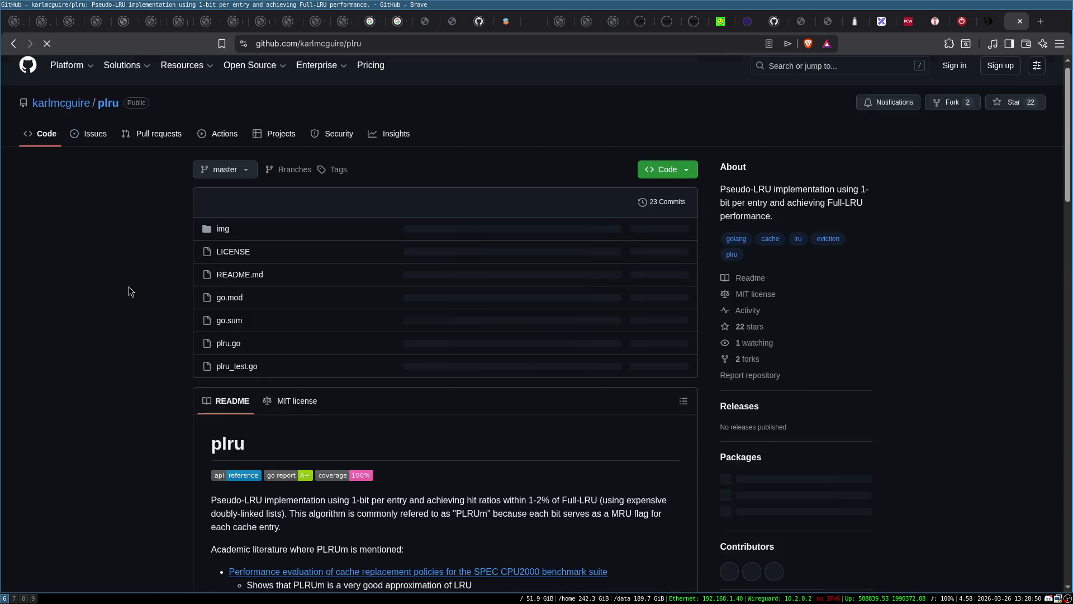
{"action": "scroll", "coordinate": [154, 286], "scroll_direction": "down", "scroll_amount": 15}
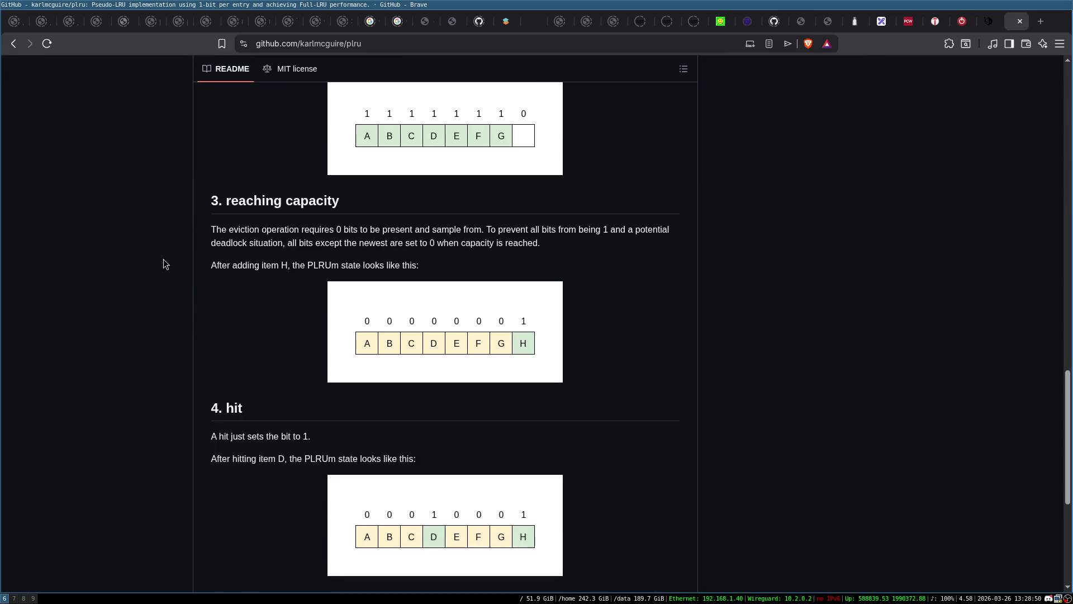
{"action": "left_click", "coordinate": [14, 44]}
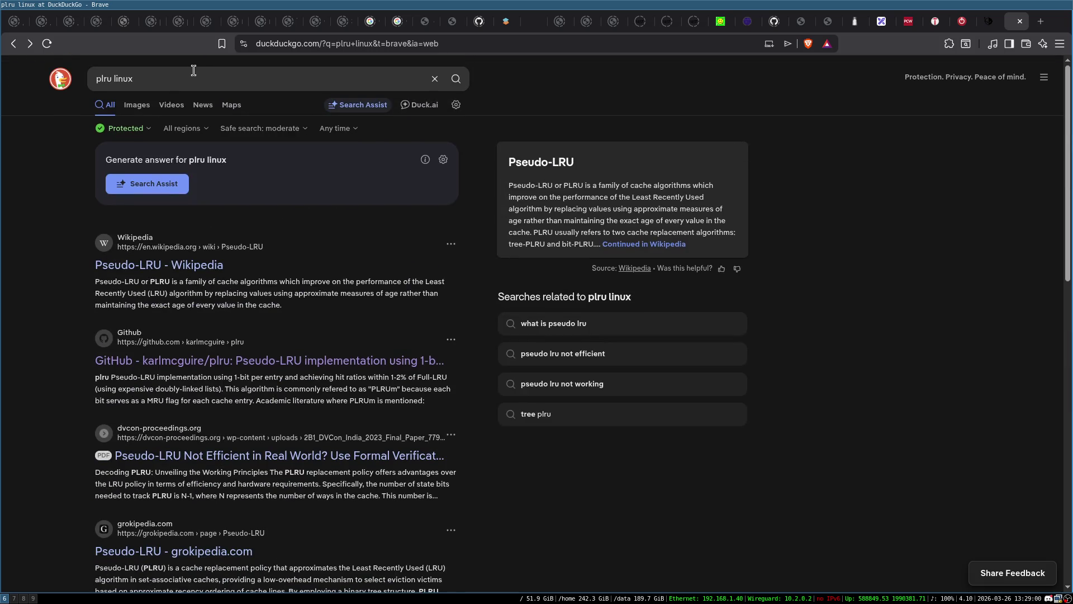
Refine the search to 'plru linux kernel' and open the Pseudo-LRU Wikipedia article
{"action": "left_click", "coordinate": [183, 86]}
{"action": "type", "text": "kernel"}
{"action": "key", "text": "Return"}
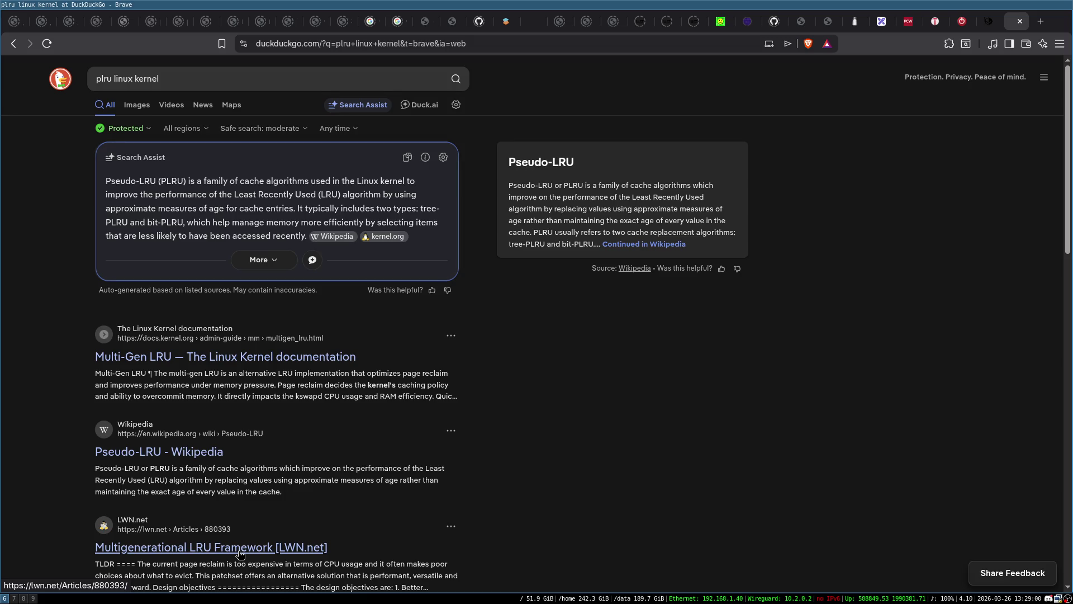
{"action": "left_click", "coordinate": [182, 454]}
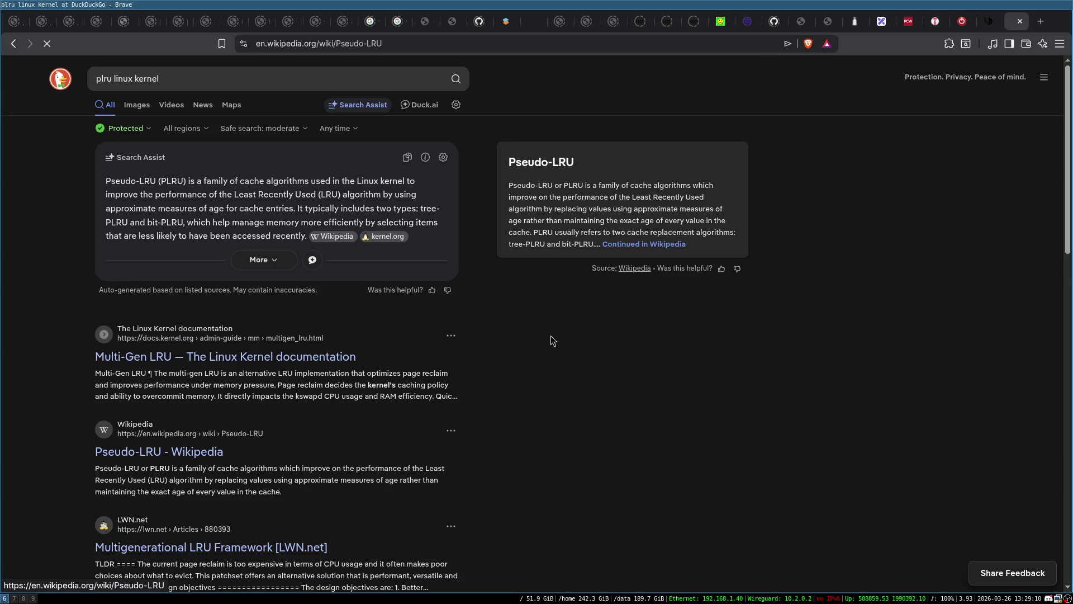
Read through the Tree-PLRU and Bit-PLRU sections and follow the article's first reference
{"action": "scroll", "coordinate": [464, 307], "scroll_direction": "down", "scroll_amount": 3}
{"action": "scroll", "coordinate": [465, 309], "scroll_direction": "up", "scroll_amount": 3}
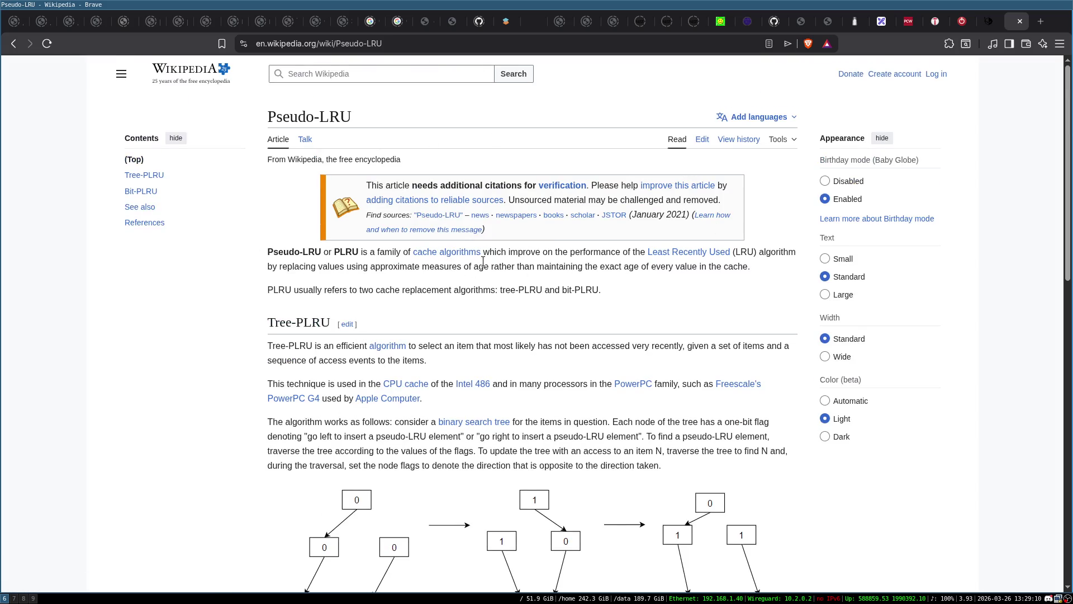
{"action": "scroll", "coordinate": [590, 309], "scroll_direction": "down", "scroll_amount": 1}
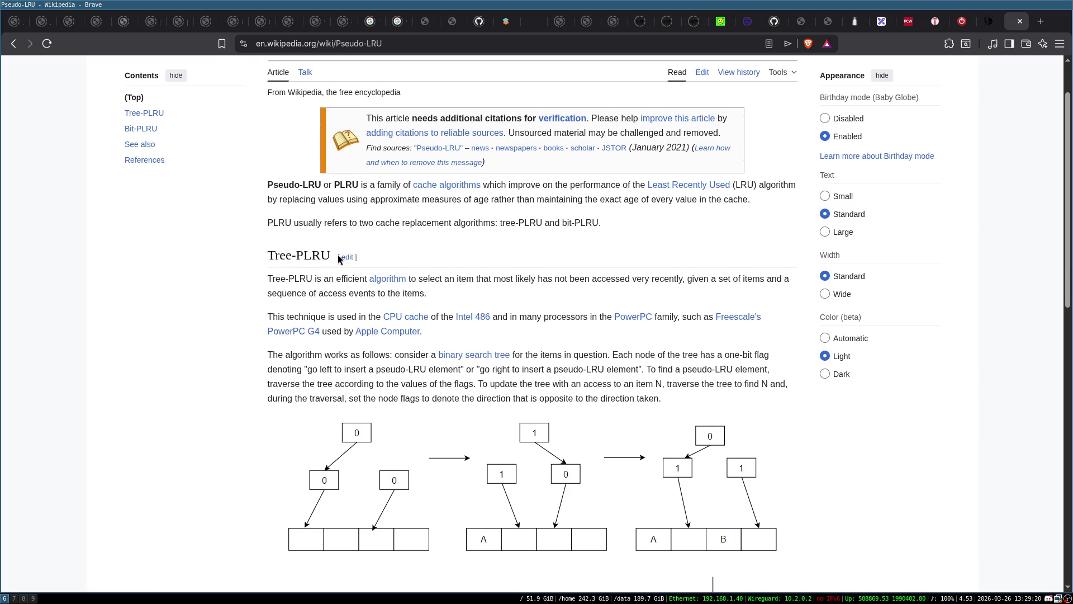
{"action": "scroll", "coordinate": [567, 353], "scroll_direction": "down", "scroll_amount": 1}
{"action": "scroll", "coordinate": [409, 199], "scroll_direction": "up", "scroll_amount": 2}
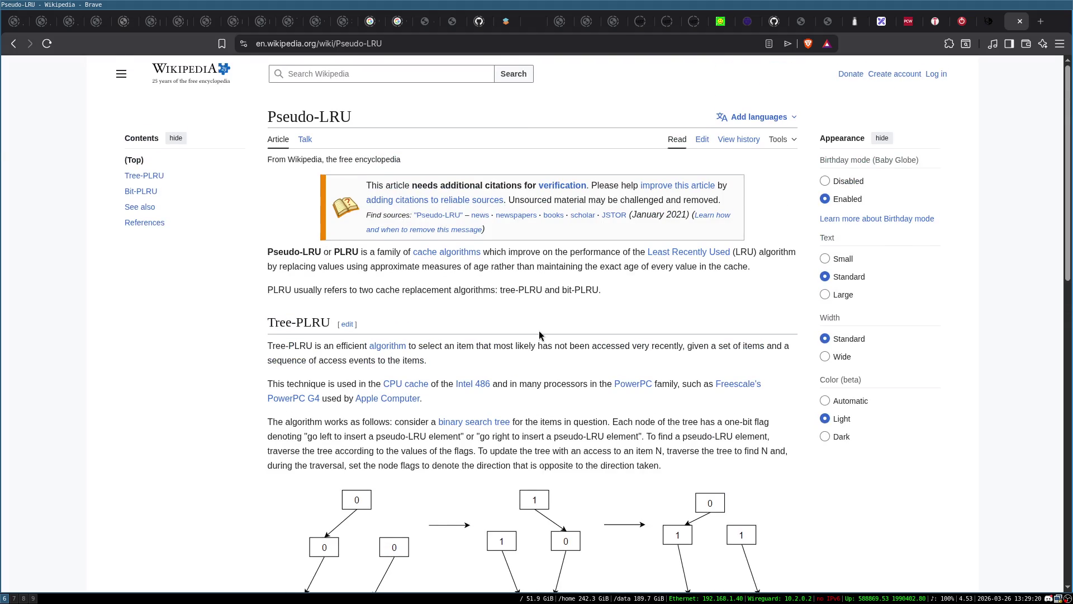
{"action": "scroll", "coordinate": [539, 335], "scroll_direction": "down", "scroll_amount": 6}
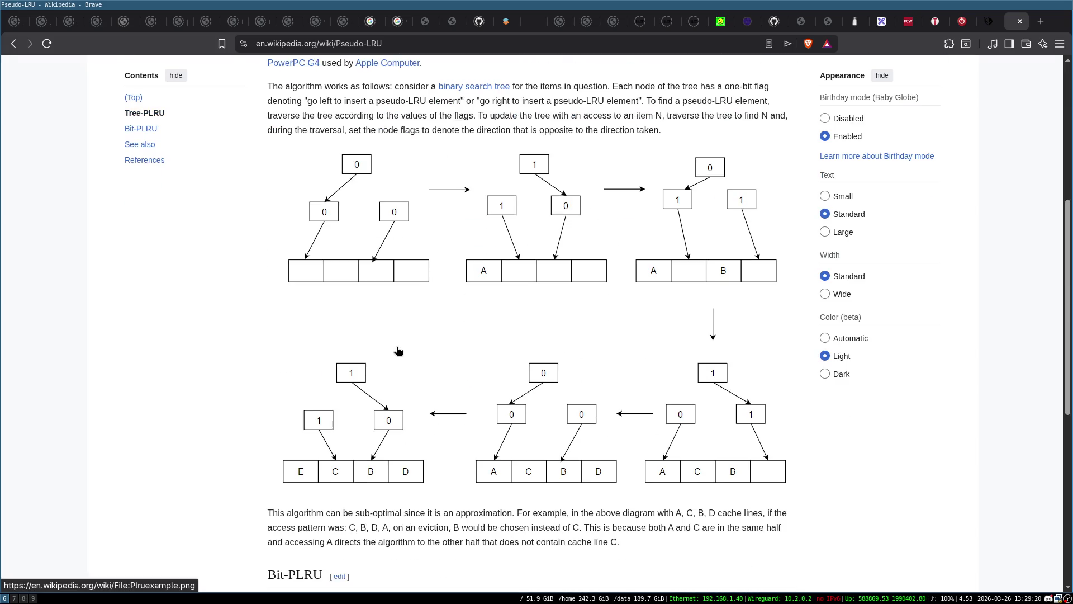
{"action": "scroll", "coordinate": [398, 350], "scroll_direction": "up", "scroll_amount": 1}
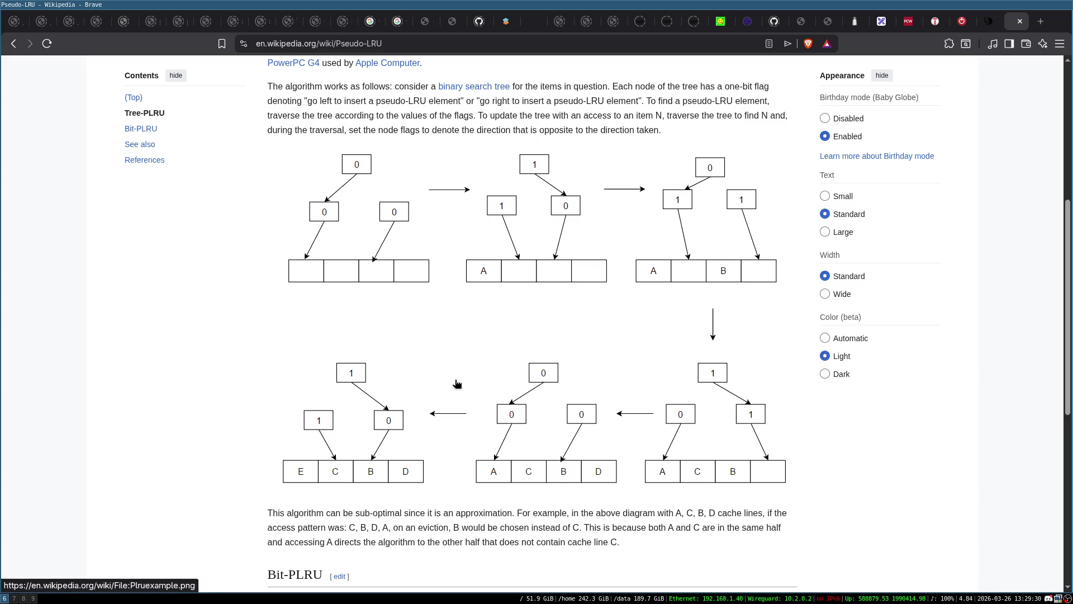
{"action": "scroll", "coordinate": [492, 231], "scroll_direction": "down", "scroll_amount": 3}
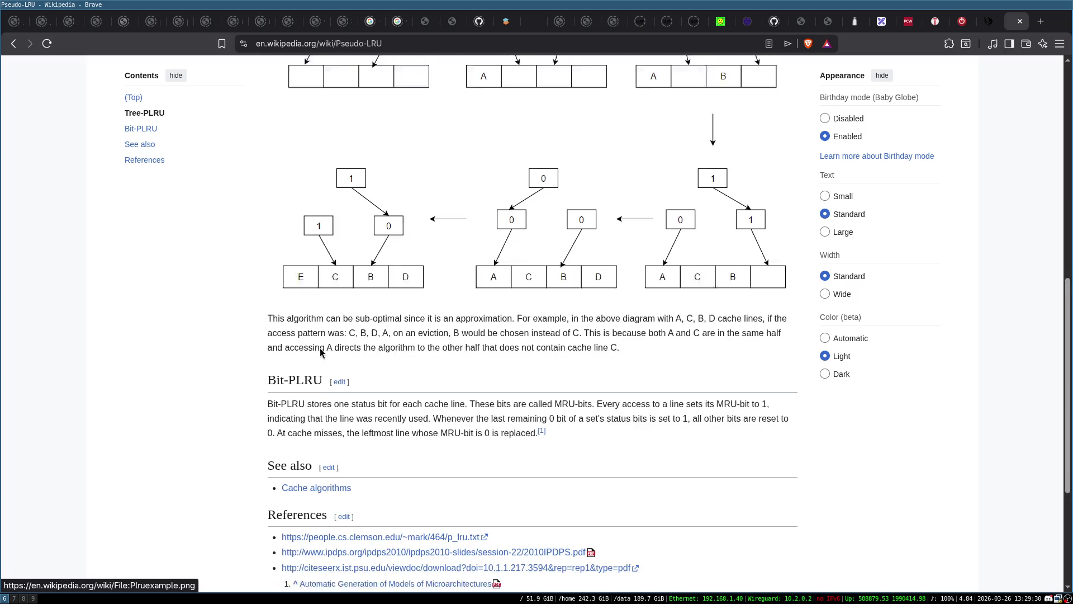
{"action": "scroll", "coordinate": [357, 435], "scroll_direction": "down", "scroll_amount": 1}
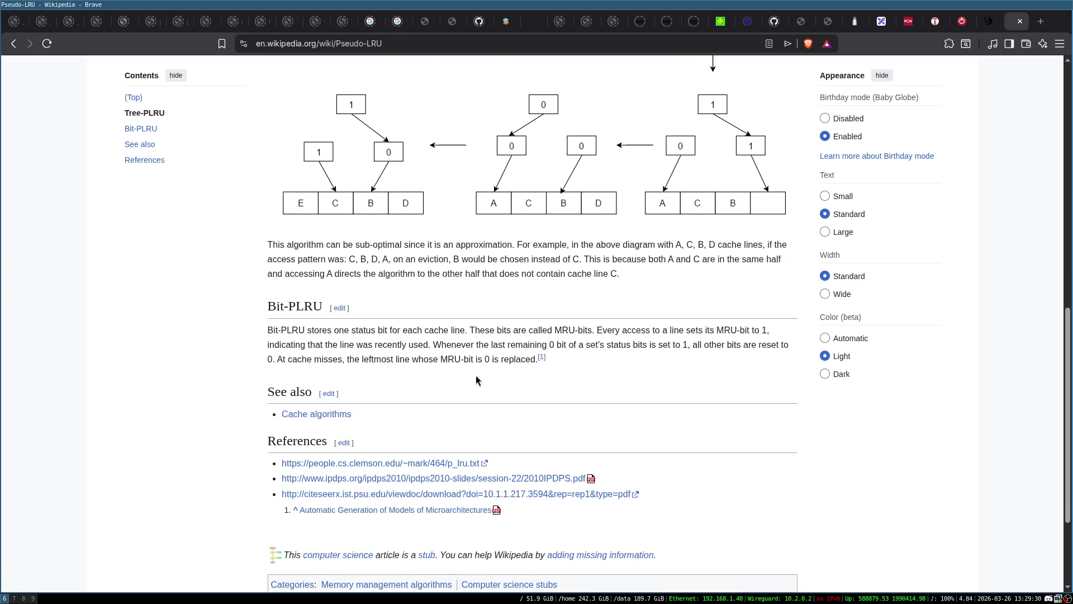
{"action": "left_click", "coordinate": [411, 467]}
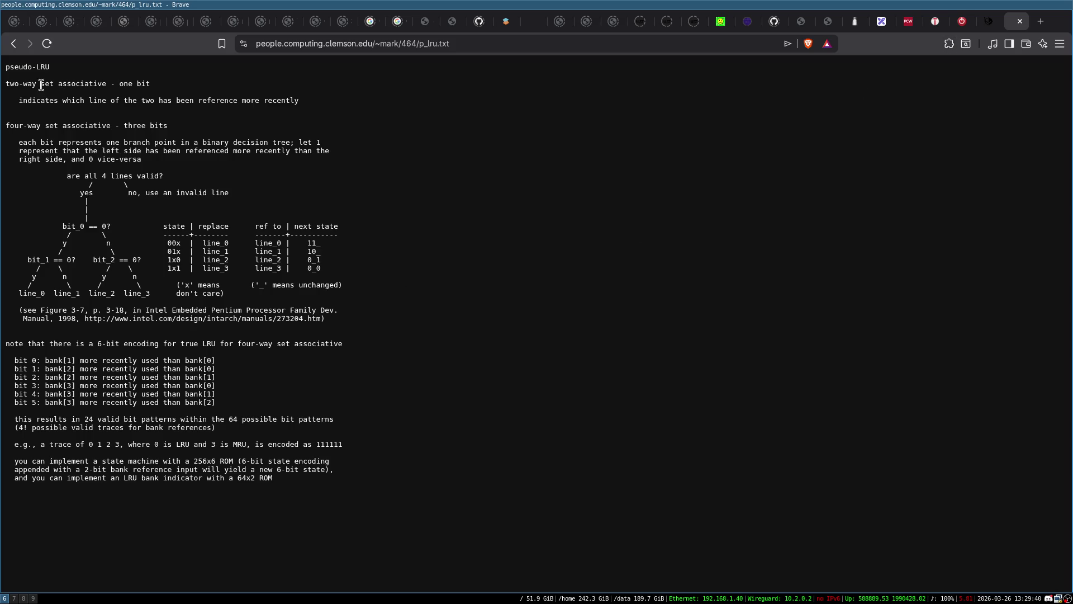
Read the Clemson p_lru.txt notes on four-way set-associative pseudo-LRU, then return to Excalidraw
{"action": "left_click", "coordinate": [346, 45]}
{"action": "left_click", "coordinate": [330, 251]}
{"action": "left_click_drag", "start_coordinate": [6, 124], "coordinate": [173, 137]}
{"action": "left_click", "coordinate": [157, 134]}
{"action": "left_click_drag", "start_coordinate": [9, 125], "coordinate": [50, 128]}
{"action": "left_click", "coordinate": [101, 128]}
{"action": "left_click", "coordinate": [884, 25]}
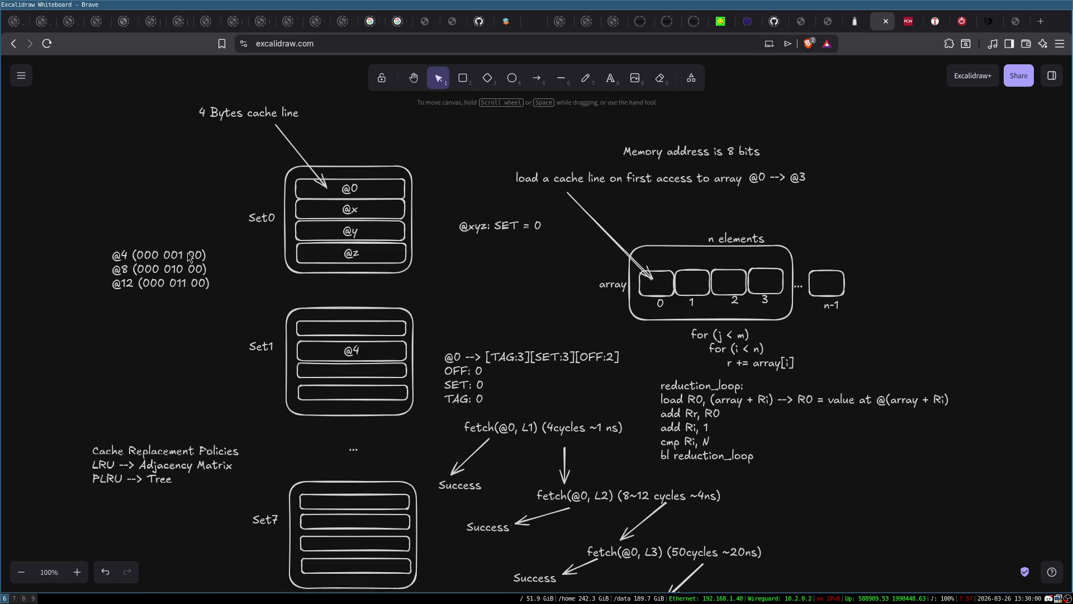
Append ' (n x n)' after Adjacency Matrix and ' (n - 1)' after Tree in the policies note
{"action": "double_click", "coordinate": [226, 467]}
{"action": "left_click", "coordinate": [247, 470]}
{"action": "type", "text": "(n x n)"}
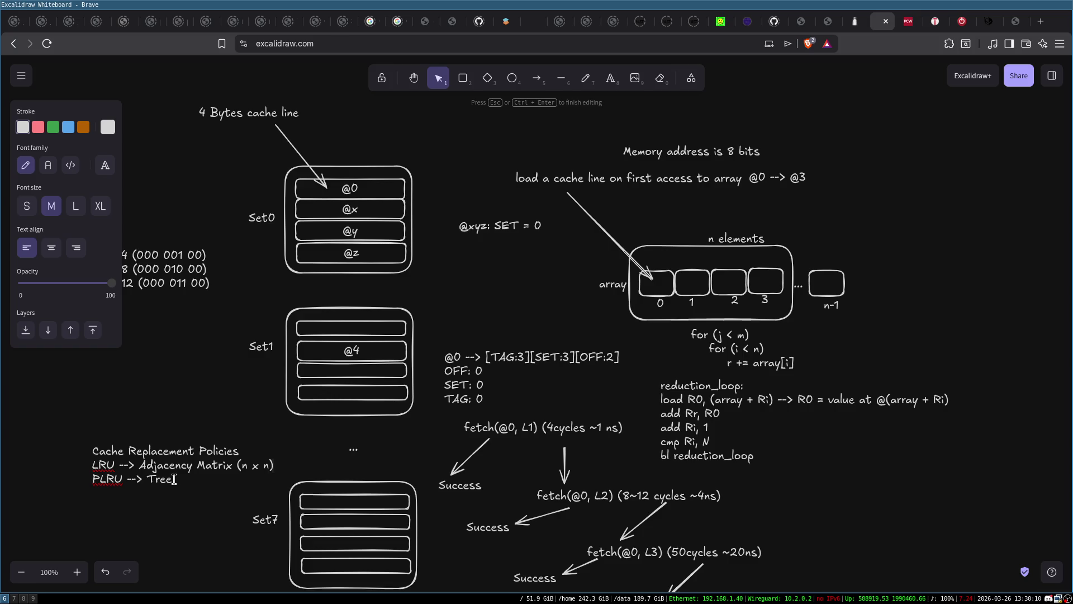
{"action": "left_click", "coordinate": [192, 480]}
{"action": "left_click", "coordinate": [194, 537]}
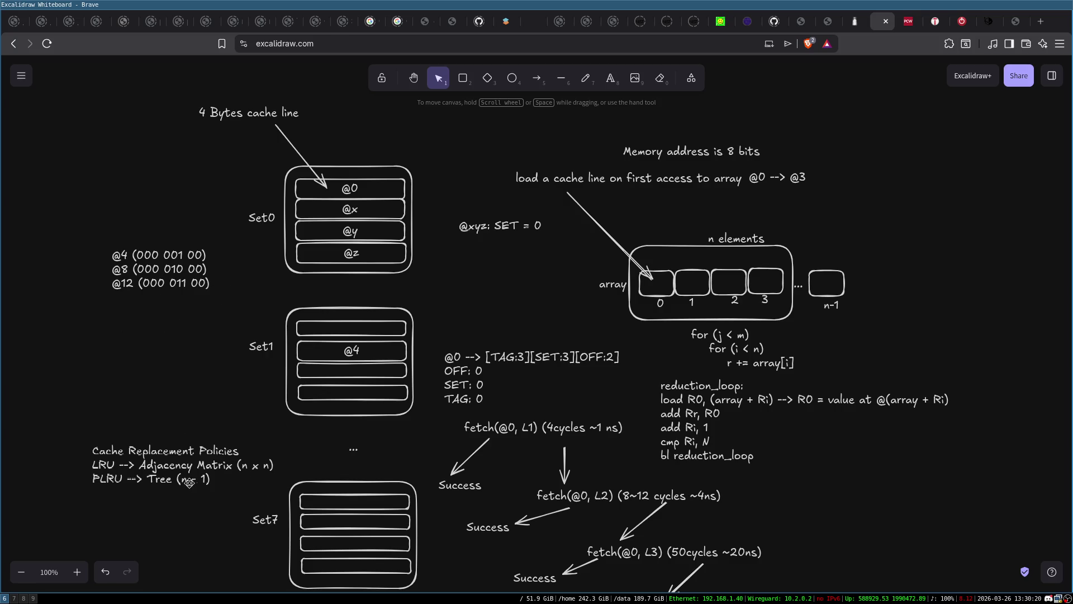
Reopen the policies note, reselecting its LRU, heading and PLRU lines before closing the editor
{"action": "double_click", "coordinate": [107, 478]}
{"action": "left_click", "coordinate": [111, 480]}
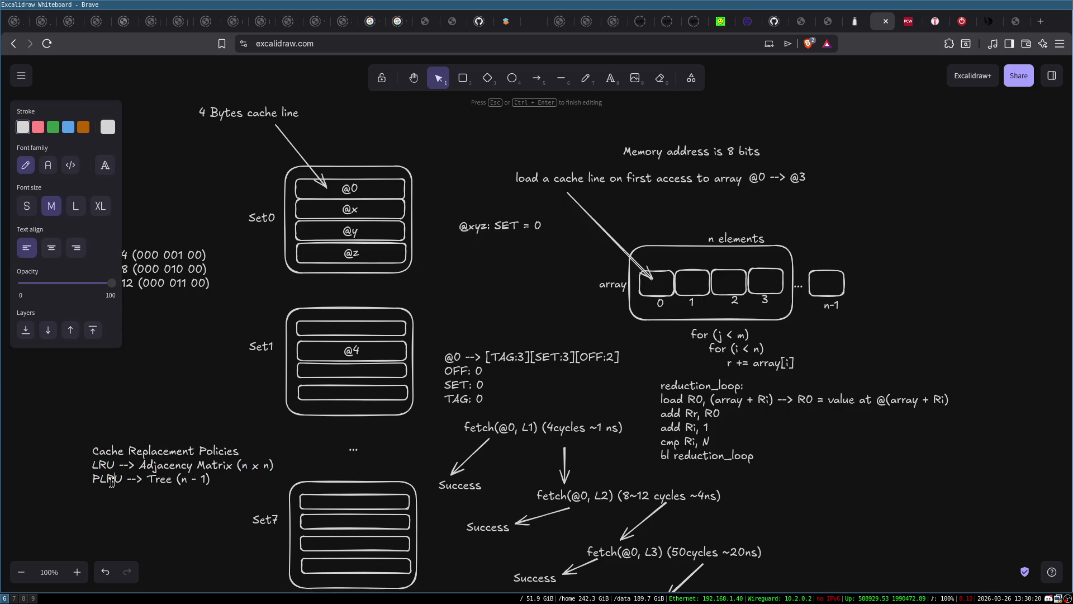
{"action": "triple_click", "coordinate": [211, 469]}
{"action": "left_click", "coordinate": [215, 450]}
{"action": "triple_click", "coordinate": [116, 480]}
{"action": "left_click", "coordinate": [190, 480]}
{"action": "left_click", "coordinate": [166, 480]}
{"action": "left_click", "coordinate": [206, 325]}
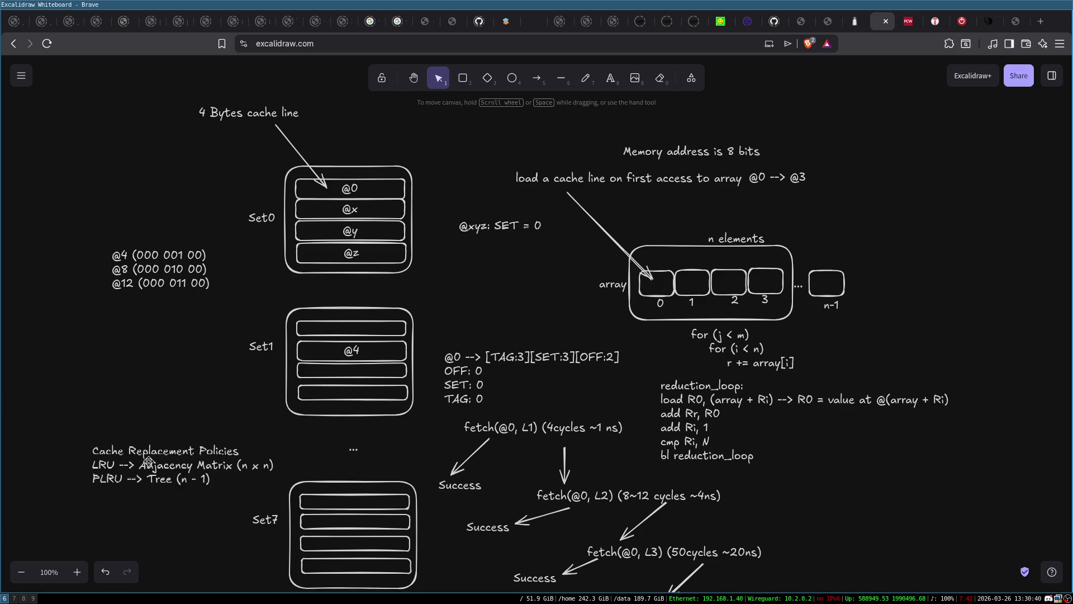
Search DuckDuckGo in a new tab for 'hackers' delight pdf'
{"action": "key", "text": "ctrl+t"}
{"action": "type", "text": "hacker"}
{"action": "type", "text": "s"}
{"action": "type", "text": "'"}
{"action": "type", "text": " delight"}
{"action": "type", "text": " pdf"}
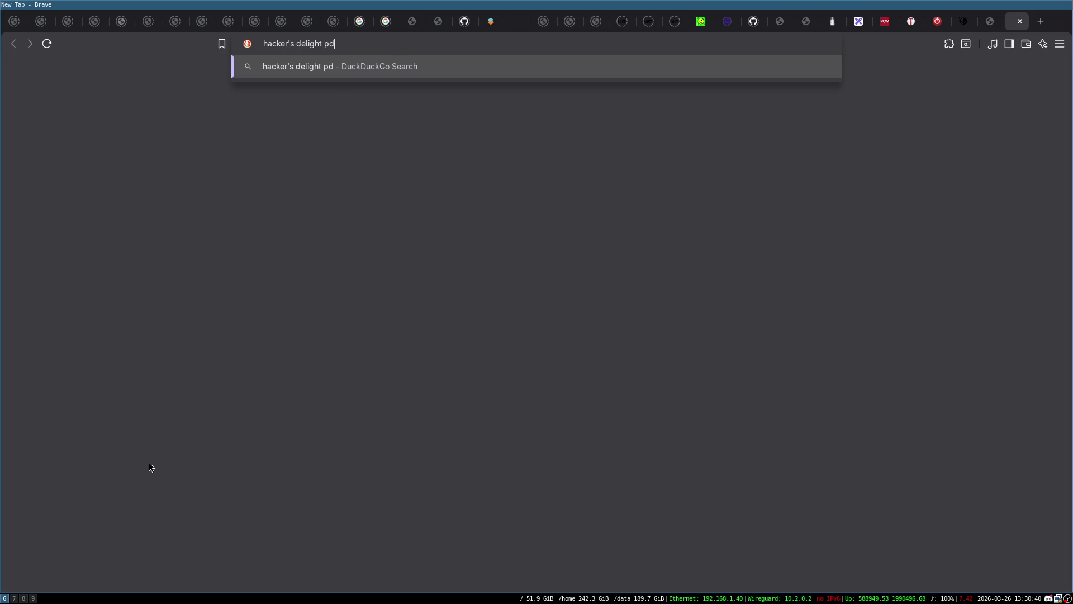
{"action": "key", "text": "Return"}
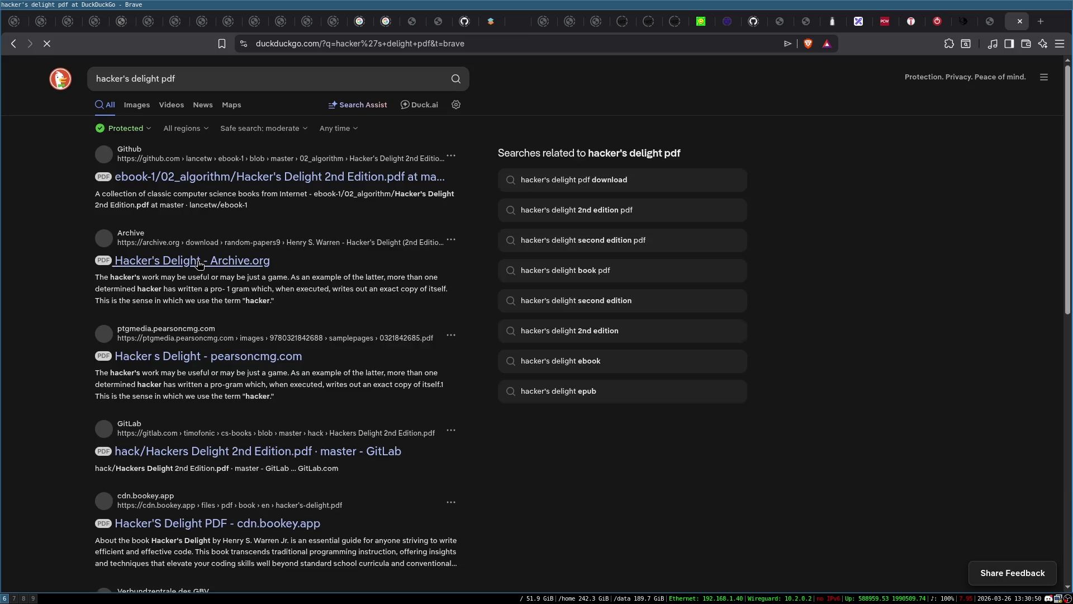
Open the GitHub and pearsoncmg Hacker's Delight PDF results in tabs and view the pearsoncmg sample
{"action": "middle_click", "coordinate": [268, 177]}
{"action": "key", "text": "ctrl+Tab"}
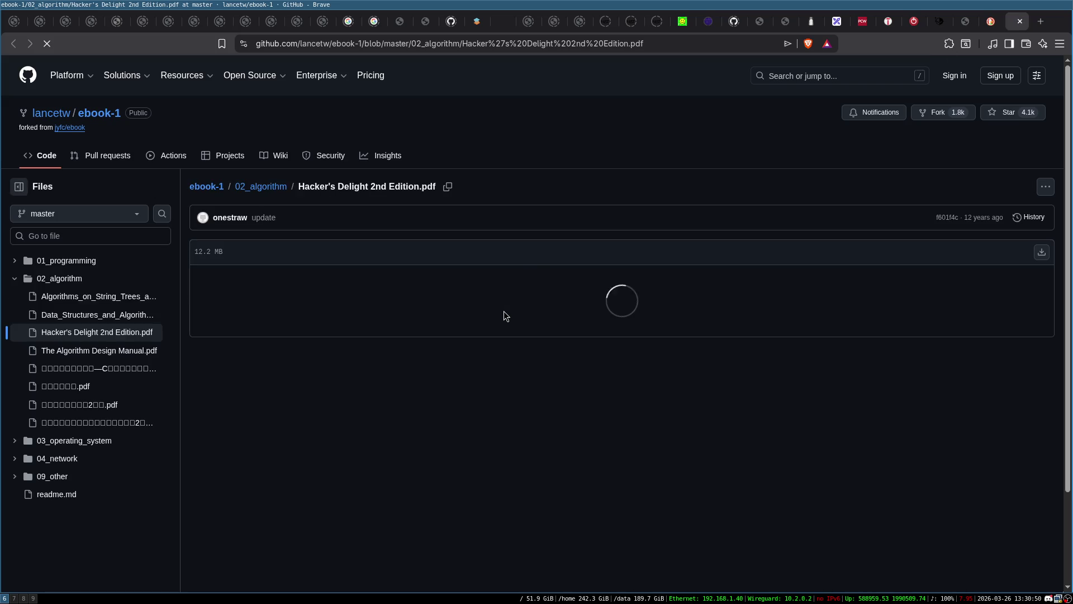
{"action": "key", "text": "ctrl+shift+Tab"}
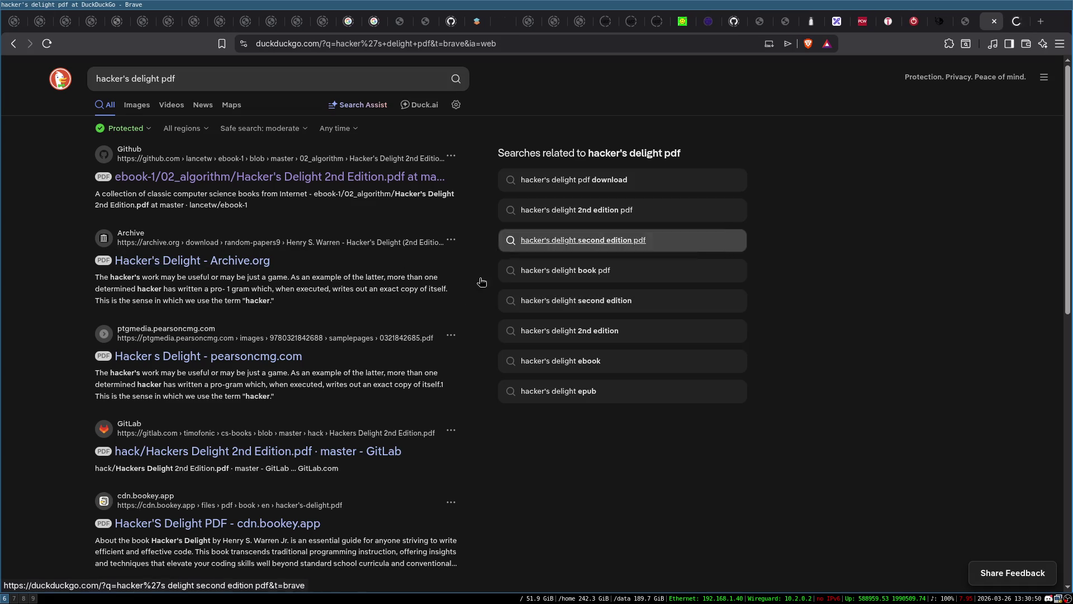
{"action": "middle_click", "coordinate": [216, 357]}
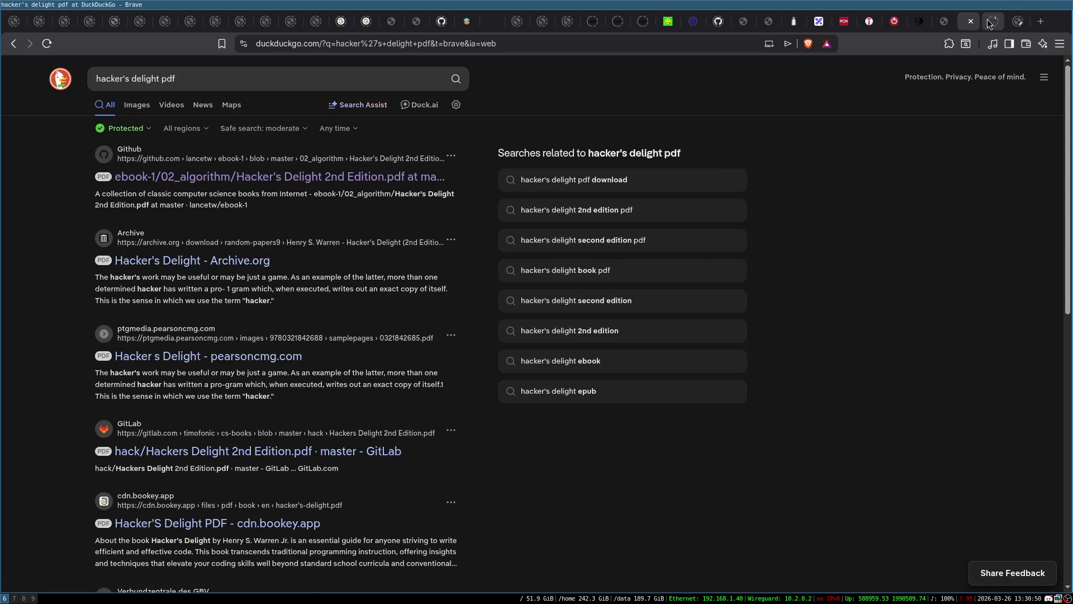
{"action": "left_click", "coordinate": [989, 22]}
Search the sample PDF for 'plru' and scan its contents and index pages
{"action": "scroll", "coordinate": [596, 257], "scroll_direction": "down", "scroll_amount": 15}
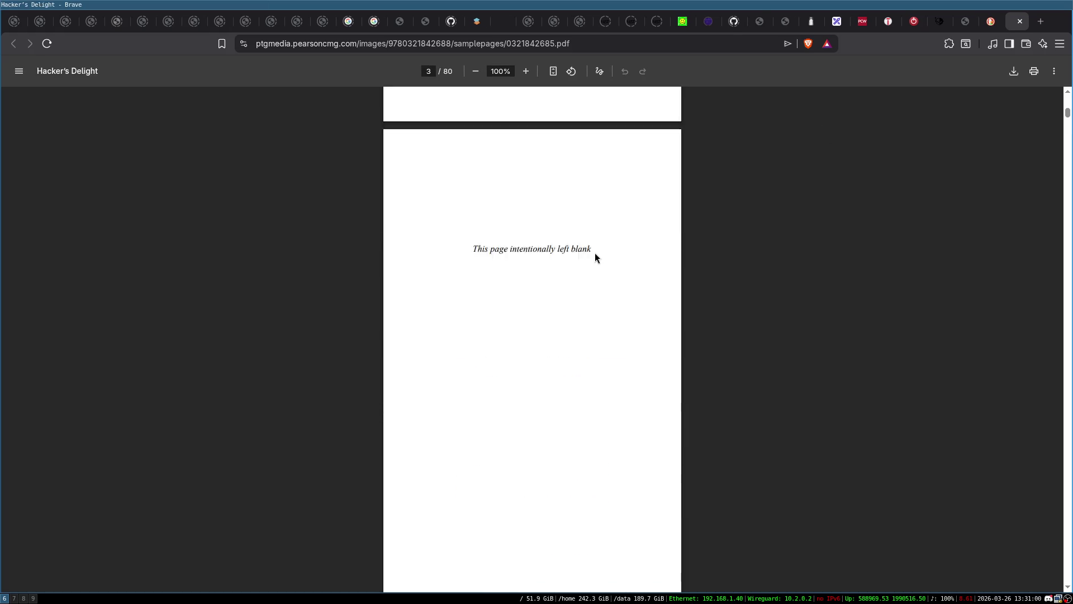
{"action": "key", "text": "ctrl+f"}
{"action": "type", "text": "plru"}
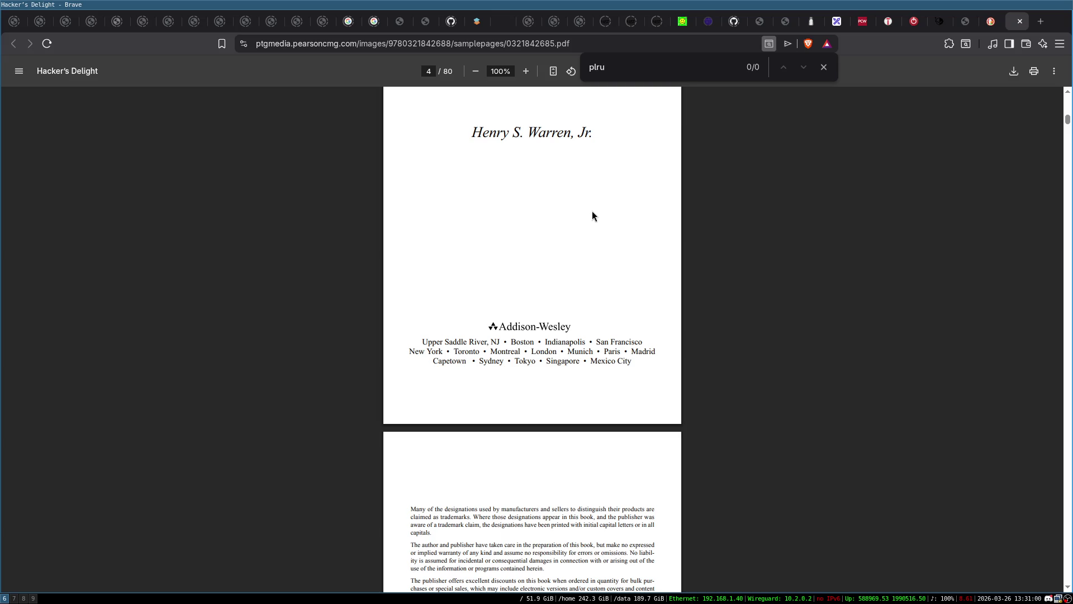
{"action": "key", "text": "Escape"}
{"action": "scroll", "coordinate": [593, 215], "scroll_direction": "down", "scroll_amount": 15}
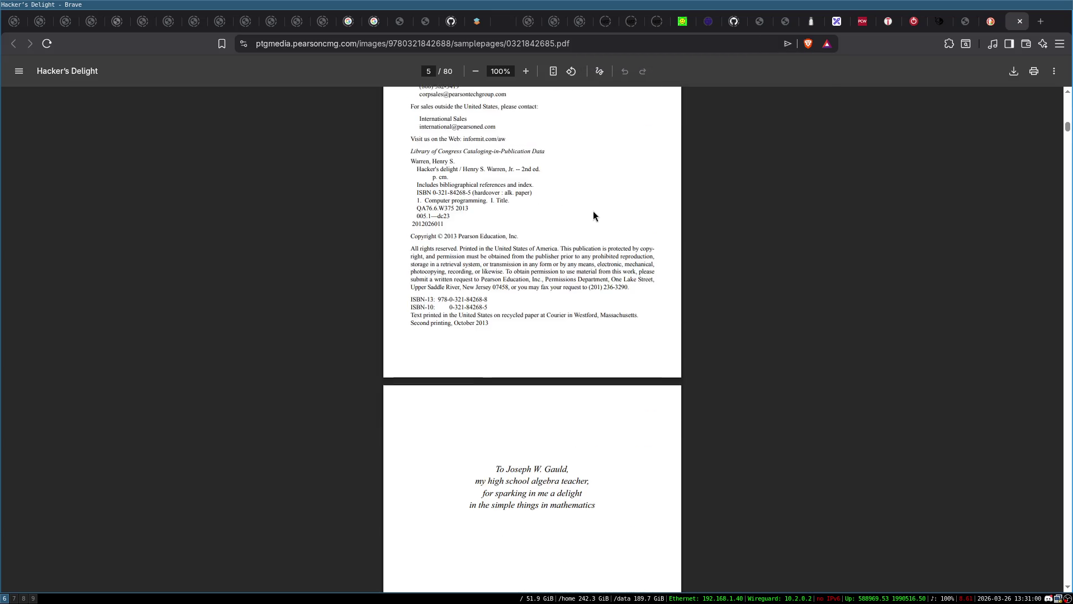
{"action": "scroll", "coordinate": [594, 215], "scroll_direction": "down", "scroll_amount": 20}
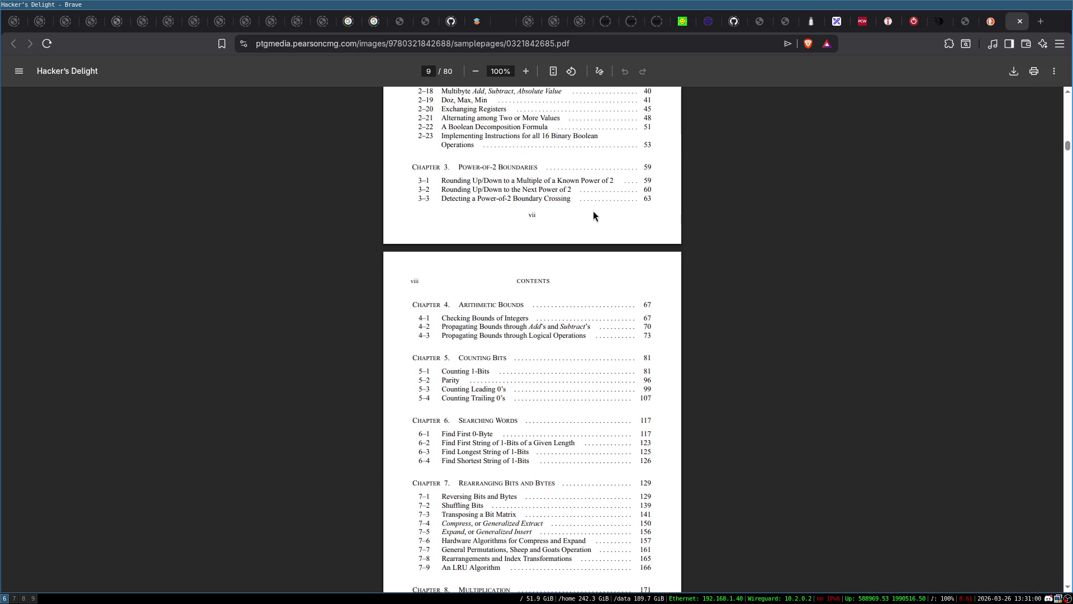
{"action": "scroll", "coordinate": [577, 253], "scroll_direction": "up", "scroll_amount": 1}
{"action": "scroll", "coordinate": [572, 257], "scroll_direction": "down", "scroll_amount": 3}
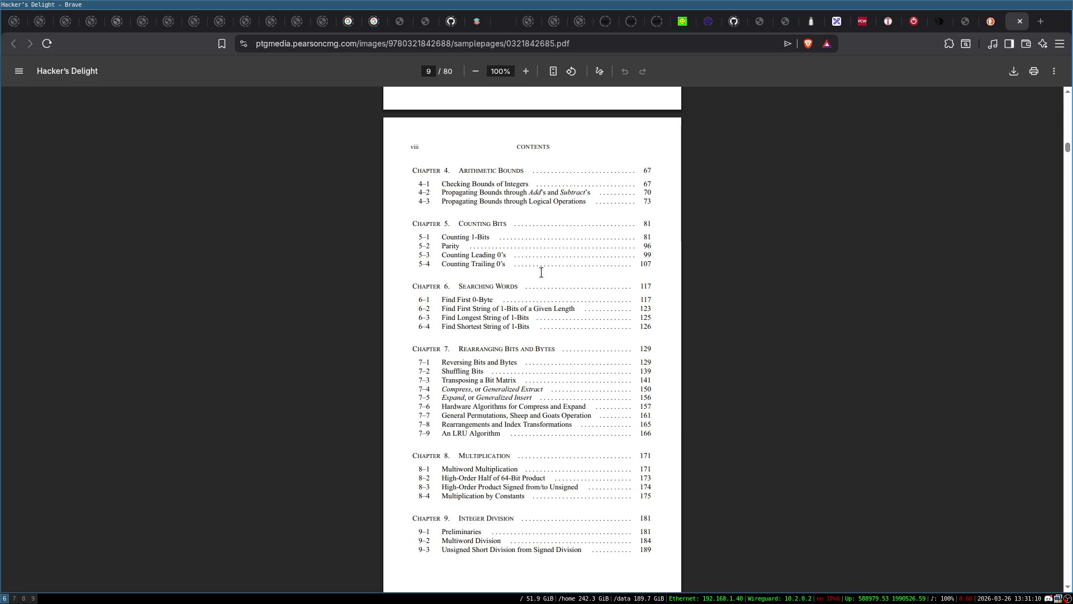
{"action": "scroll", "coordinate": [593, 269], "scroll_direction": "down", "scroll_amount": 15}
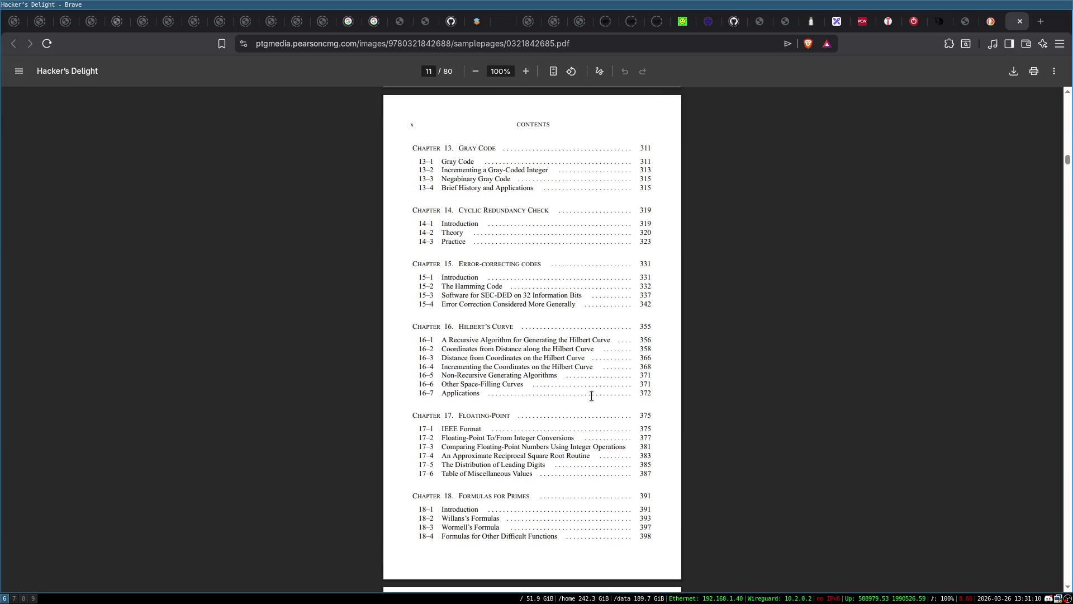
{"action": "scroll", "coordinate": [592, 393], "scroll_direction": "down", "scroll_amount": 15}
{"action": "key", "text": "End"}
{"action": "scroll", "coordinate": [593, 393], "scroll_direction": "up", "scroll_amount": 20}
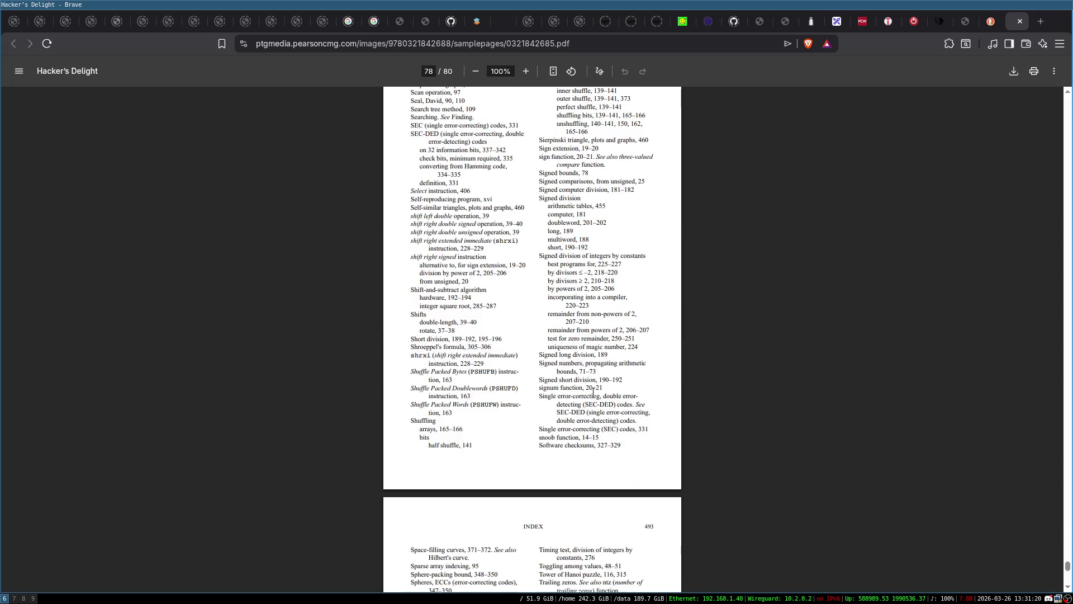
{"action": "scroll", "coordinate": [593, 393], "scroll_direction": "up", "scroll_amount": 20}
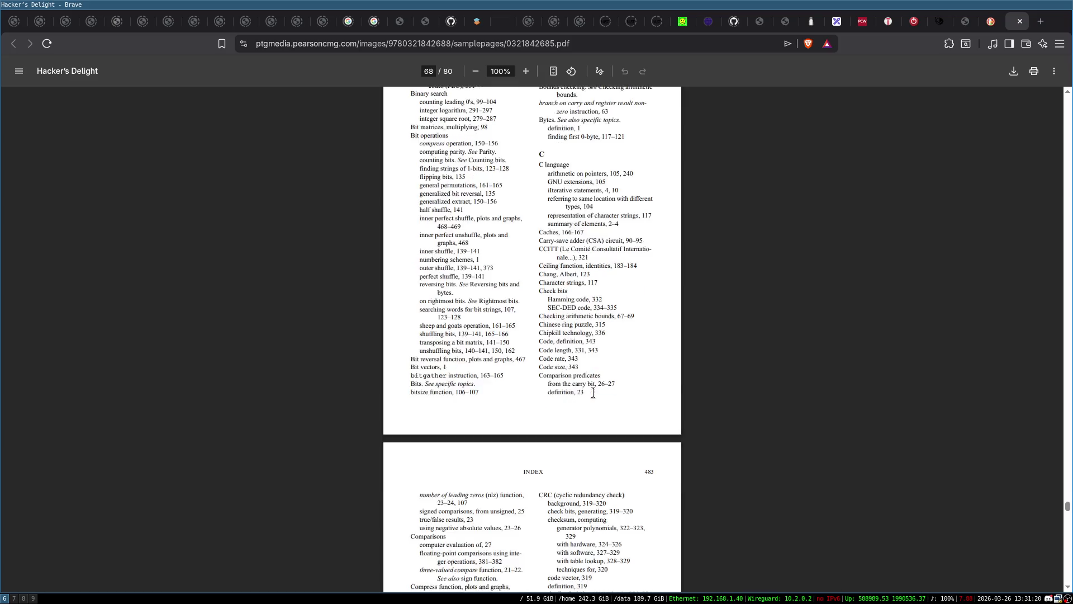
{"action": "scroll", "coordinate": [593, 393], "scroll_direction": "up", "scroll_amount": 20}
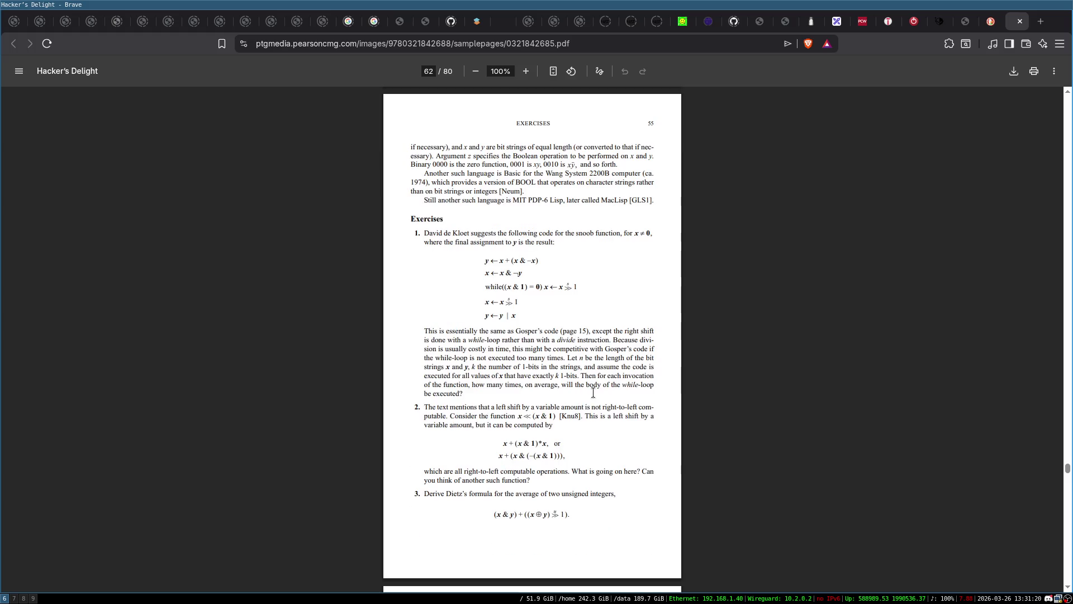
{"action": "scroll", "coordinate": [593, 393], "scroll_direction": "down", "scroll_amount": 20}
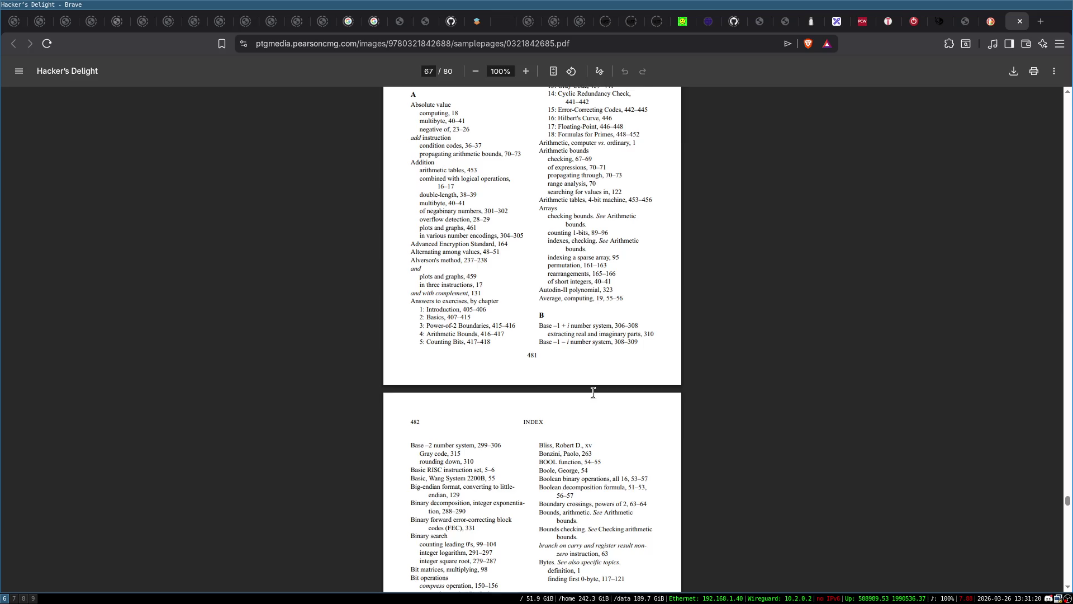
{"action": "scroll", "coordinate": [593, 392], "scroll_direction": "down", "scroll_amount": 15}
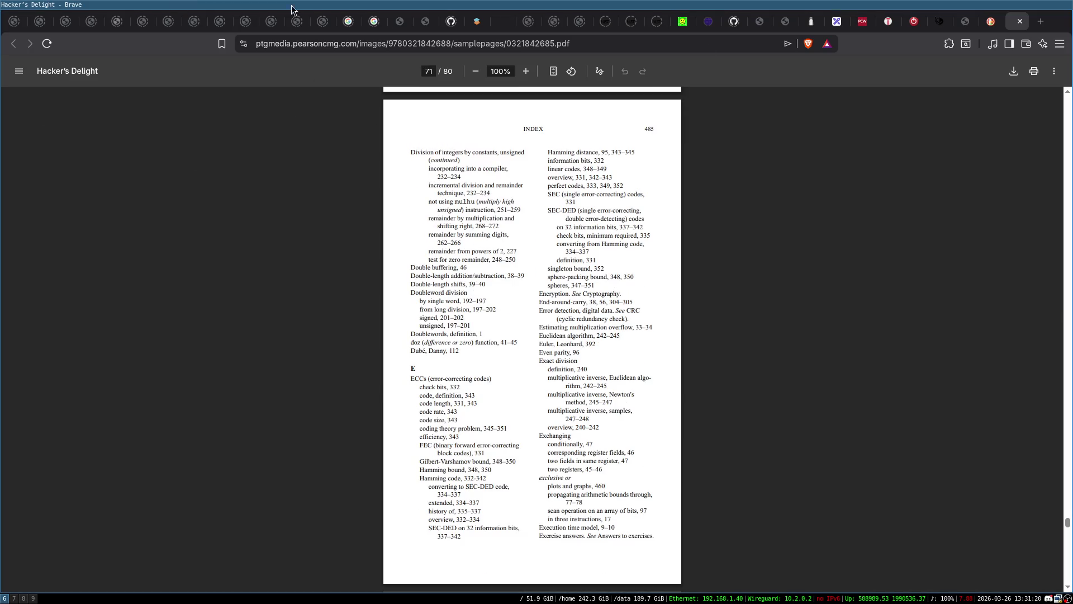
Close the sample PDF and open the GitLab copy of Hacker's Delight instead
{"action": "left_click", "coordinate": [1019, 22]}
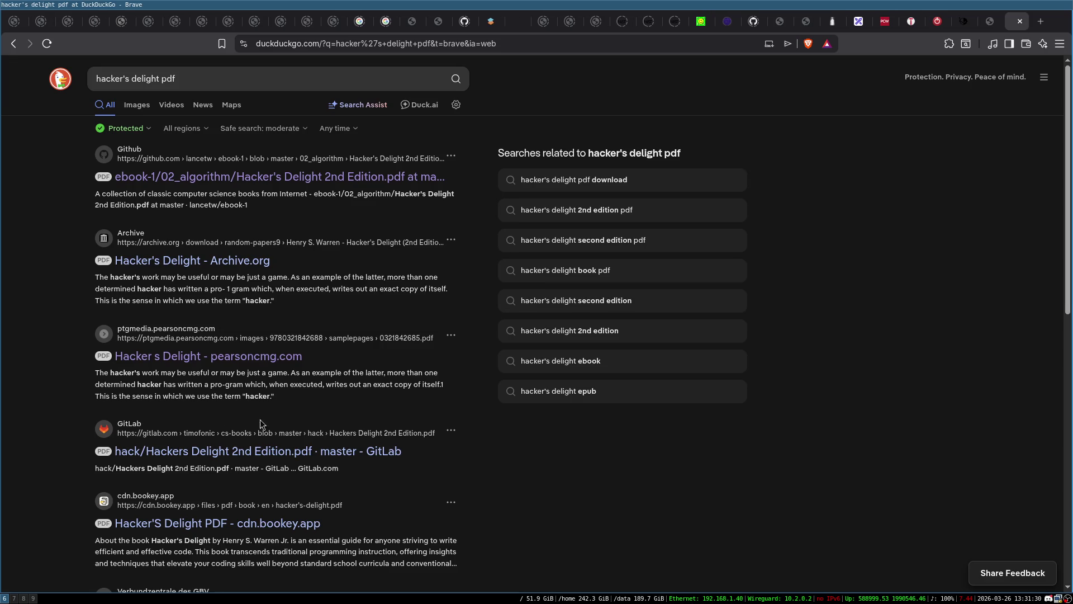
{"action": "middle_click", "coordinate": [246, 453]}
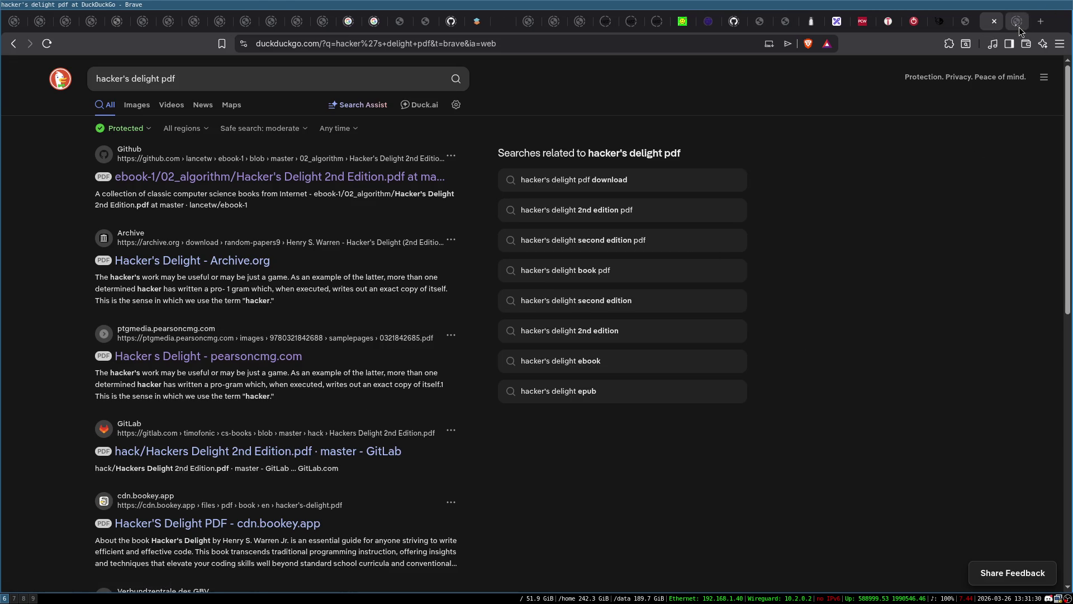
{"action": "left_click", "coordinate": [1018, 26]}
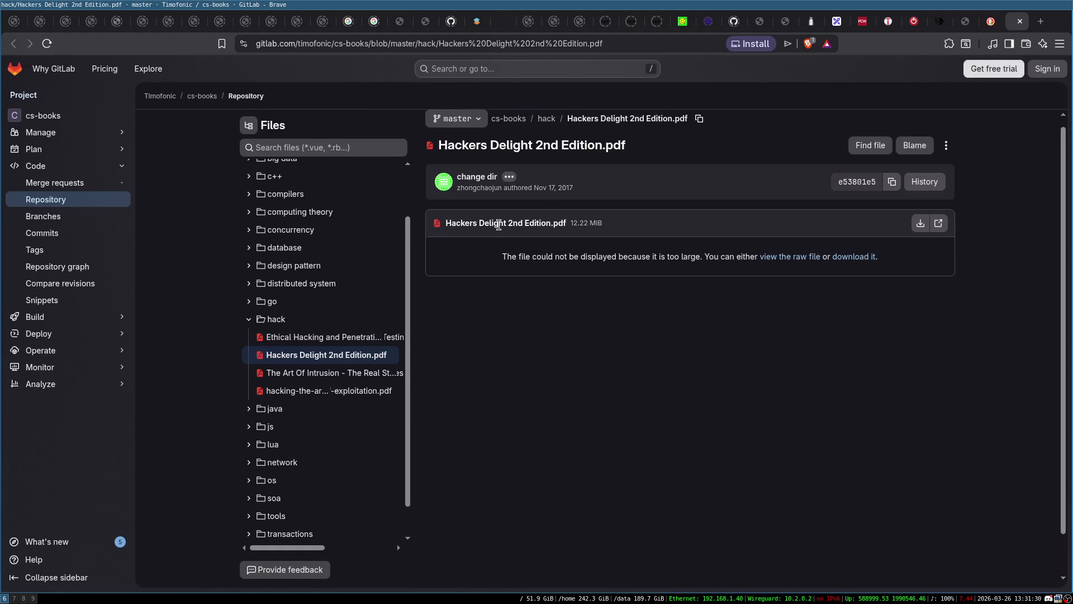
Save 'Hackers Delight 2nd Edition.pdf' from GitLab into Downloads, open it, and close the GitLab tabs
{"action": "left_click", "coordinate": [921, 222]}
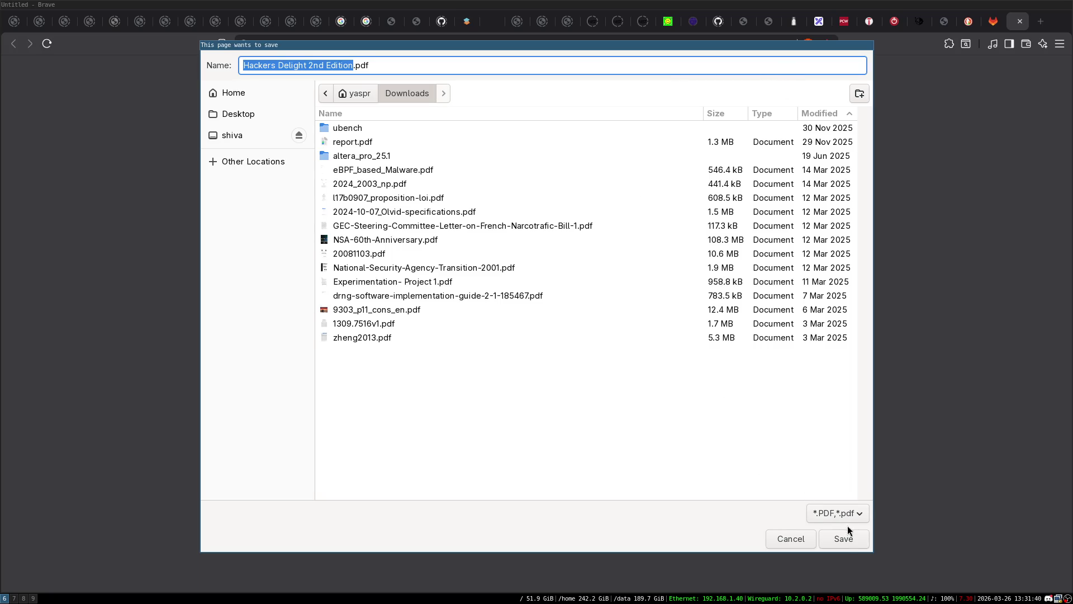
{"action": "left_click", "coordinate": [843, 539]}
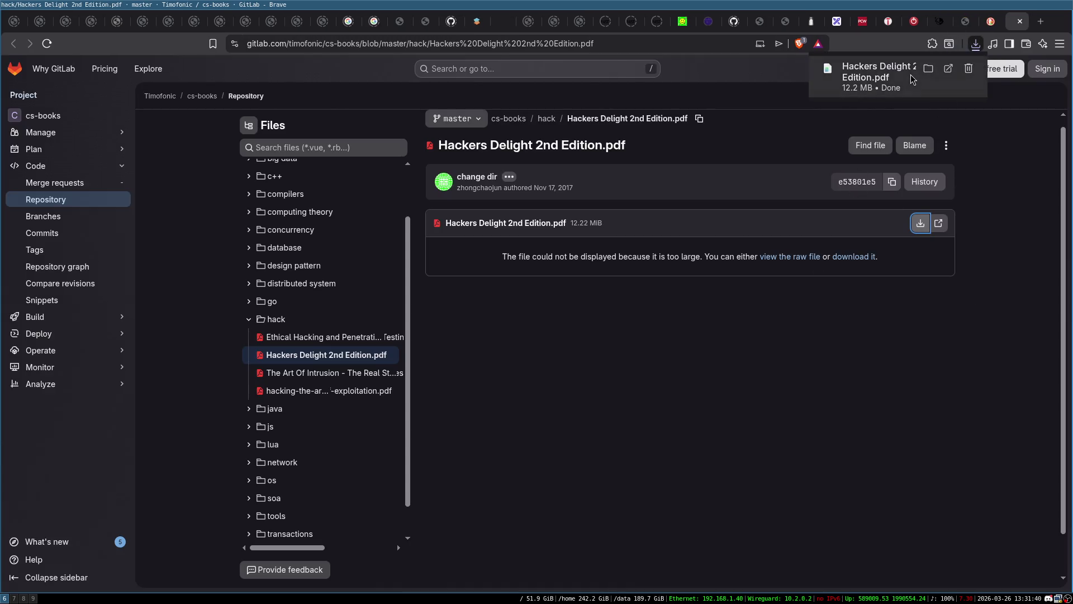
{"action": "left_click", "coordinate": [912, 80]}
{"action": "middle_click", "coordinate": [979, 28]}
{"action": "middle_click", "coordinate": [978, 28]}
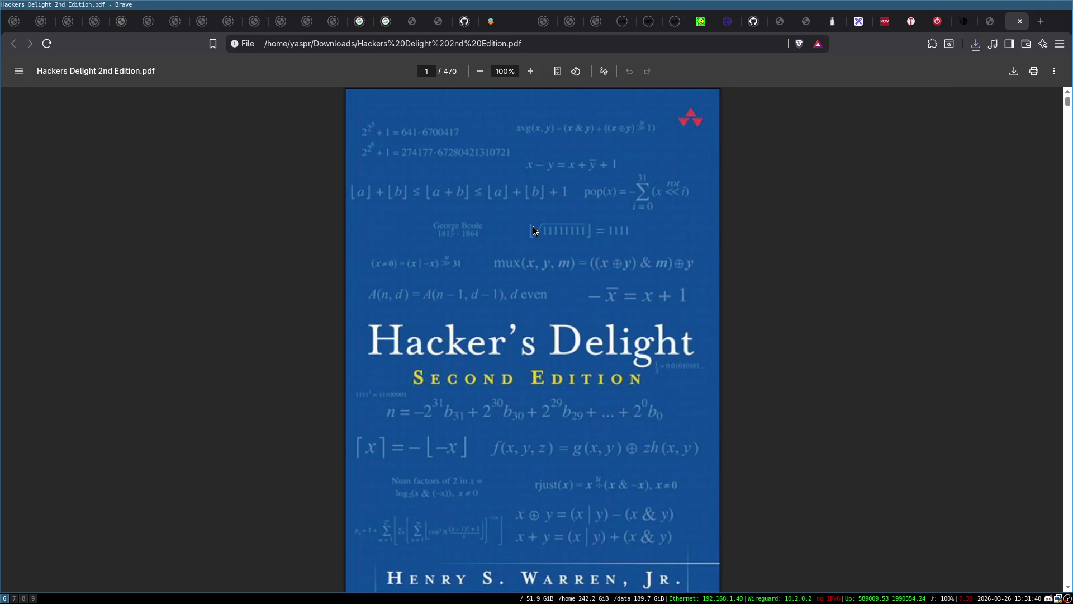
Search the Hacker's Delight PDF for 'lru' and follow the '7-9 An LRU Algorithm' contents entry
{"action": "key", "text": "ctrl+f"}
{"action": "type", "text": "lru"}
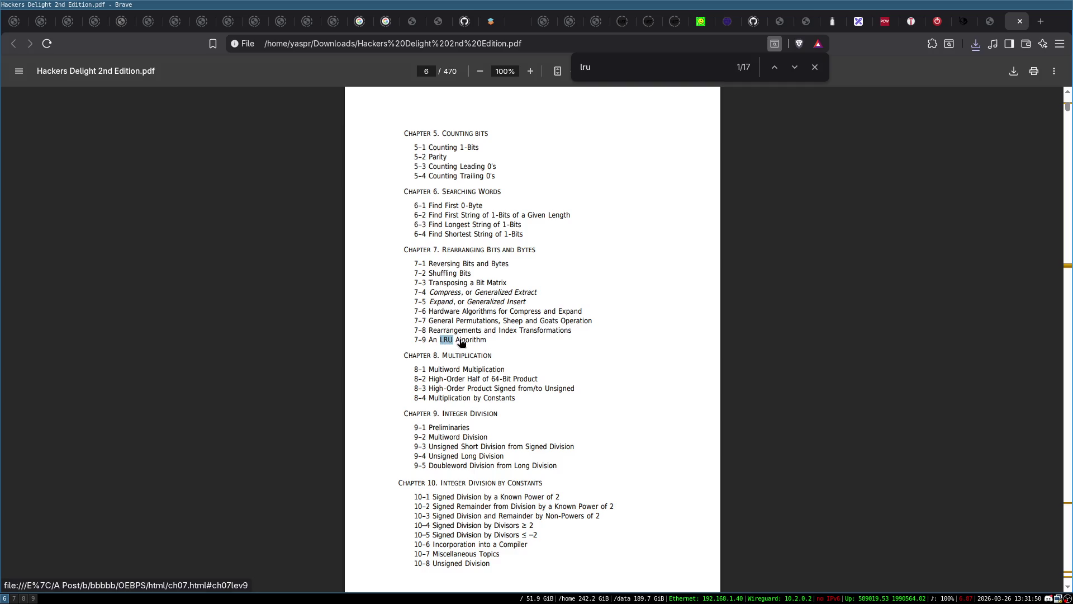
{"action": "left_click", "coordinate": [460, 340]}
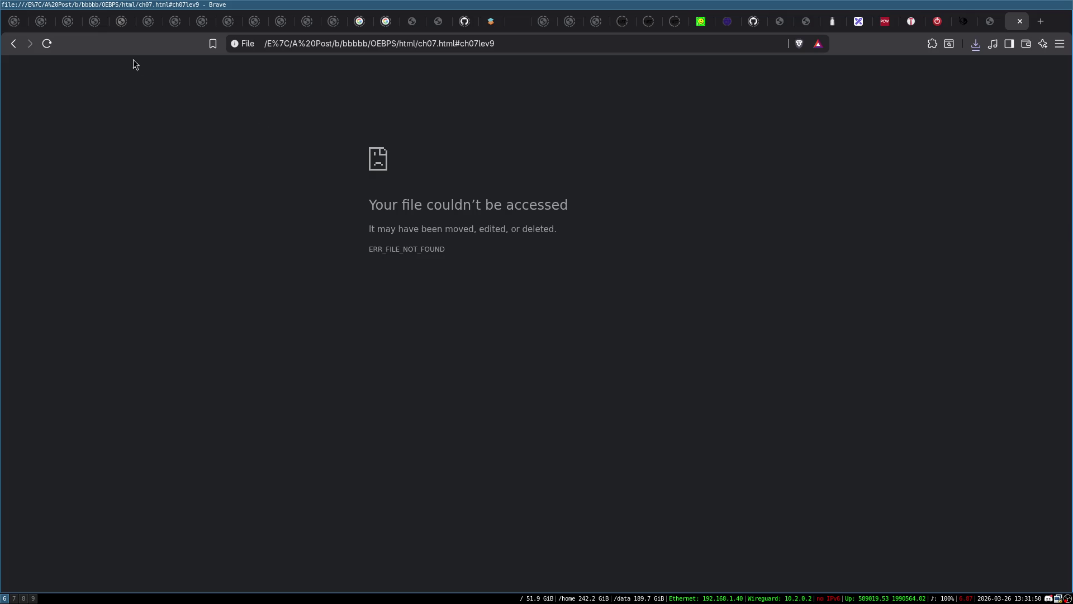
{"action": "left_click", "coordinate": [10, 44]}
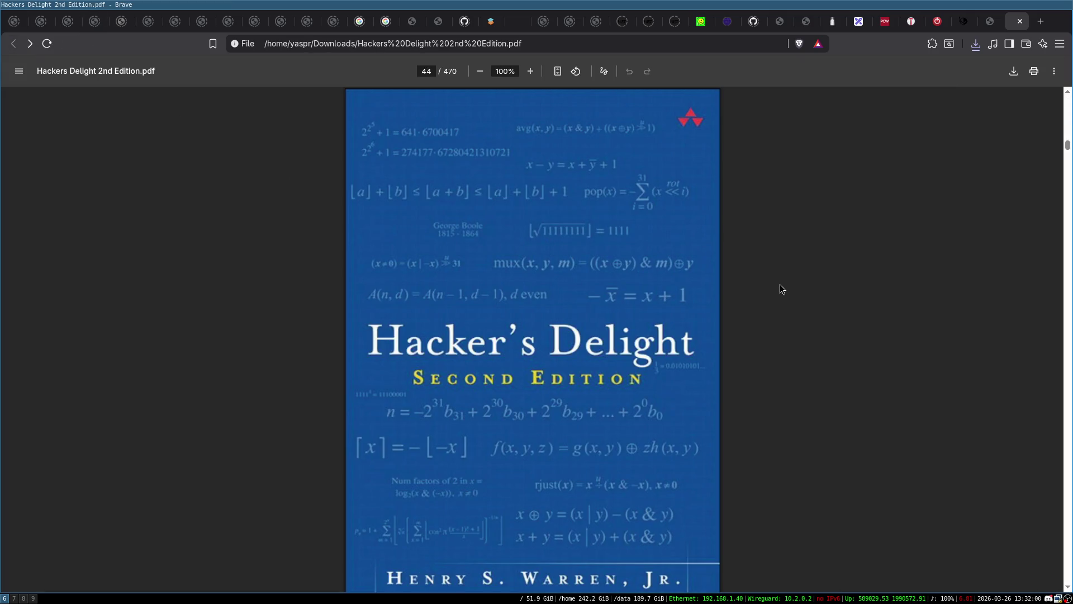
Jump to the end of the PDF, then go to page 6 through the page-number box
{"action": "key", "text": "End"}
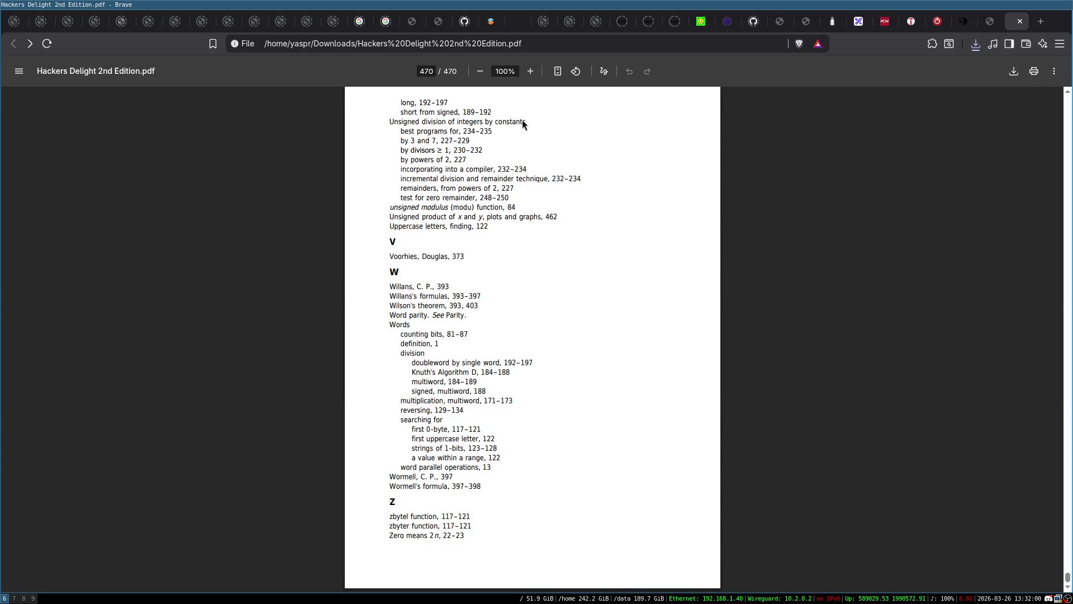
{"action": "left_click", "coordinate": [426, 72]}
{"action": "type", "text": "6"}
{"action": "key", "text": "Return"}
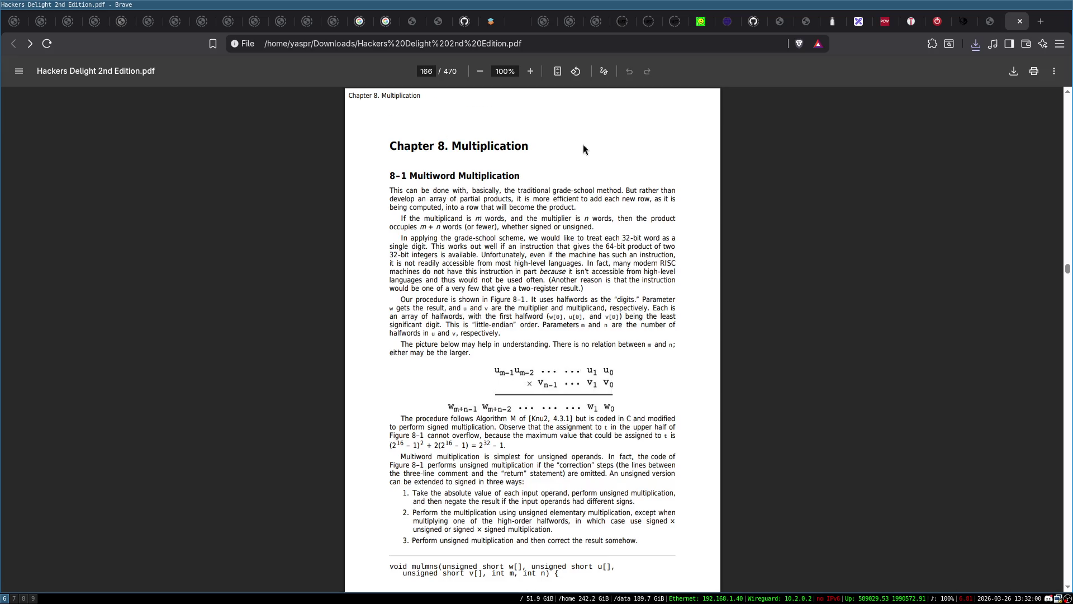
Scroll through the contents pages and start a new search within the PDF
{"action": "scroll", "coordinate": [586, 149], "scroll_direction": "up", "scroll_amount": 3}
{"action": "scroll", "coordinate": [586, 150], "scroll_direction": "down", "scroll_amount": 6}
{"action": "scroll", "coordinate": [586, 150], "scroll_direction": "down", "scroll_amount": 1}
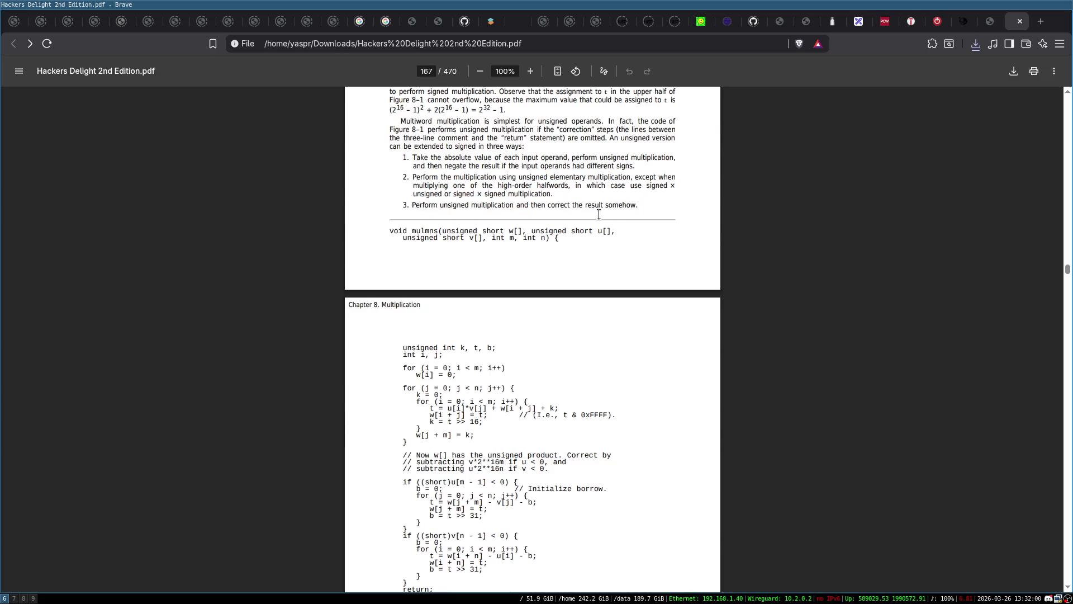
{"action": "scroll", "coordinate": [619, 220], "scroll_direction": "down", "scroll_amount": 7}
{"action": "scroll", "coordinate": [458, 211], "scroll_direction": "up", "scroll_amount": 3}
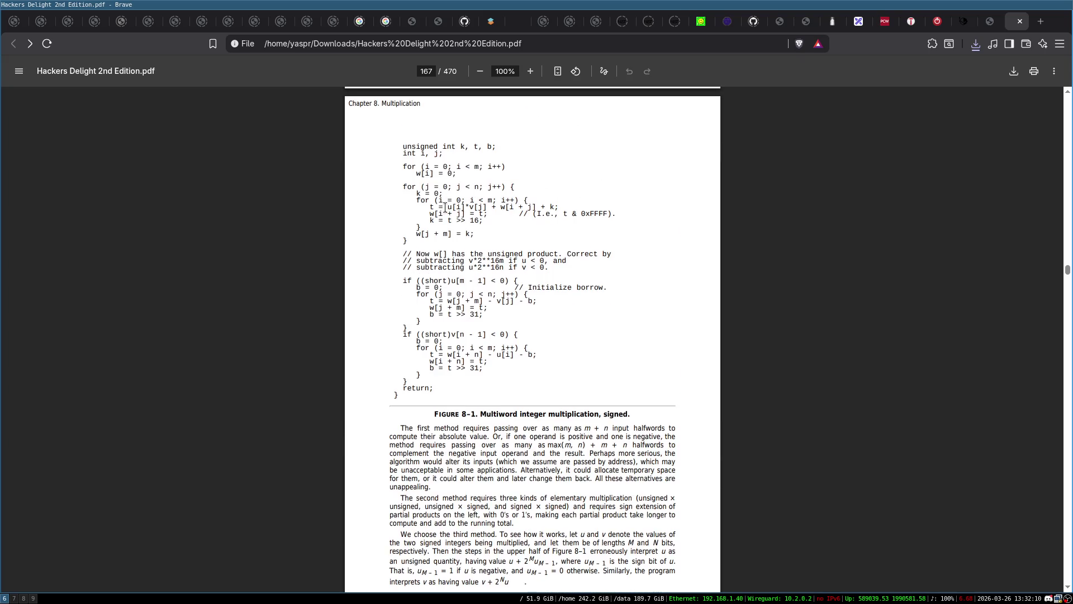
{"action": "scroll", "coordinate": [511, 226], "scroll_direction": "down", "scroll_amount": 20}
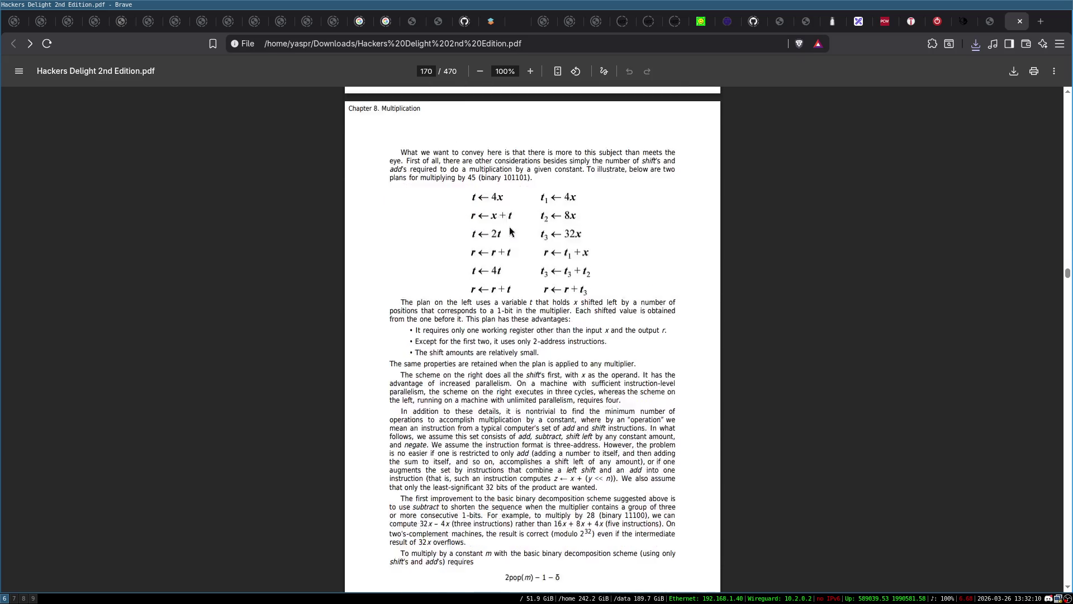
{"action": "scroll", "coordinate": [510, 226], "scroll_direction": "down", "scroll_amount": 18}
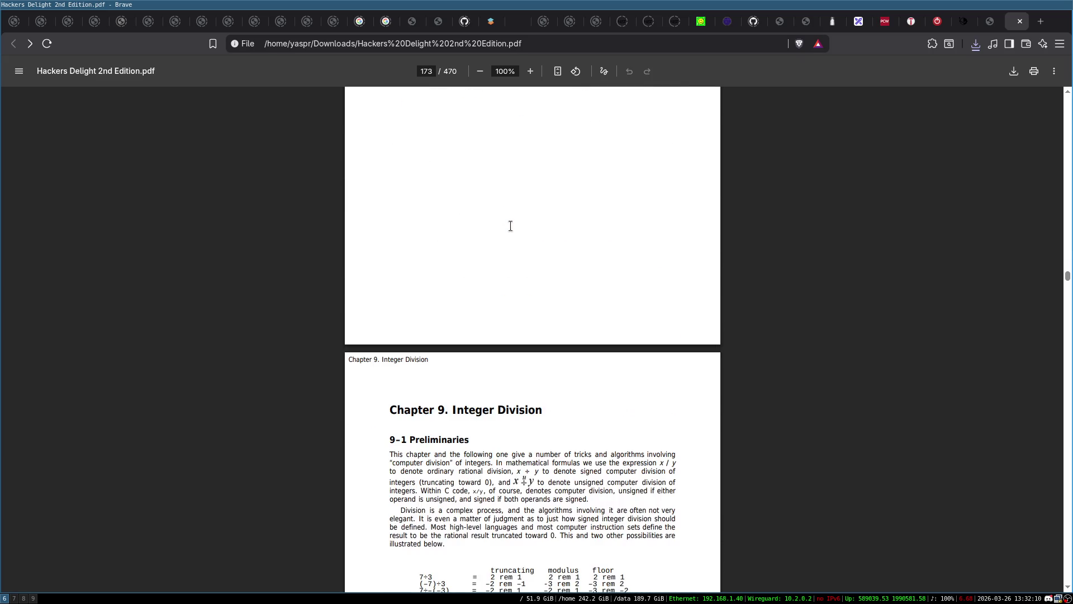
{"action": "scroll", "coordinate": [510, 227], "scroll_direction": "down", "scroll_amount": 20}
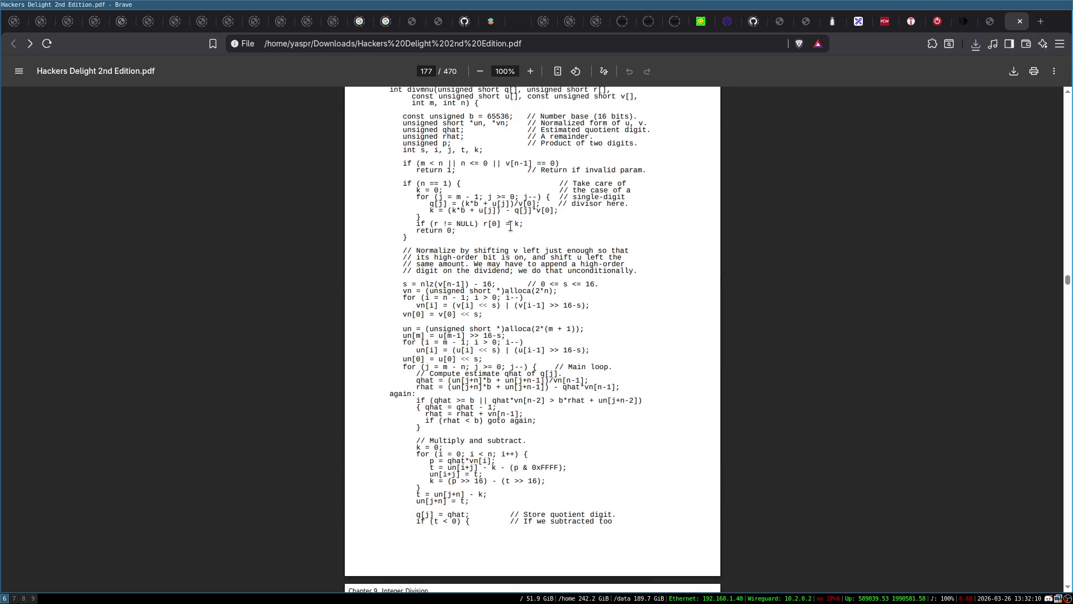
{"action": "scroll", "coordinate": [510, 226], "scroll_direction": "down", "scroll_amount": 20}
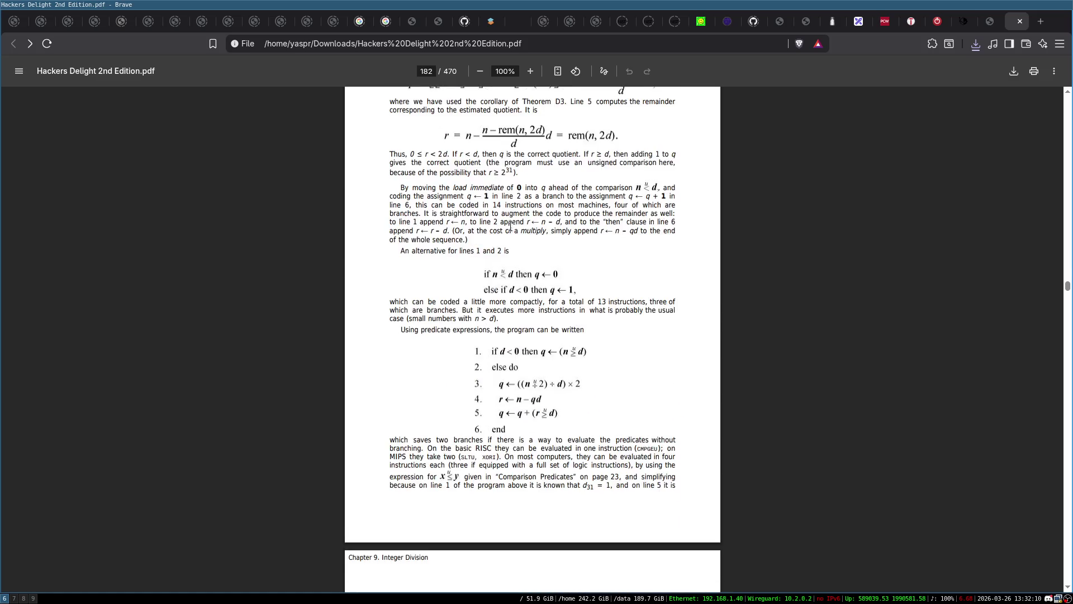
{"action": "scroll", "coordinate": [536, 210], "scroll_direction": "down", "scroll_amount": 5}
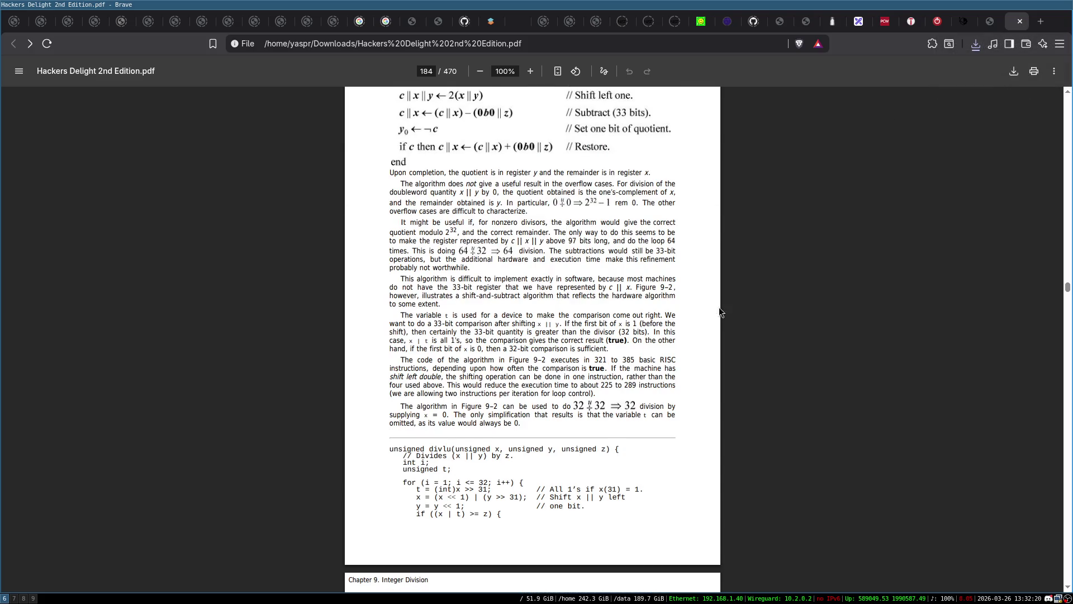
{"action": "scroll", "coordinate": [710, 353], "scroll_direction": "down", "scroll_amount": 5}
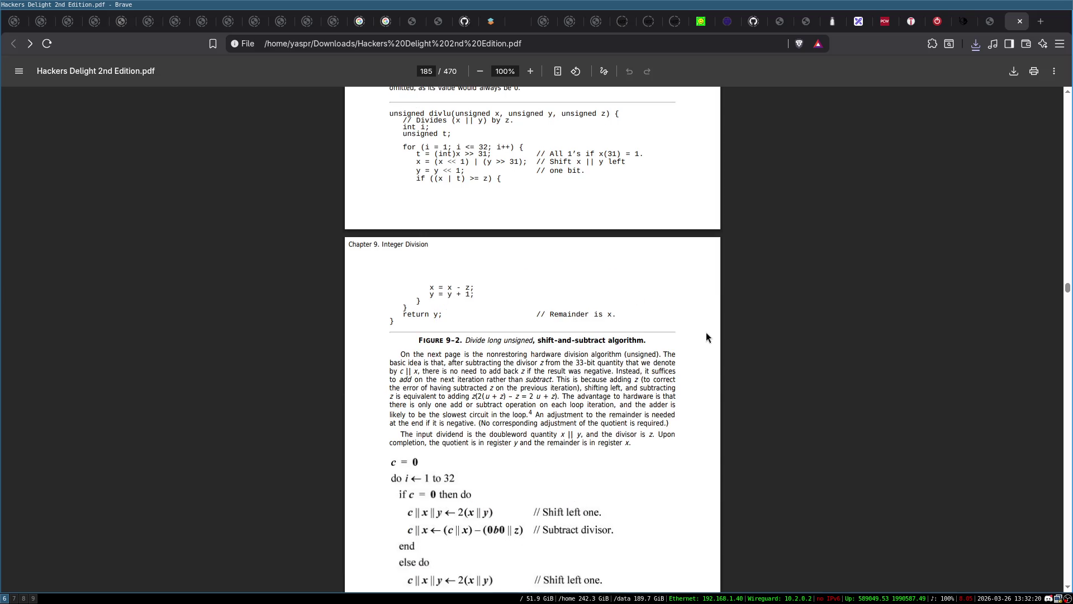
{"action": "key", "text": "ctrl+f"}
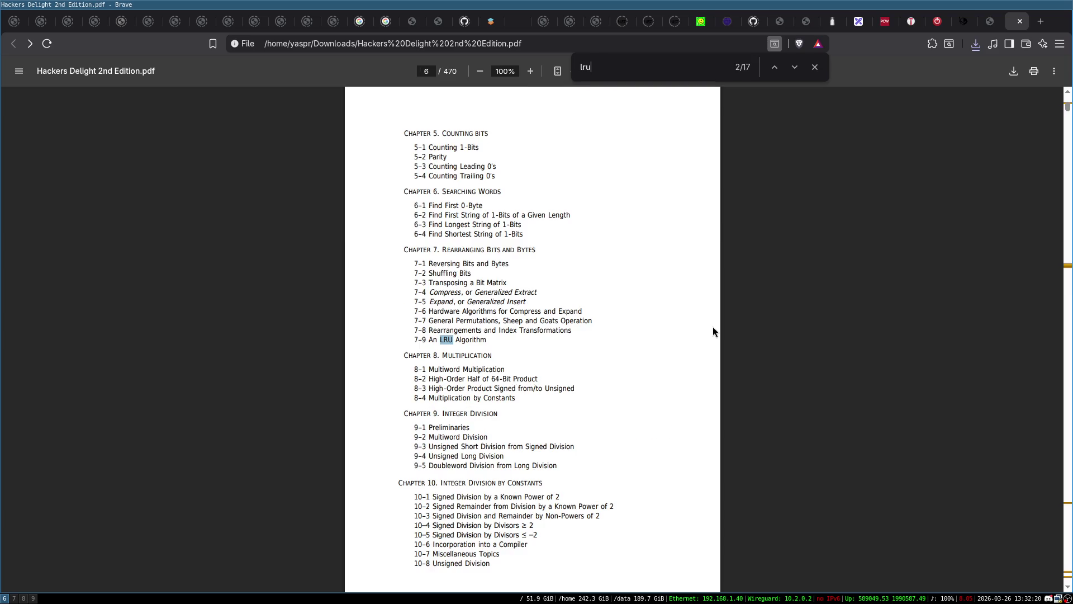
Jump to the next LRU match and scroll down to Figure 7-13 on page 163
{"action": "key", "text": "Return"}
{"action": "key", "text": "Escape"}
{"action": "scroll", "coordinate": [666, 333], "scroll_direction": "down", "scroll_amount": 6}
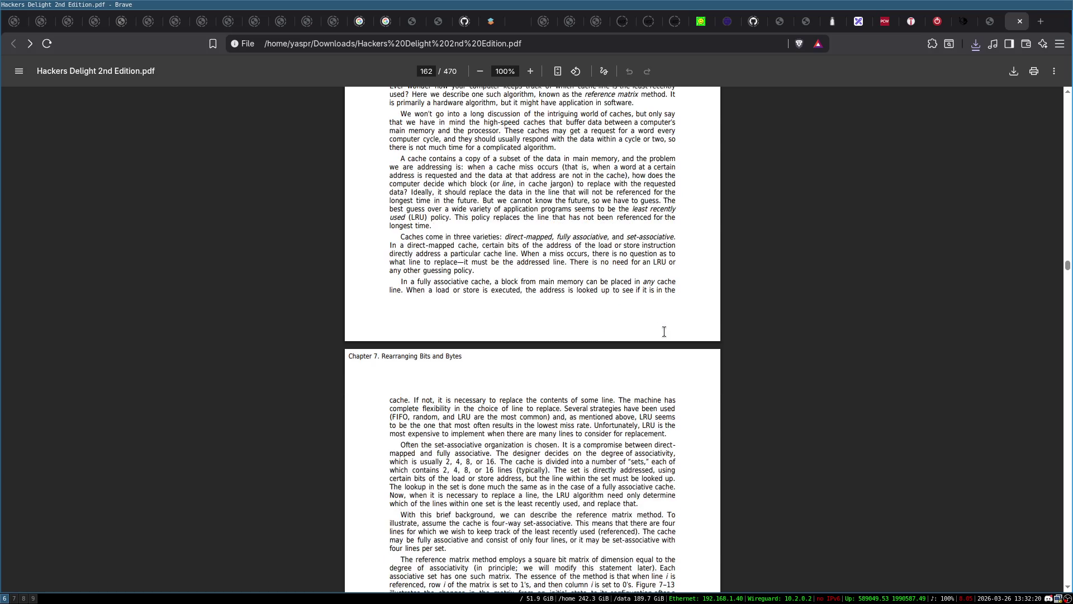
{"action": "scroll", "coordinate": [663, 330], "scroll_direction": "down", "scroll_amount": 3}
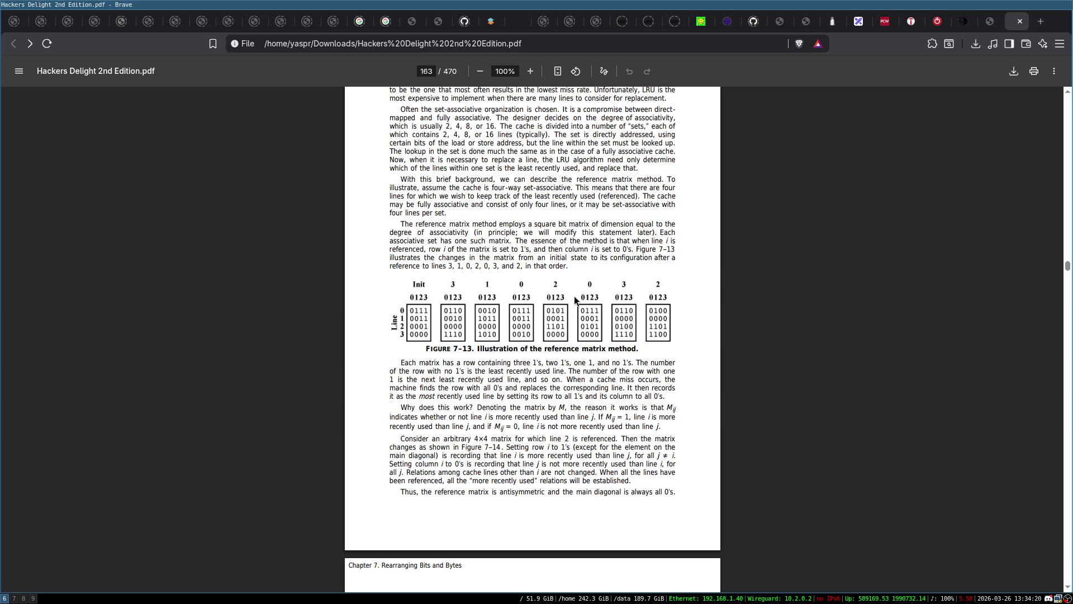
Scroll through pages 162–164, then go forward to the Clemson p_lru.txt pseudo-LRU notes
{"action": "scroll", "coordinate": [572, 347], "scroll_direction": "down", "scroll_amount": 1}
{"action": "scroll", "coordinate": [554, 319], "scroll_direction": "down", "scroll_amount": 3}
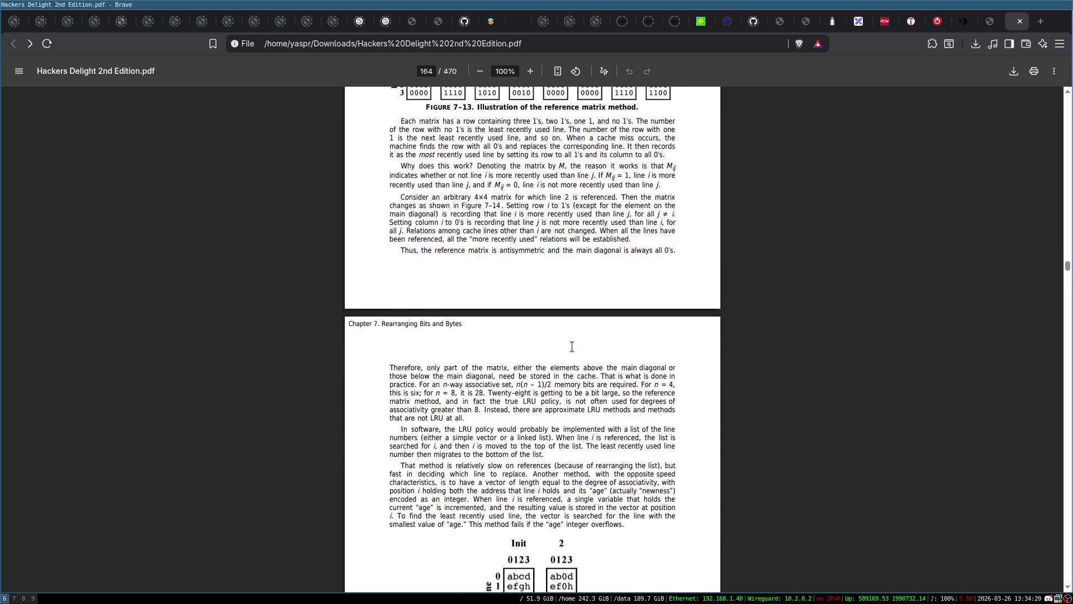
{"action": "scroll", "coordinate": [530, 287], "scroll_direction": "up", "scroll_amount": 3}
{"action": "scroll", "coordinate": [531, 286], "scroll_direction": "down", "scroll_amount": 5}
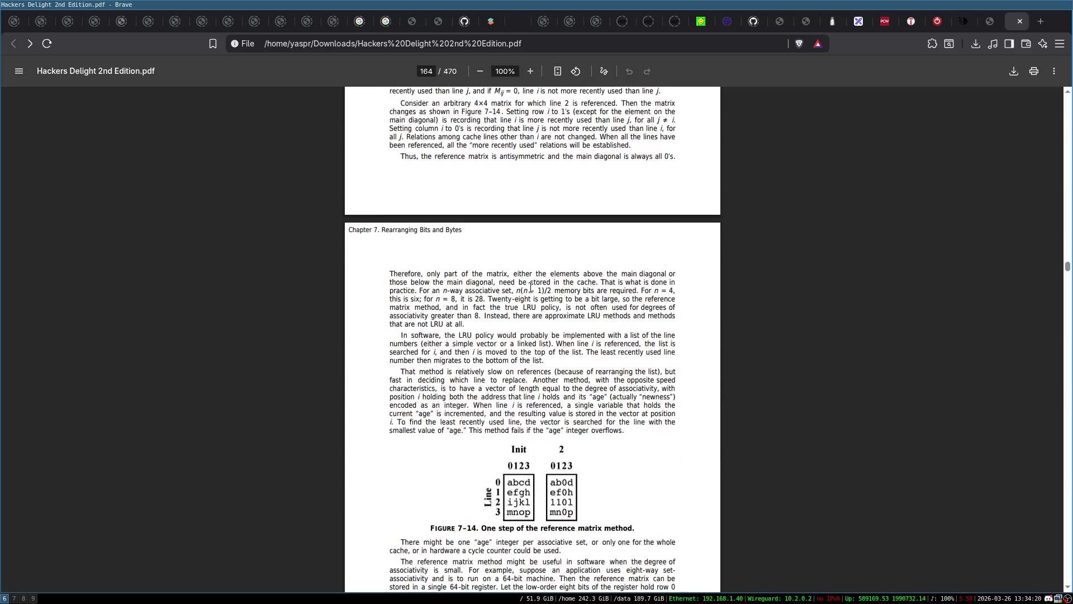
{"action": "scroll", "coordinate": [531, 286], "scroll_direction": "up", "scroll_amount": 1}
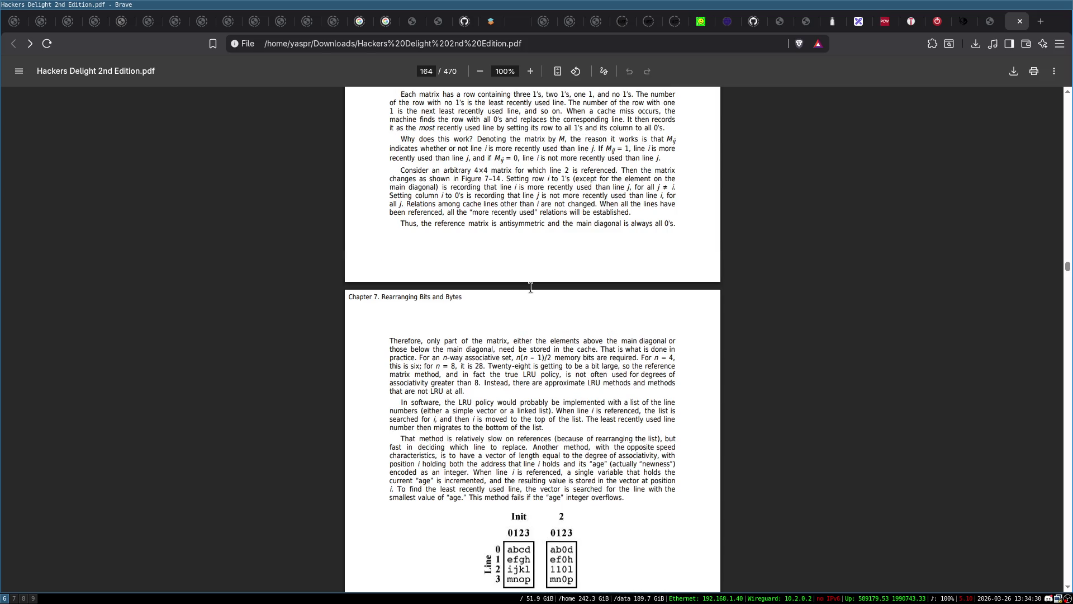
{"action": "scroll", "coordinate": [531, 287], "scroll_direction": "up", "scroll_amount": 5}
{"action": "scroll", "coordinate": [494, 138], "scroll_direction": "up", "scroll_amount": 1}
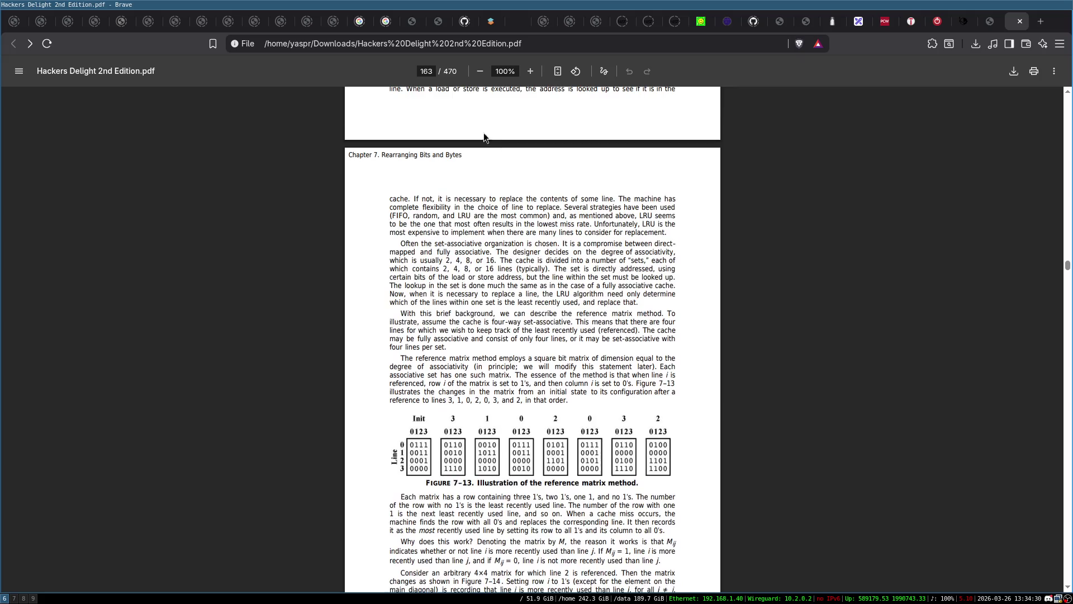
{"action": "scroll", "coordinate": [471, 315], "scroll_direction": "up", "scroll_amount": 5}
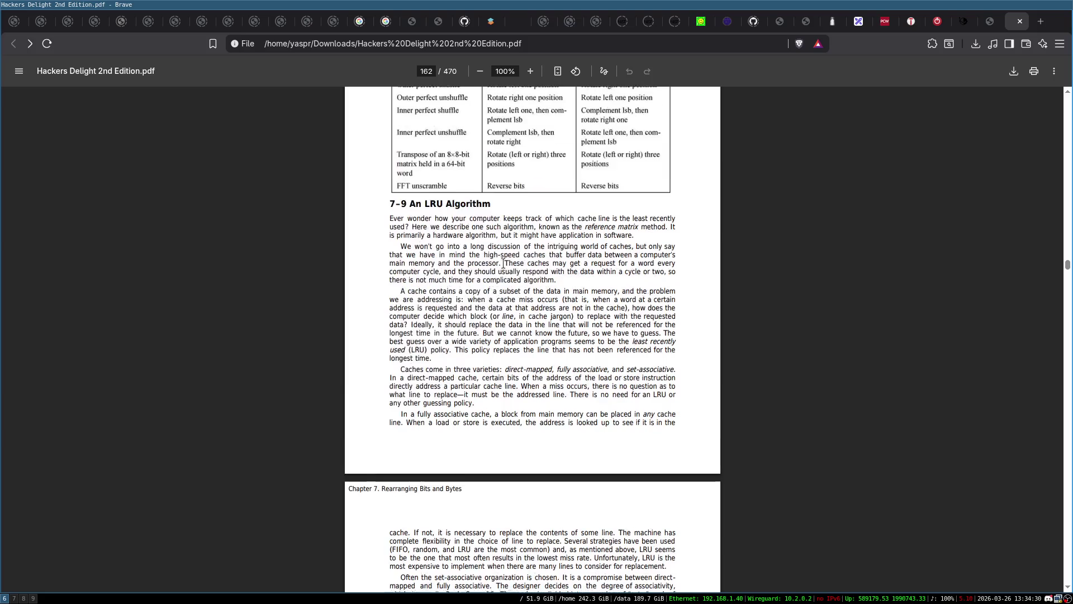
{"action": "scroll", "coordinate": [593, 426], "scroll_direction": "down", "scroll_amount": 5}
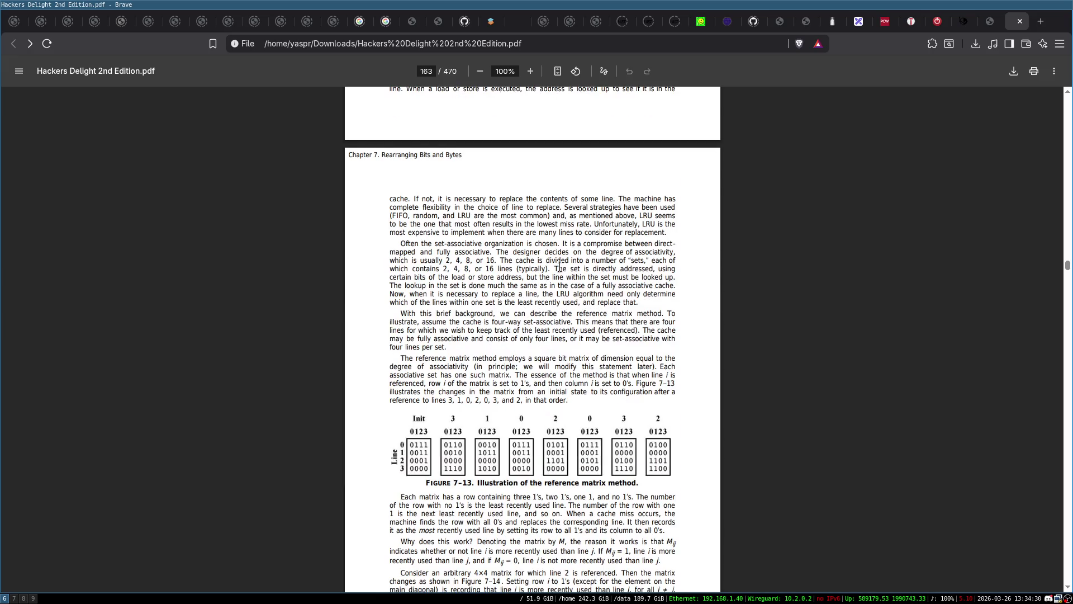
{"action": "scroll", "coordinate": [559, 266], "scroll_direction": "down", "scroll_amount": 4}
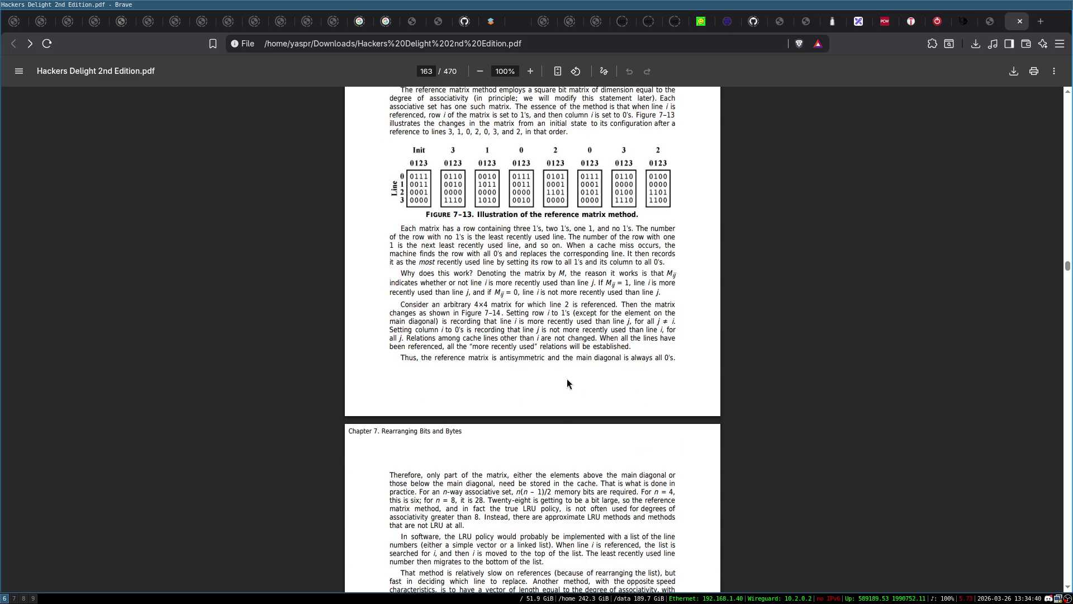
{"action": "key", "text": "alt+Right"}
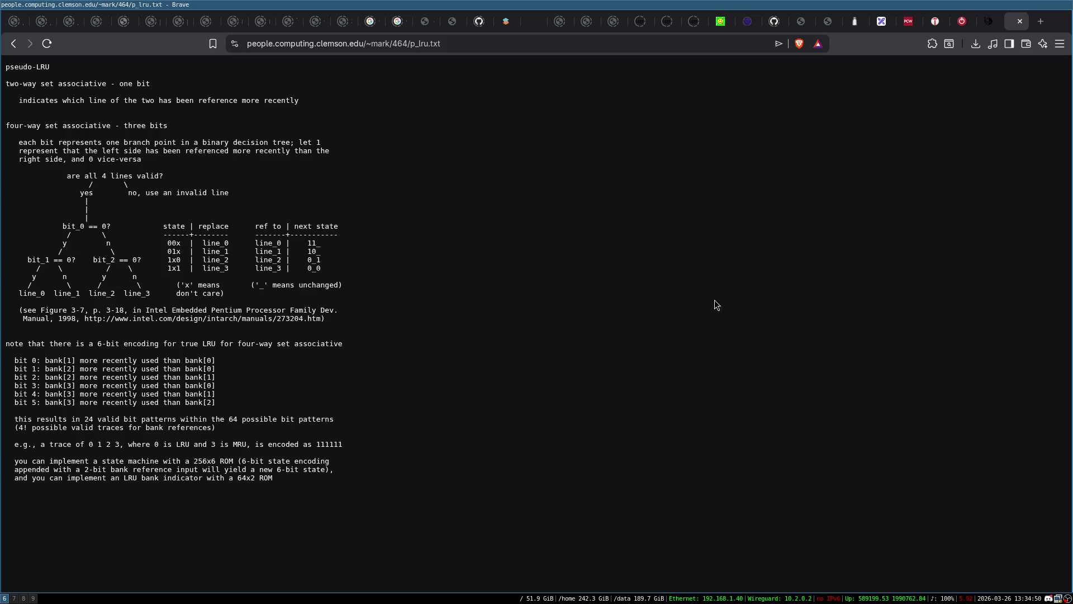
Close the p_lru, wccftech, TechPowerUp, Tom's Hardware and PCWorld tabs to return to Excalidraw
{"action": "key", "text": "ctrl+w"}
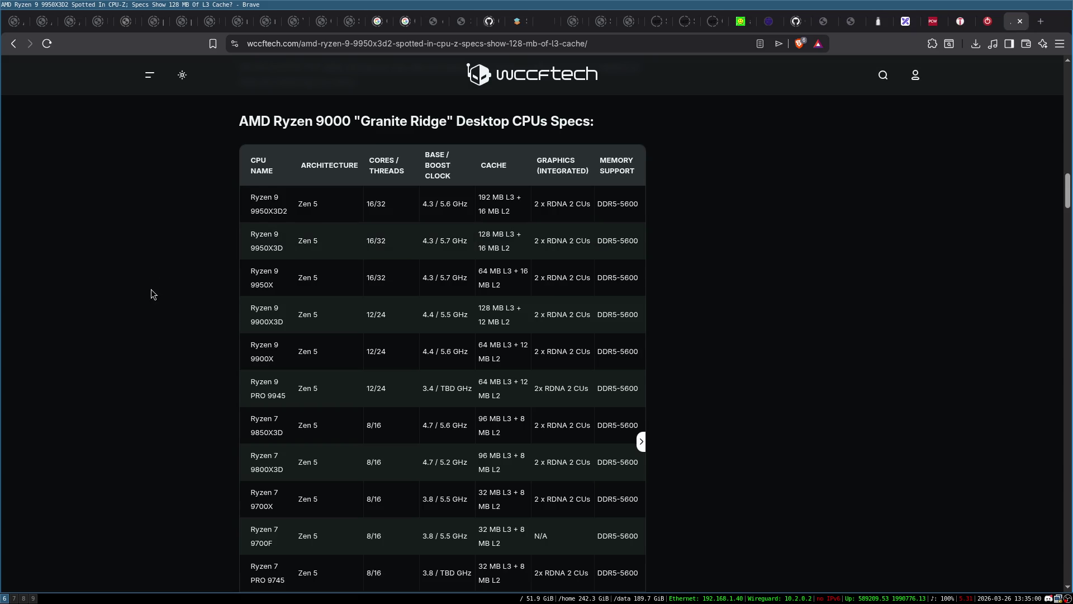
{"action": "key", "text": "ctrl+w"}
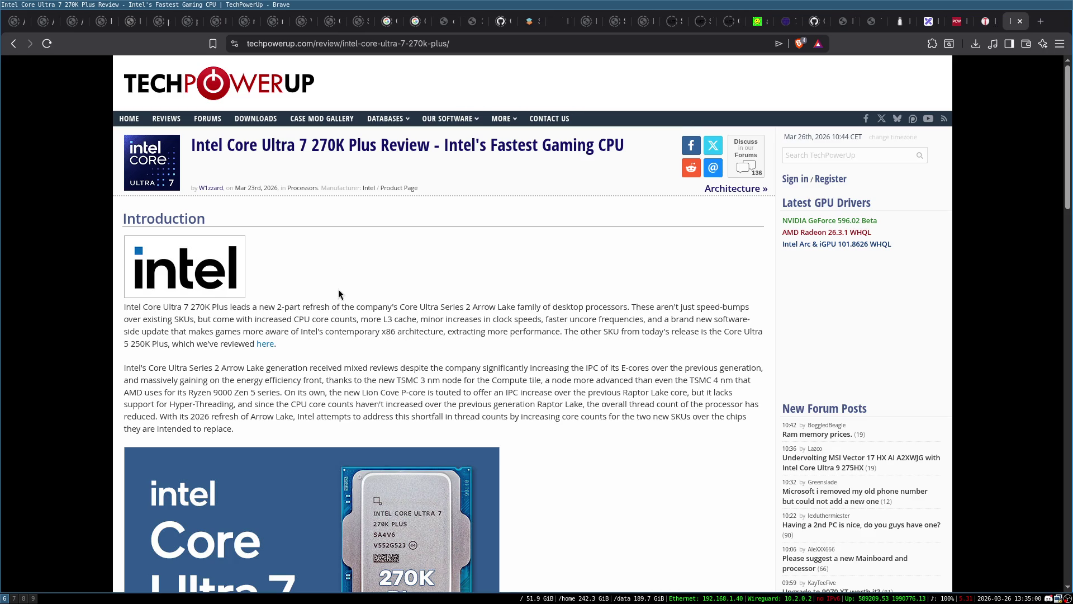
{"action": "scroll", "coordinate": [337, 290], "scroll_direction": "down", "scroll_amount": 10}
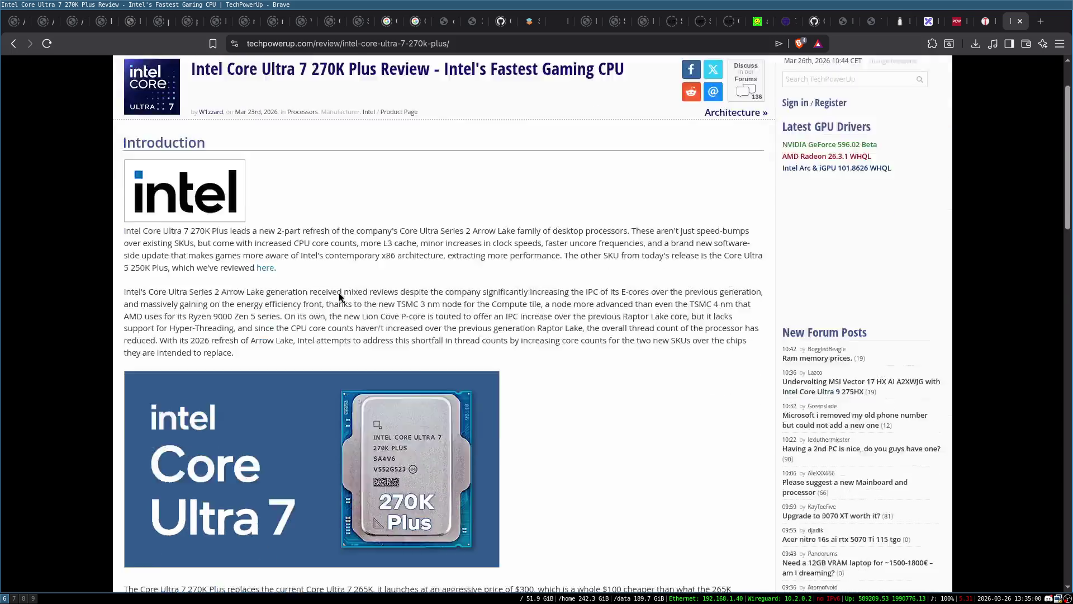
{"action": "key", "text": "ctrl+w"}
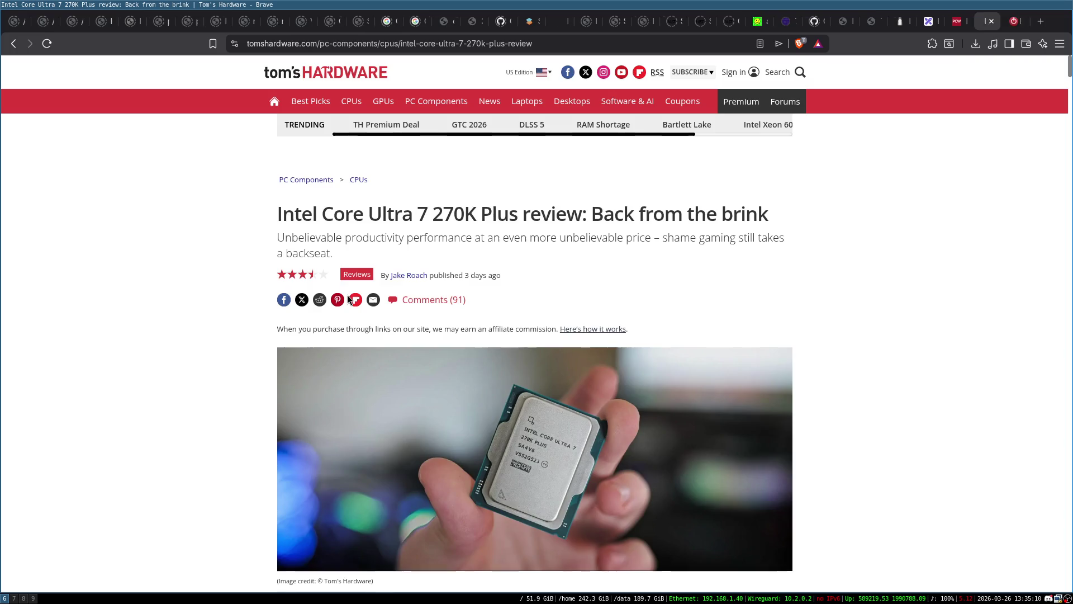
{"action": "key", "text": "ctrl+w"}
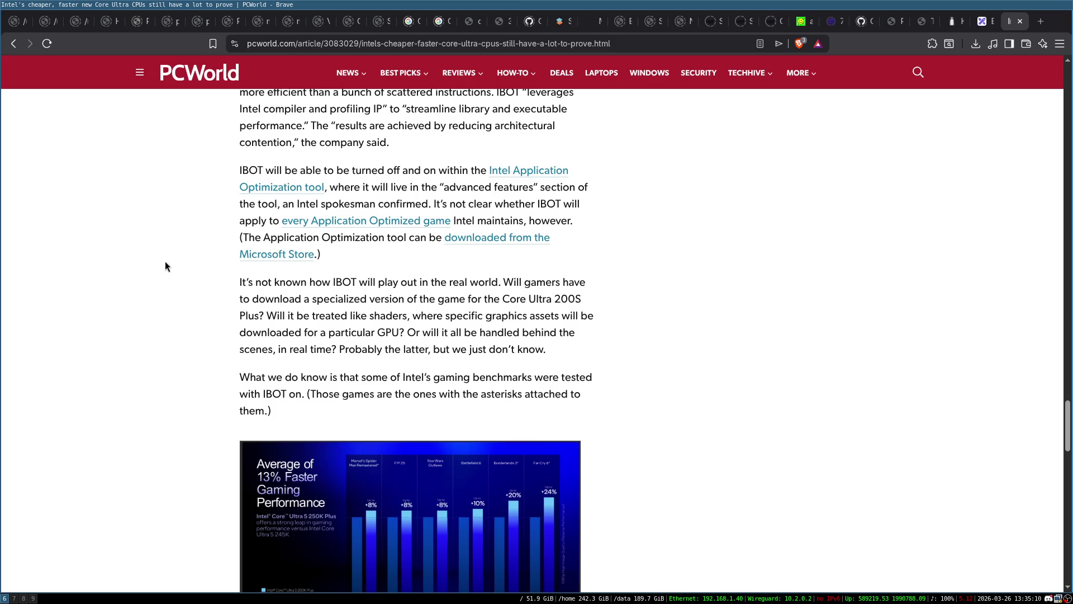
{"action": "key", "text": "ctrl+w"}
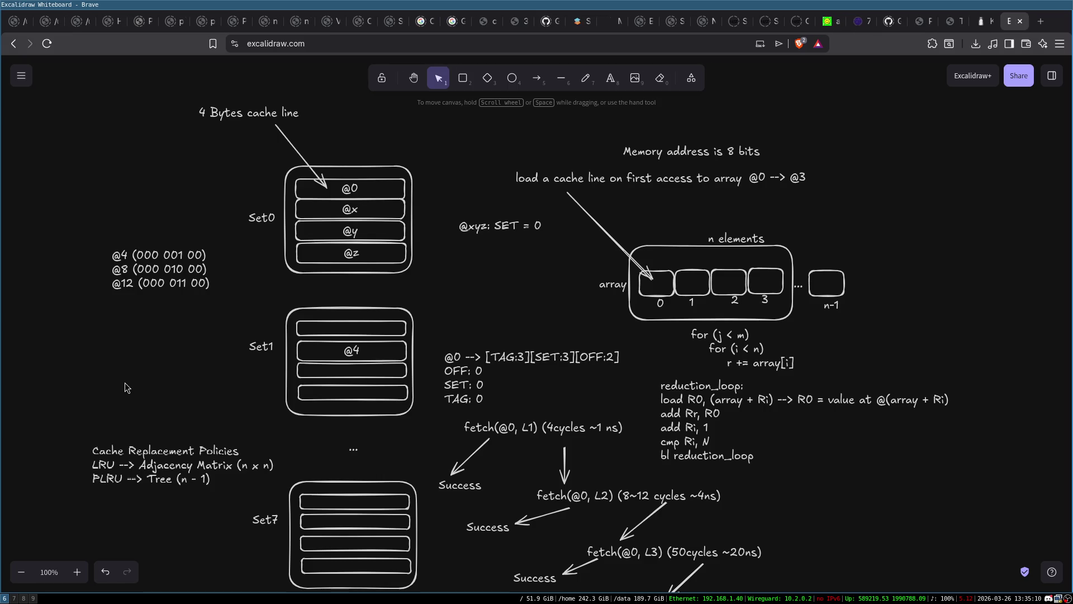
Append '/Insertion' to make the heading 'Cache Replacement/Insertion Policies', then nudge the list left
{"action": "left_click", "coordinate": [195, 464]}
{"action": "key", "text": "Return"}
{"action": "key", "text": "End"}
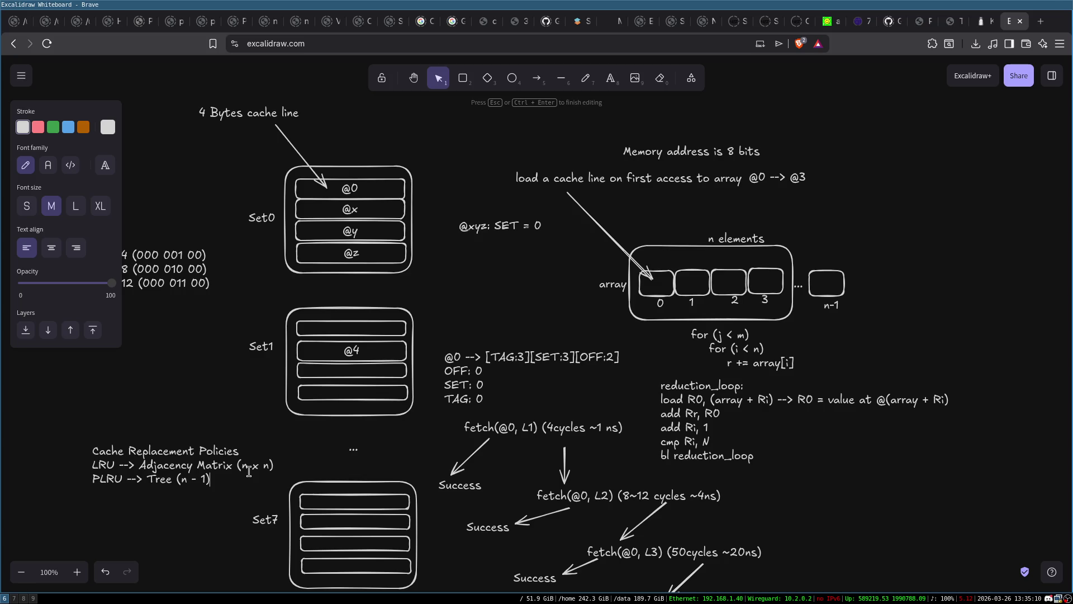
{"action": "type", "text": "/Insertion"}
{"action": "left_click", "coordinate": [217, 431]}
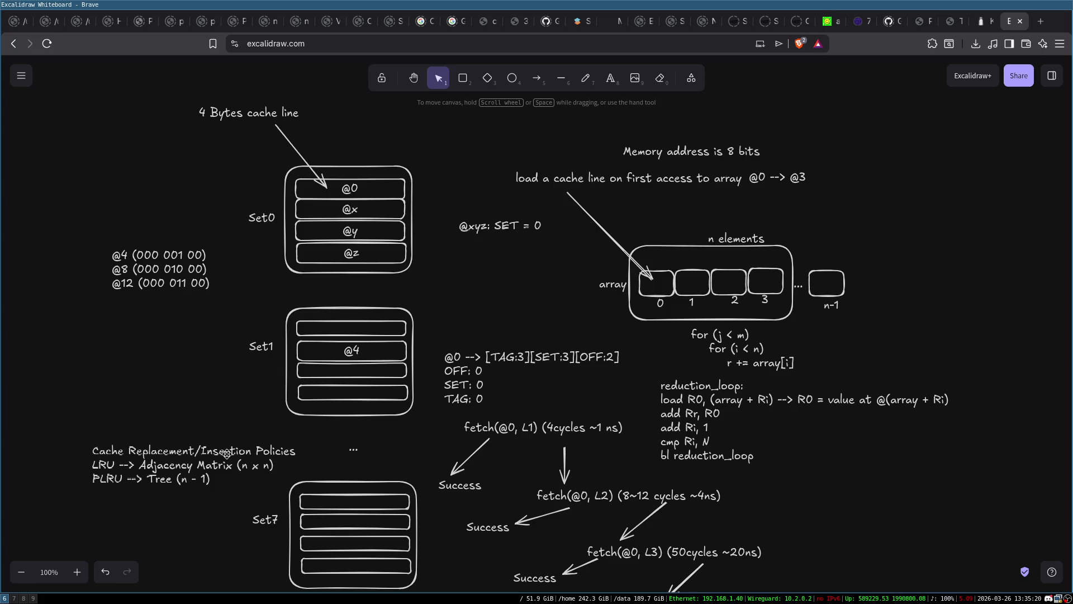
{"action": "left_click_drag", "start_coordinate": [147, 455], "coordinate": [102, 458]}
{"action": "left_click", "coordinate": [152, 508]}
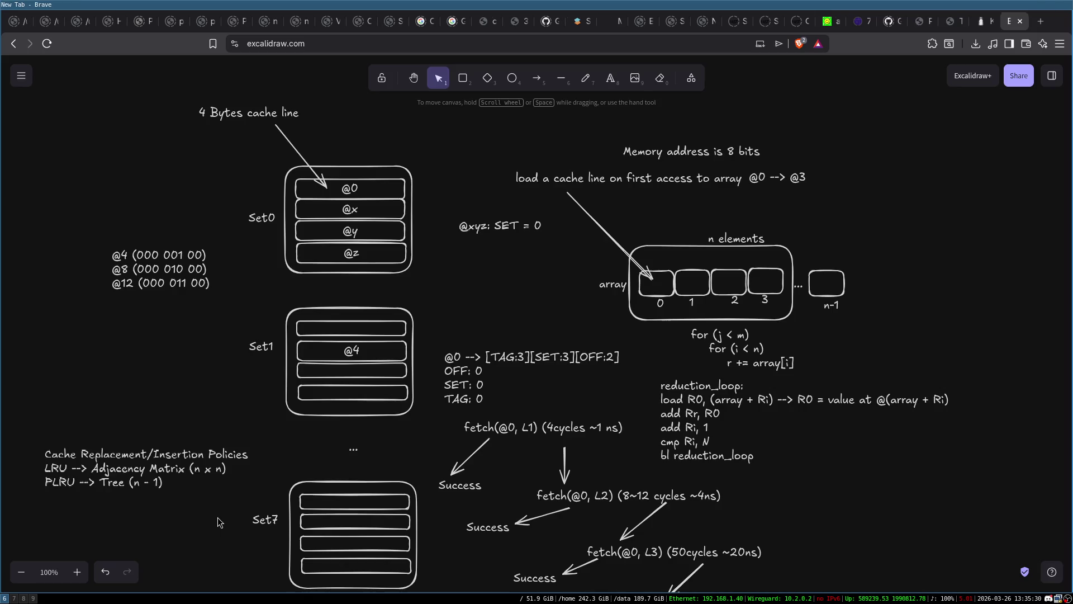
Search 'cache replacement competition' in a new tab and open the JILP Cache Replacement Championship (JWAC-1) page
{"action": "key", "text": "ctrl+t"}
{"action": "type", "text": "cache rempla"}
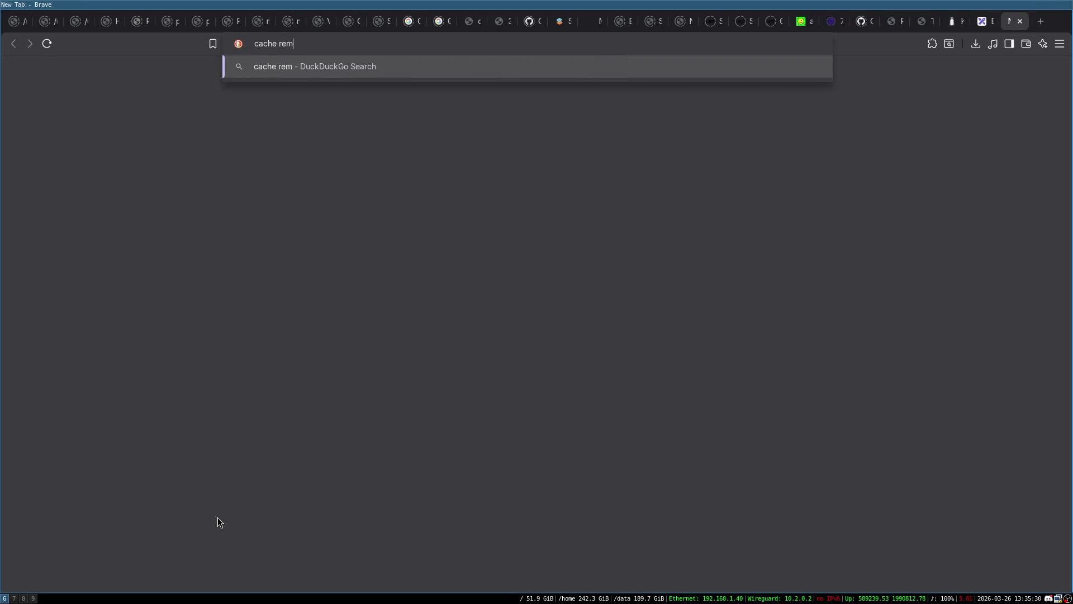
{"action": "key", "text": "BackSpace"}
{"action": "key", "text": "BackSpace"}
{"action": "key", "text": "BackSpace"}
{"action": "type", "text": "insert"}
{"action": "key", "text": "BackSpace"}
{"action": "key", "text": "BackSpace"}
{"action": "key", "text": "BackSpace"}
{"action": "type", "text": "r"}
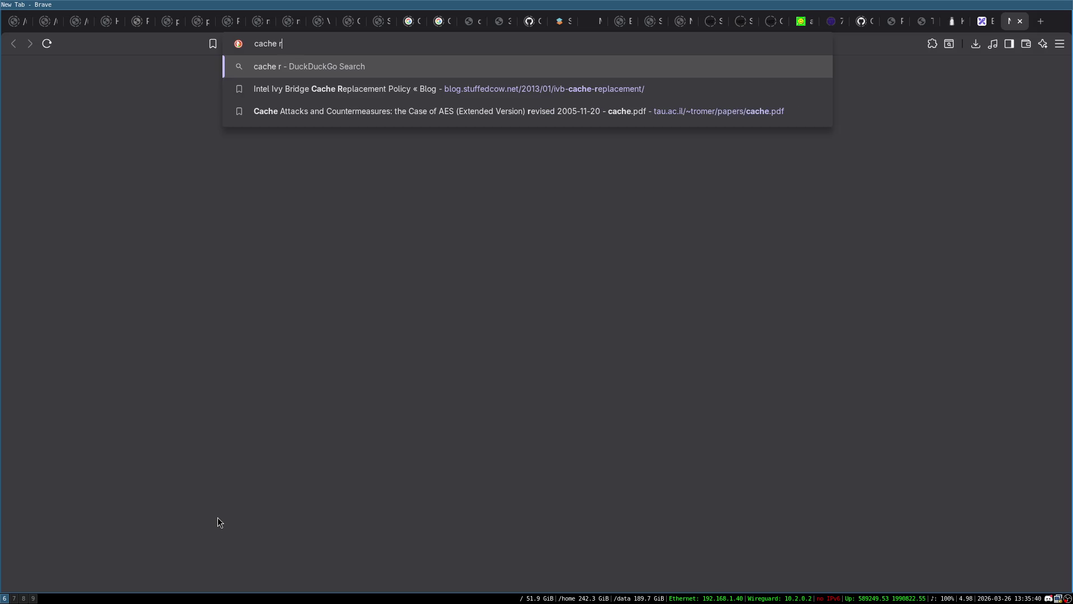
{"action": "type", "text": "eplacement com"}
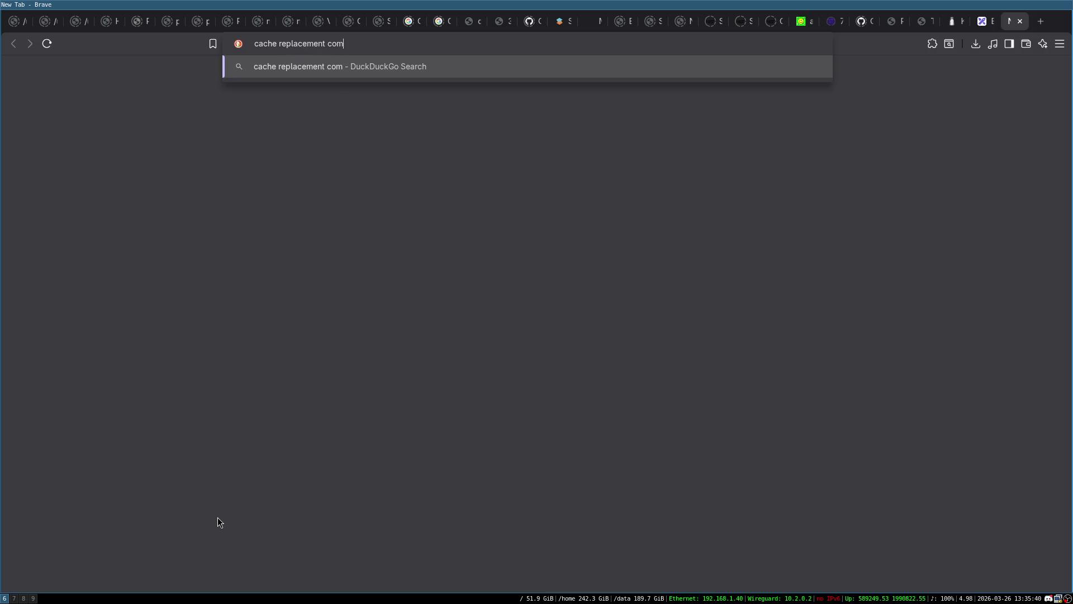
{"action": "type", "text": "petition"}
{"action": "key", "text": "Return"}
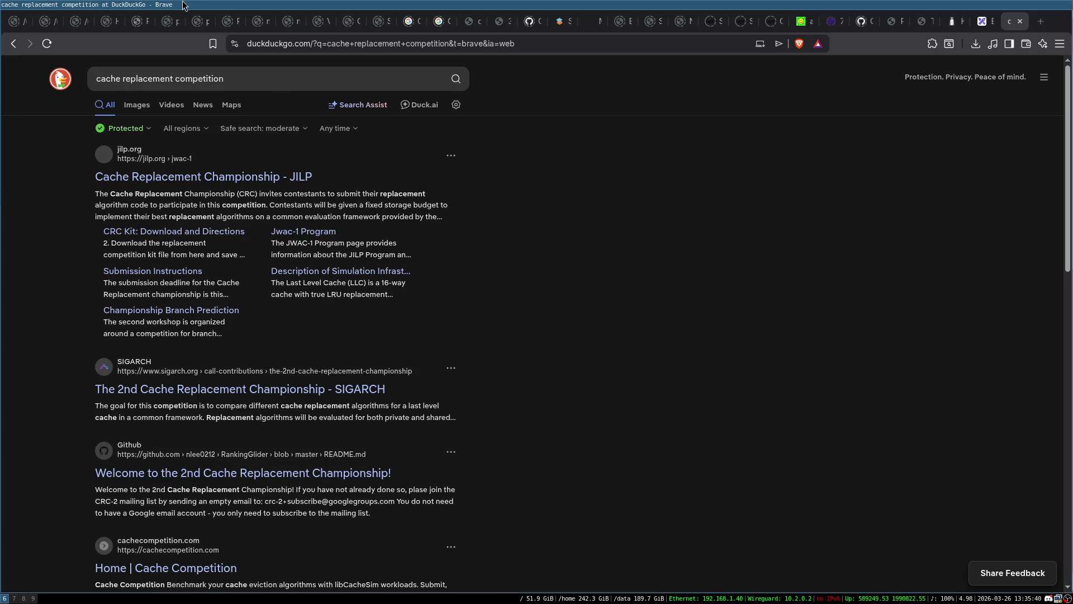
{"action": "left_click", "coordinate": [240, 180]}
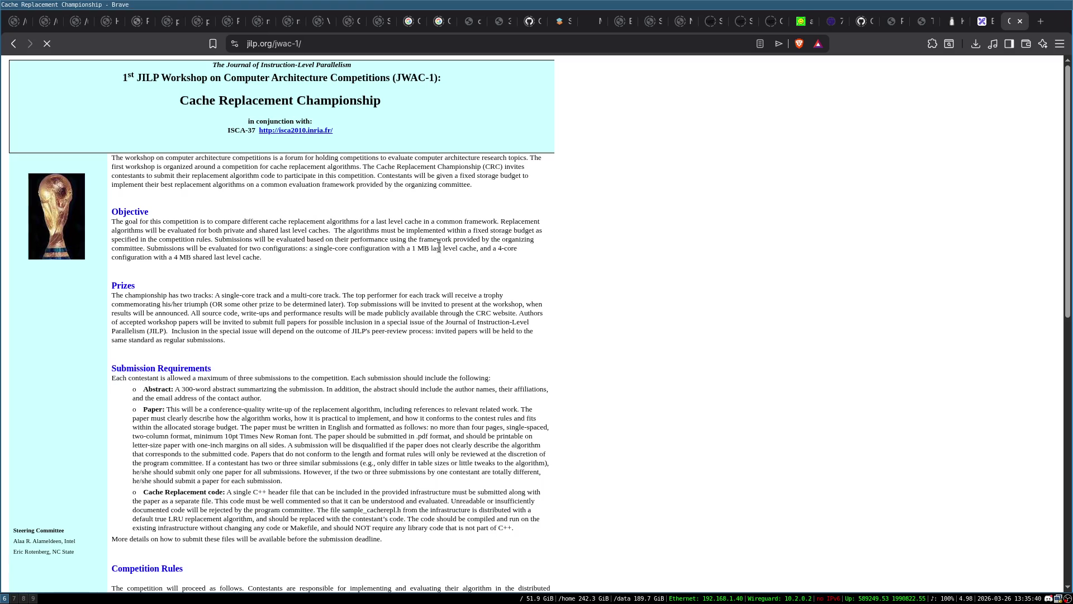
{"action": "scroll", "coordinate": [336, 221], "scroll_direction": "down", "scroll_amount": 10}
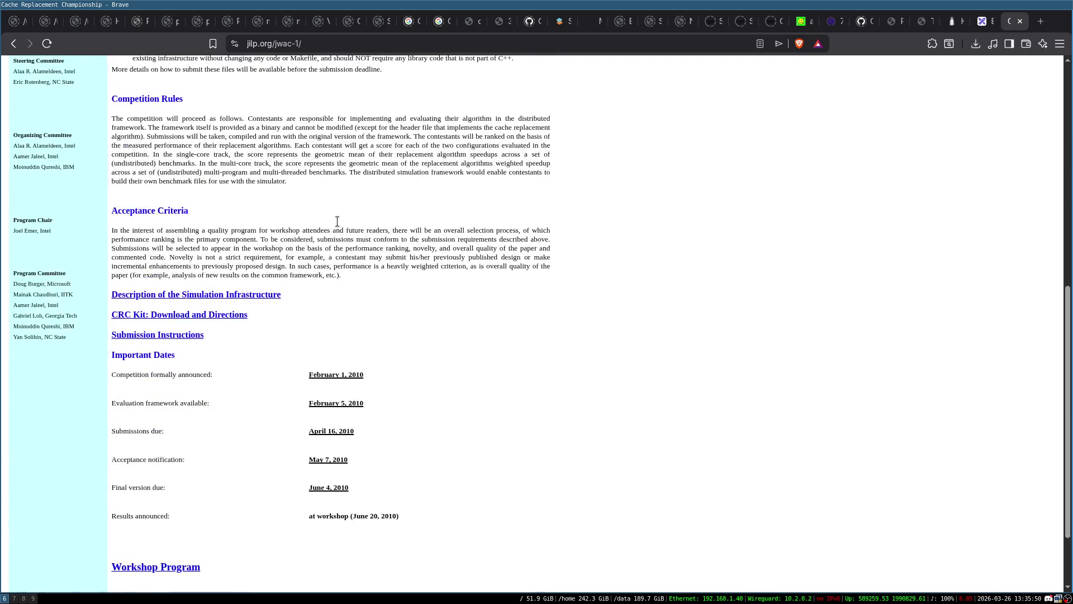